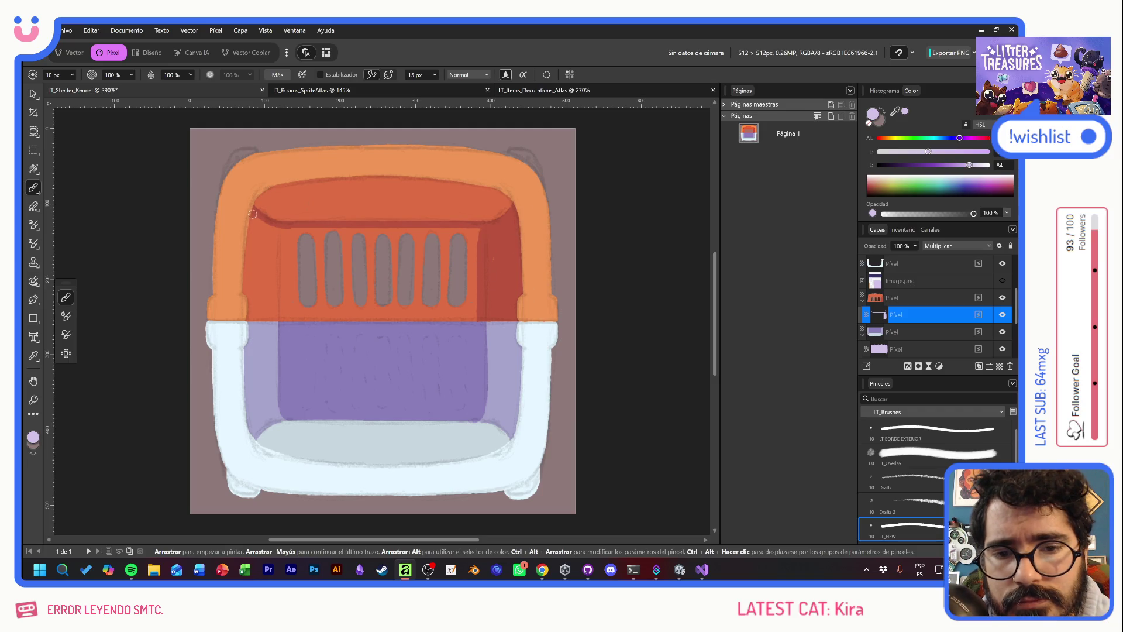
# Paint dark shadow strokes along the red panel's inner left edge, its bottom, and left of the first bar
pyautogui.moveTo(248, 319); pyautogui.dragTo(256, 216)
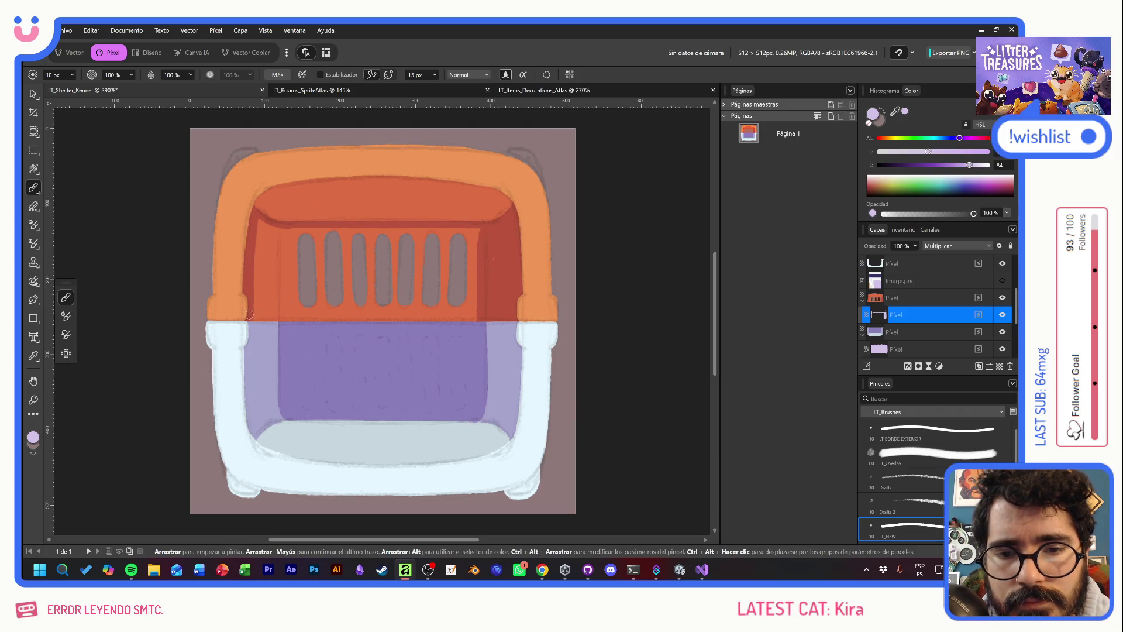
pyautogui.moveTo(257, 319)
pyautogui.mouseDown()
pyautogui.moveTo(474, 317)
pyautogui.moveTo(472, 274)
pyautogui.moveTo(468, 309)
pyautogui.moveTo(448, 263)
pyautogui.moveTo(423, 264)
pyautogui.moveTo(418, 302)
pyautogui.moveTo(392, 272)
pyautogui.moveTo(388, 324)
pyautogui.moveTo(358, 310)
pyautogui.moveTo(346, 321)
pyautogui.moveTo(324, 266)
pyautogui.moveTo(321, 310)
pyautogui.moveTo(305, 309)
pyautogui.moveTo(299, 270)
pyautogui.moveTo(256, 307)
pyautogui.mouseUp()
pyautogui.moveTo(255, 257)
pyautogui.mouseDown()
pyautogui.moveTo(293, 259)
pyautogui.moveTo(307, 283)
pyautogui.moveTo(322, 251)
pyautogui.moveTo(340, 279)
pyautogui.moveTo(348, 243)
pyautogui.moveTo(369, 281)
pyautogui.moveTo(382, 243)
pyautogui.moveTo(395, 275)
pyautogui.moveTo(436, 246)
pyautogui.moveTo(451, 267)
pyautogui.moveTo(480, 236)
pyautogui.moveTo(256, 236)
pyautogui.moveTo(284, 236)
pyautogui.moveTo(302, 273)
pyautogui.moveTo(318, 232)
pyautogui.moveTo(327, 252)
pyautogui.moveTo(346, 234)
pyautogui.moveTo(360, 249)
pyautogui.moveTo(378, 232)
pyautogui.moveTo(392, 248)
pyautogui.moveTo(465, 241)
pyautogui.moveTo(453, 270)
pyautogui.mouseUp()
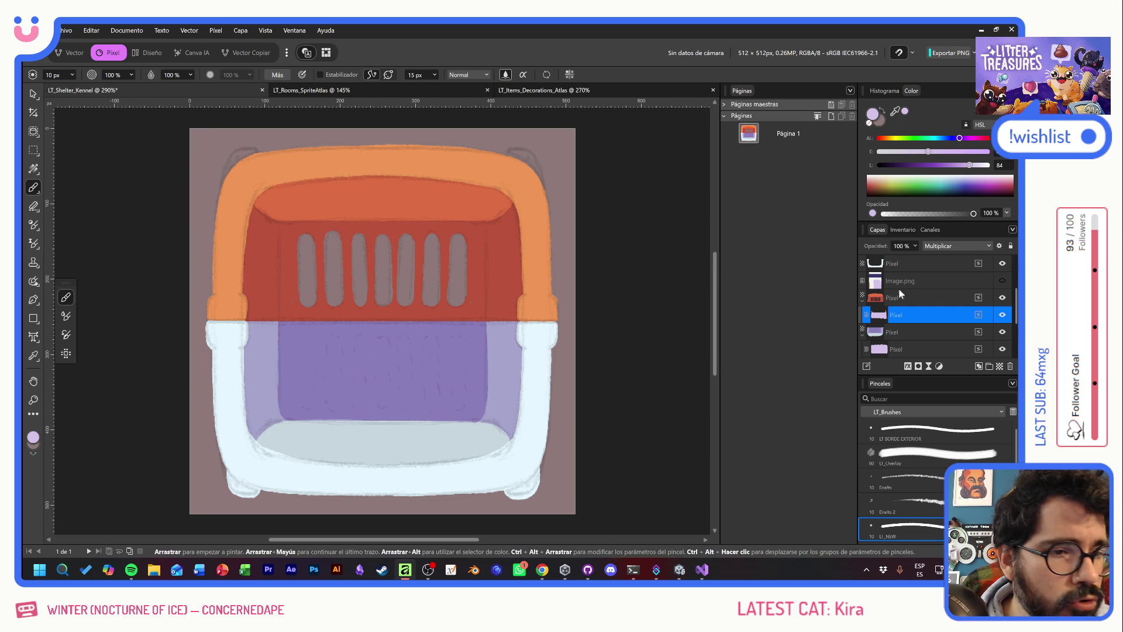
# Add a new empty pixel layer with Multiplicar blending
pyautogui.click(1000, 367)
pyautogui.click(959, 246)
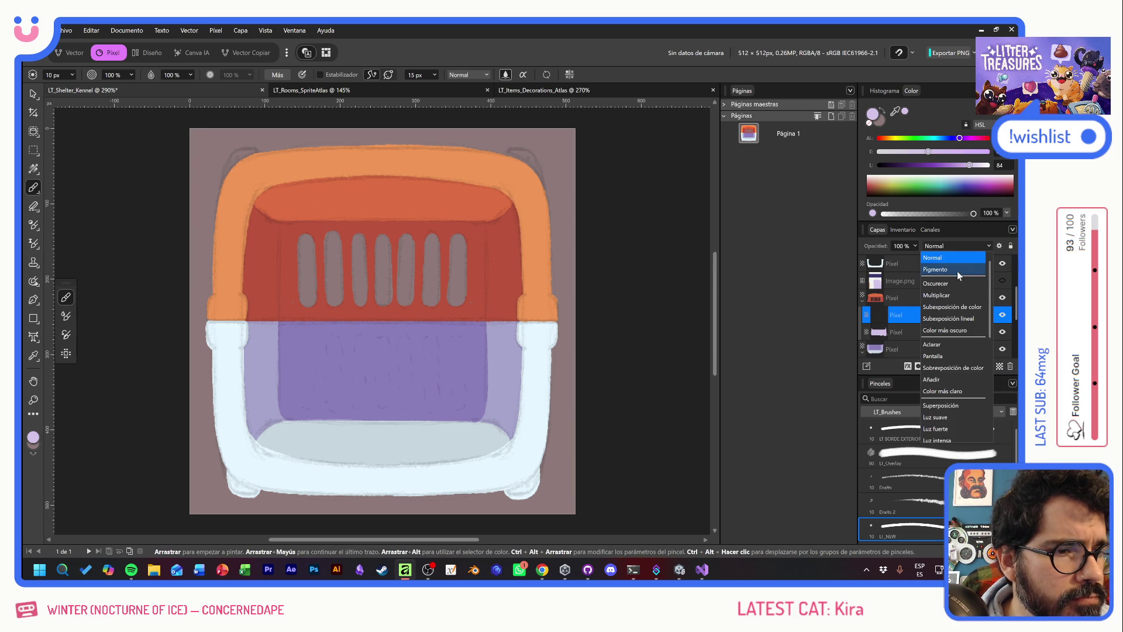
pyautogui.click(950, 293)
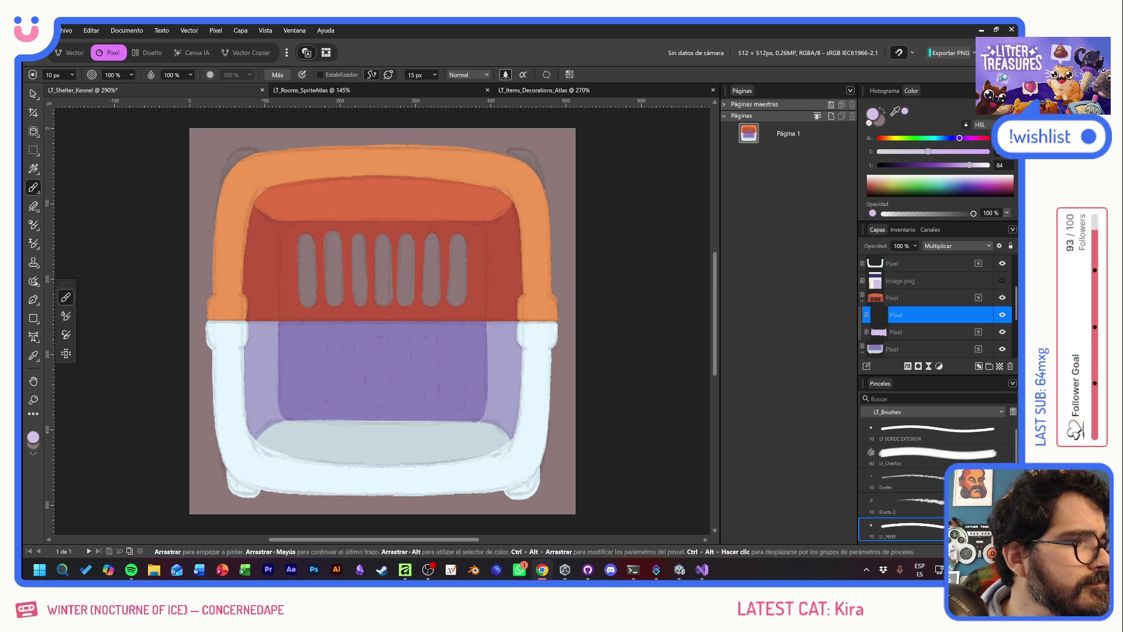
pyautogui.hotkey('alt', 'Tab')
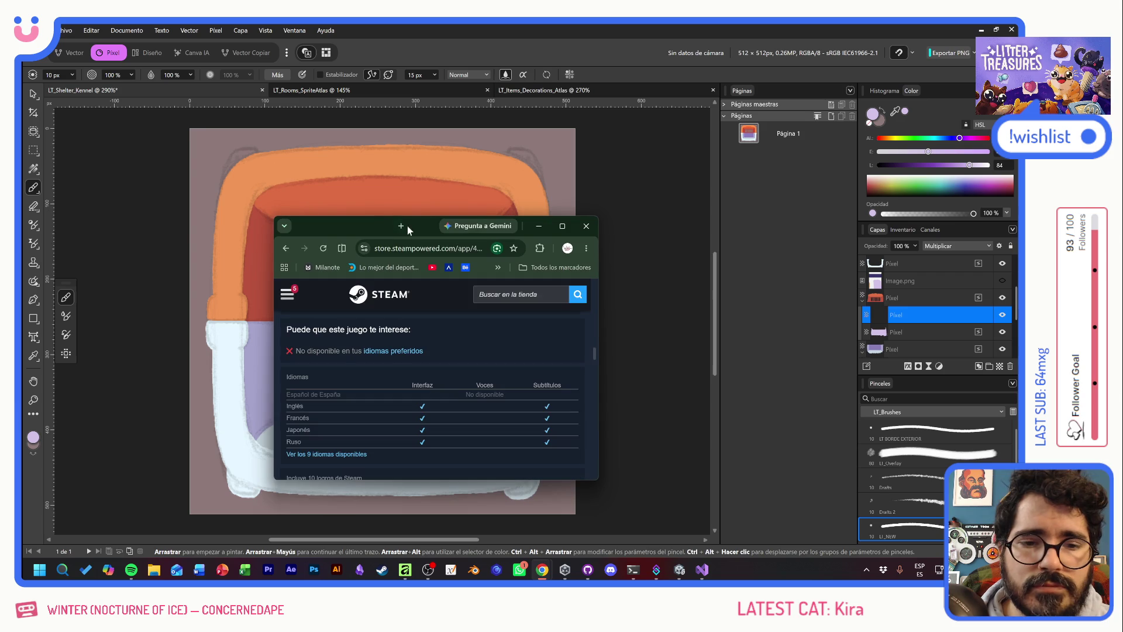
# Add The Last Tale Told: Spam to the Steam wishlist and close the store tab
pyautogui.scroll(-5, 542, 321)
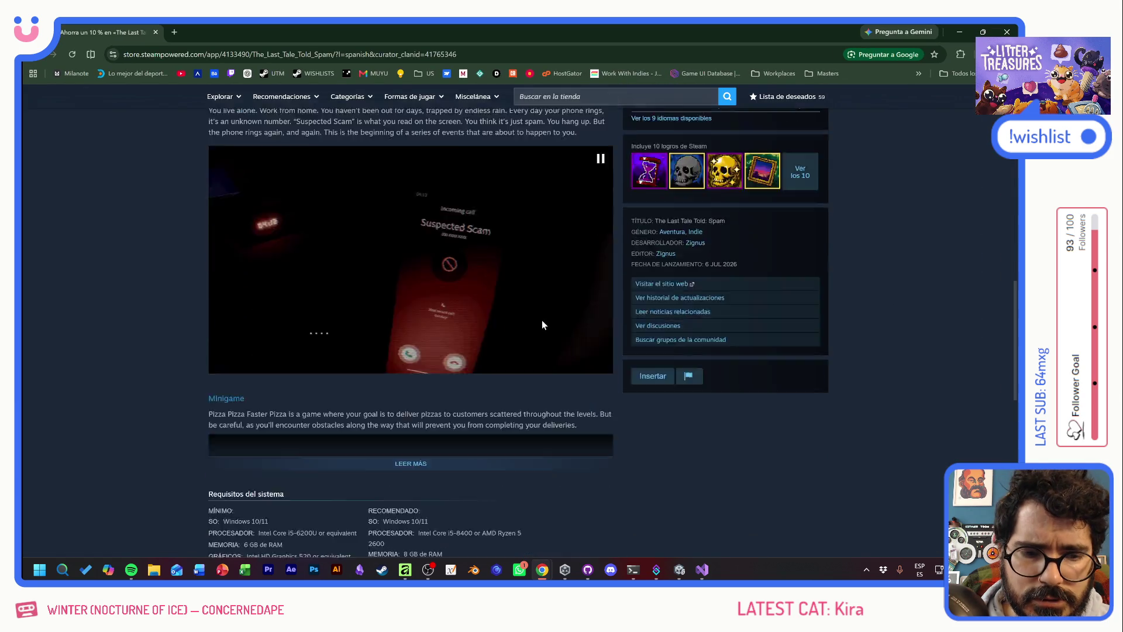
pyautogui.scroll(-2, 531, 332)
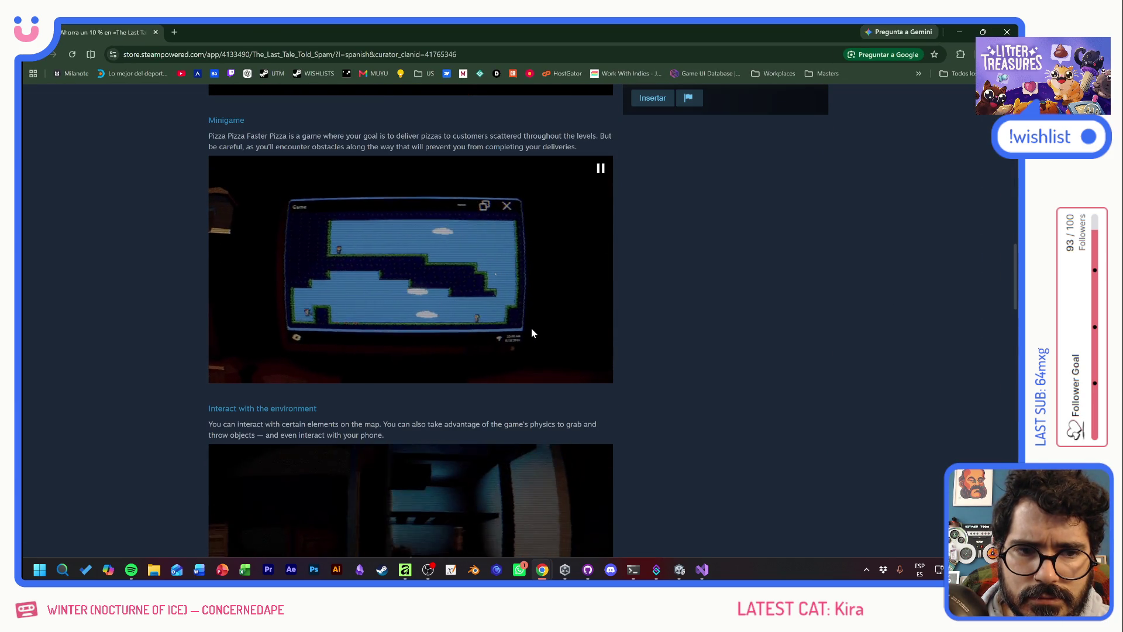
pyautogui.scroll(-3, 531, 332)
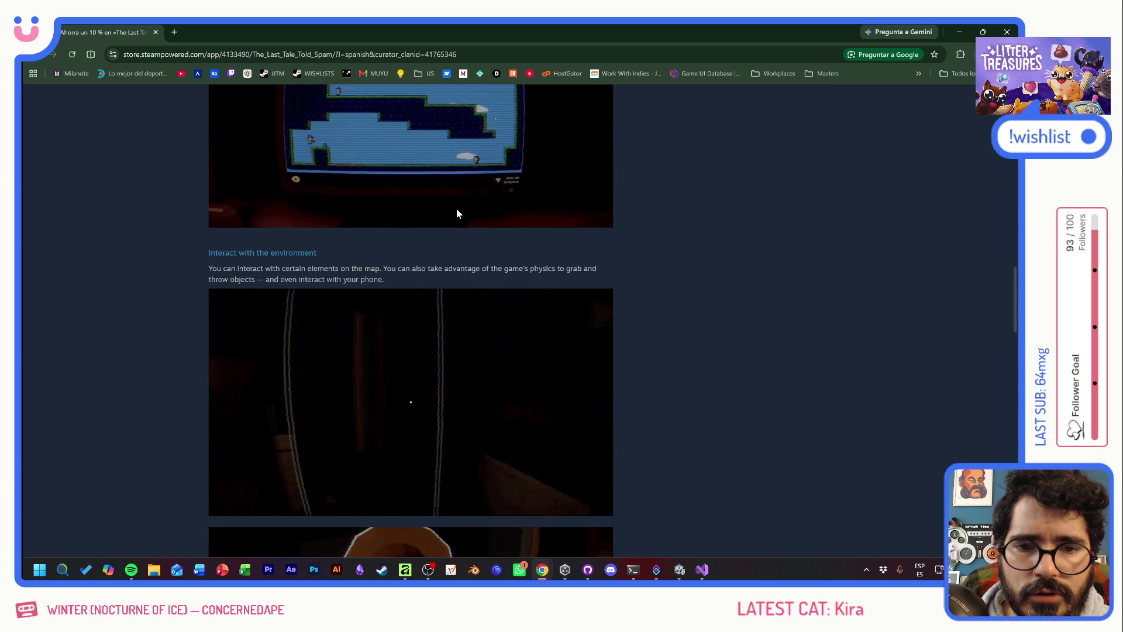
pyautogui.scroll(-4, 581, 281)
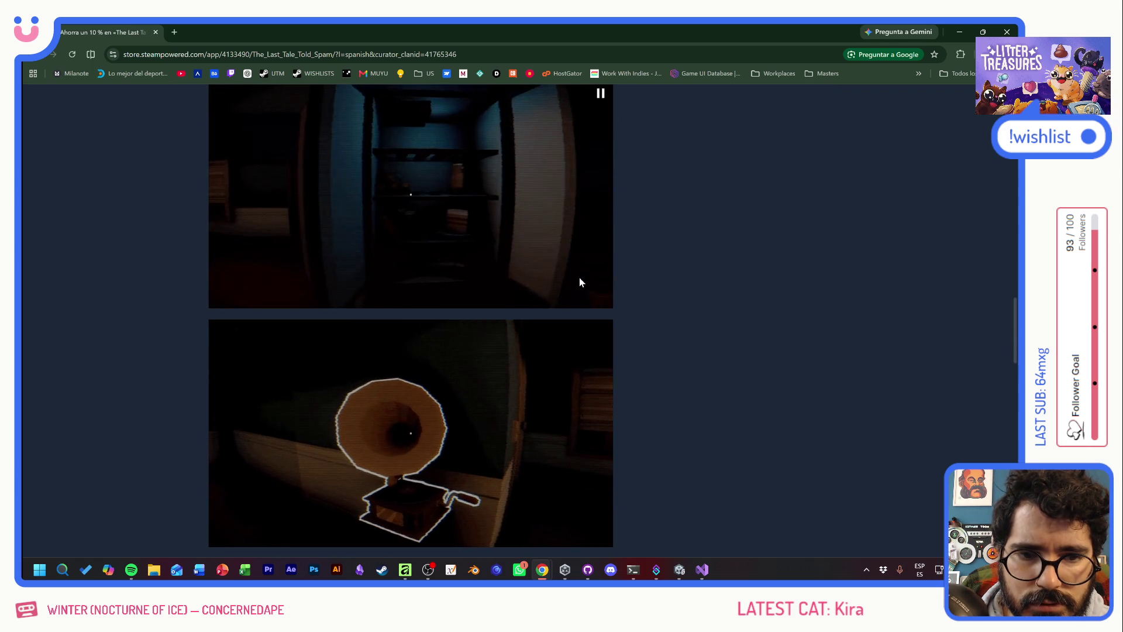
pyautogui.scroll(-4, 580, 283)
pyautogui.scroll(-4, 580, 282)
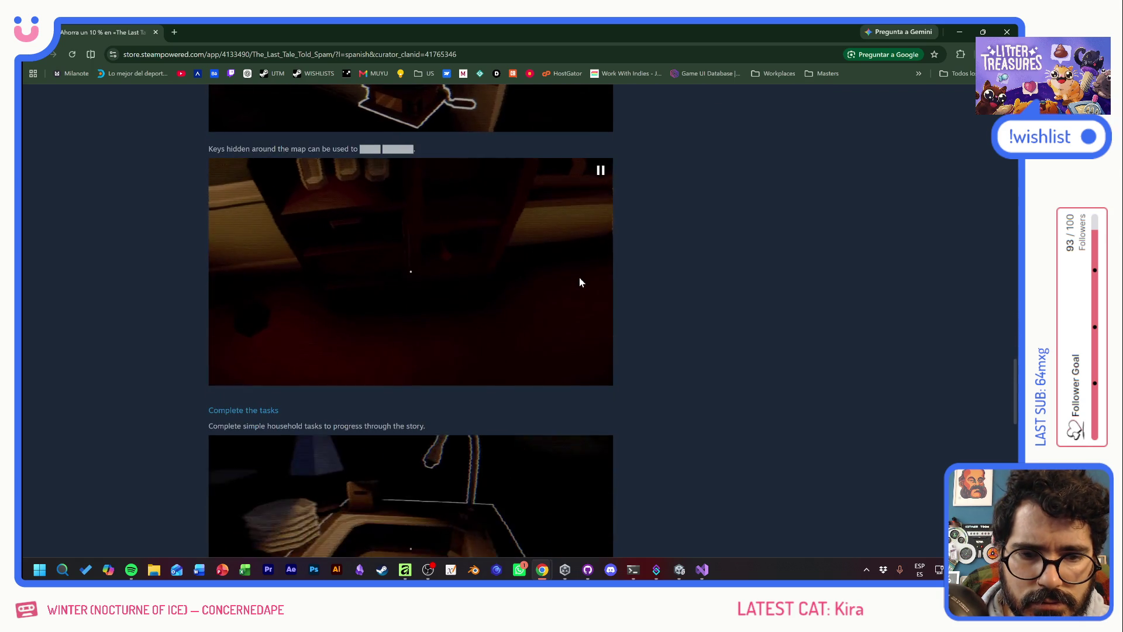
pyautogui.scroll(-5, 581, 284)
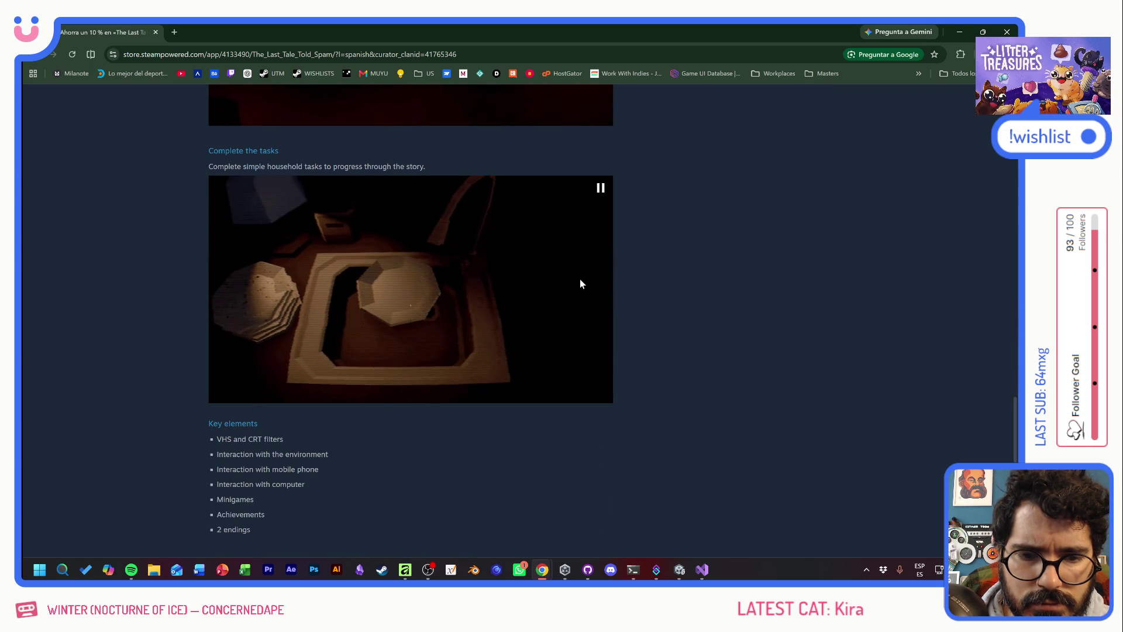
pyautogui.scroll(-5, 581, 284)
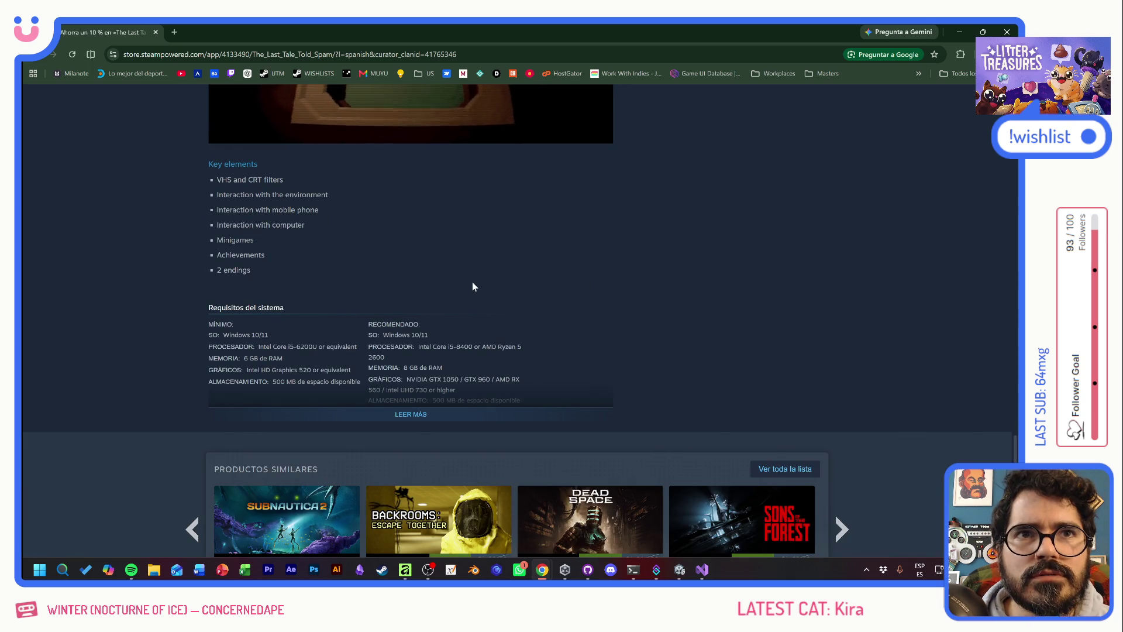
pyautogui.scroll(3, 476, 279)
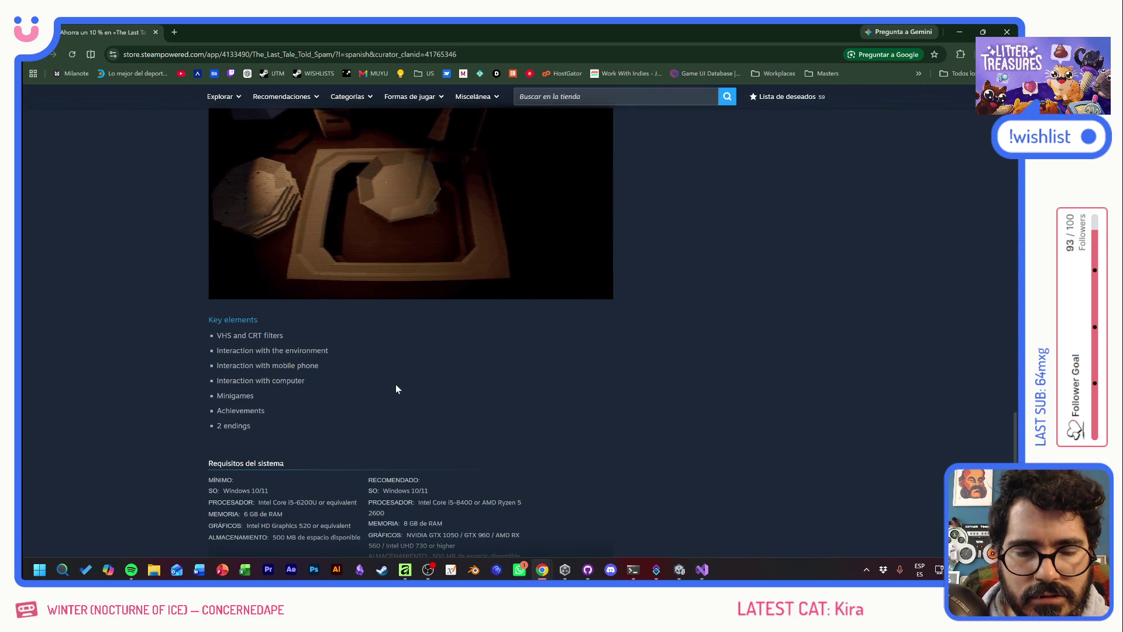
pyautogui.scroll(-3, 404, 389)
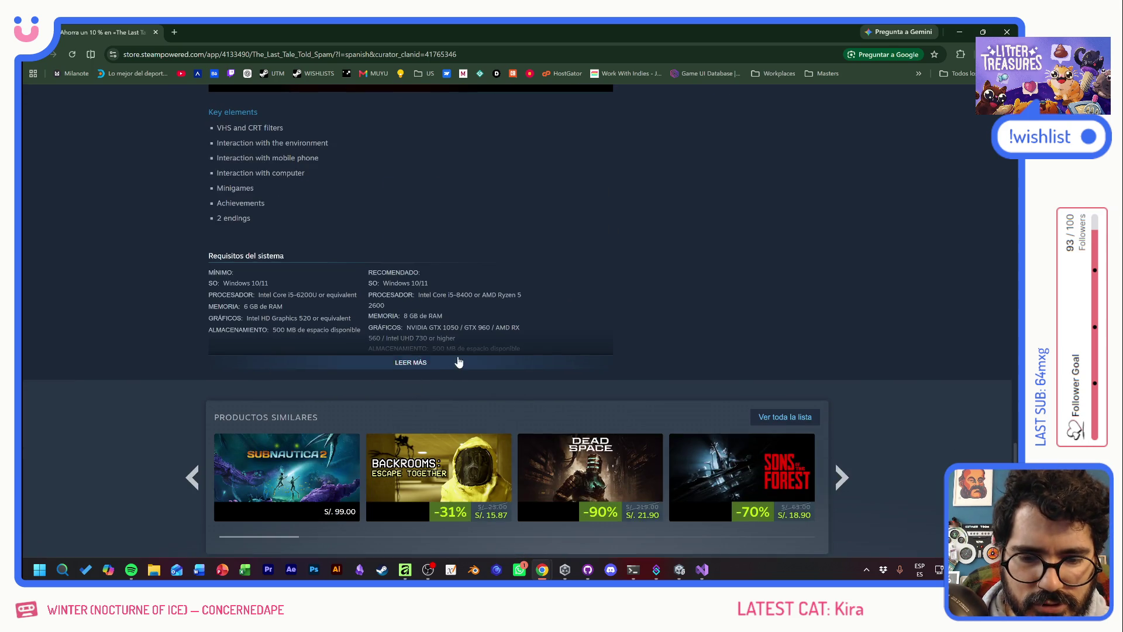
pyautogui.scroll(20, 459, 362)
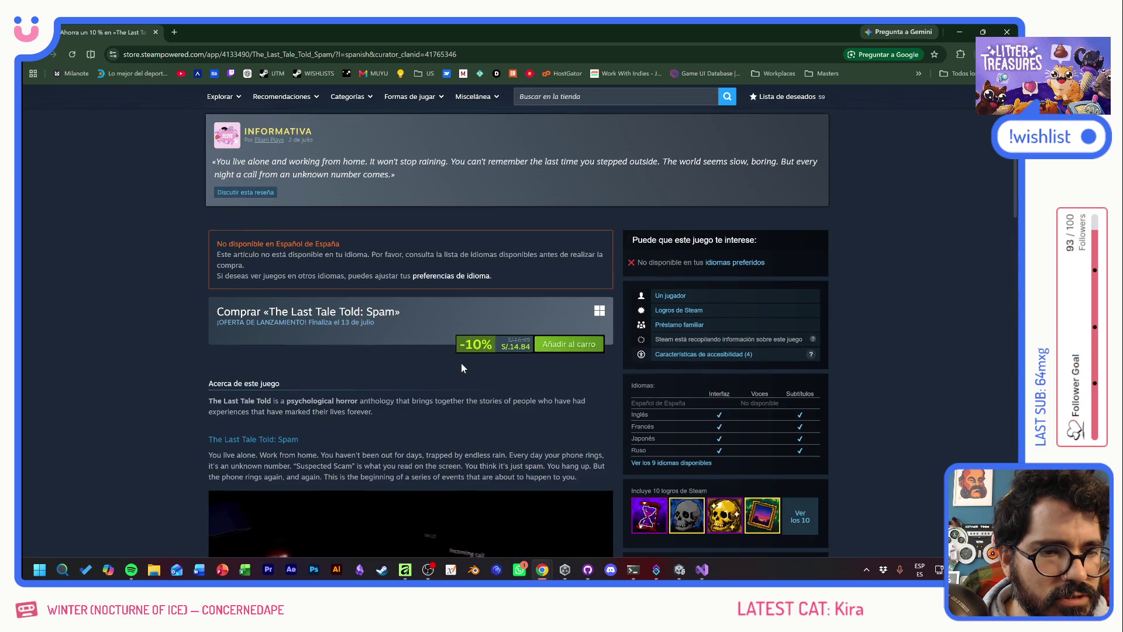
pyautogui.scroll(8, 461, 362)
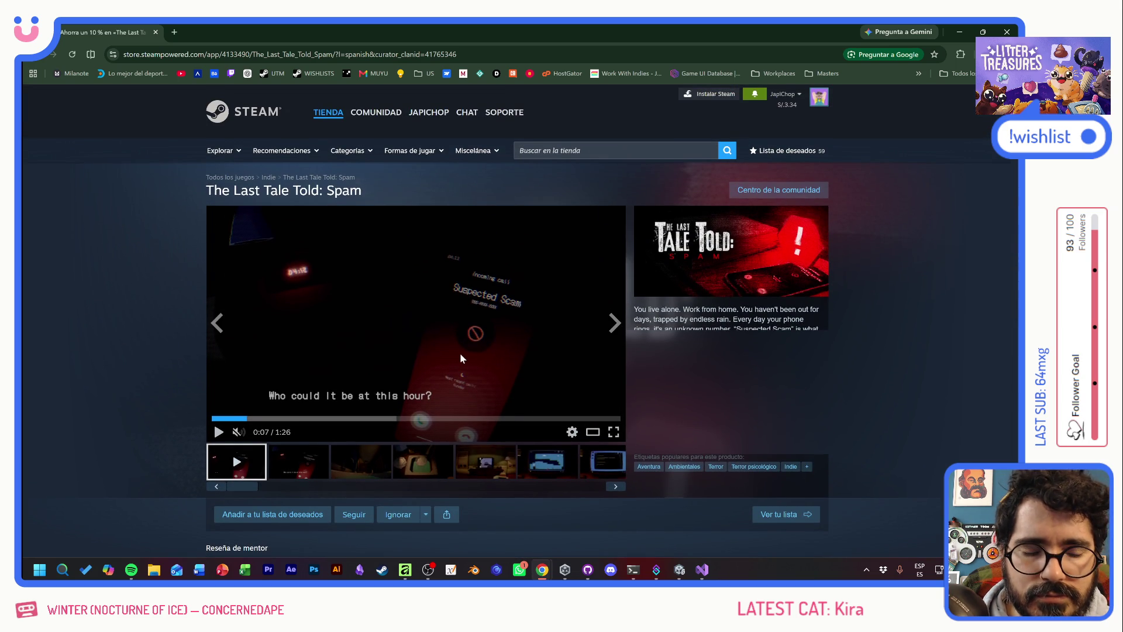
pyautogui.scroll(-3, 161, 332)
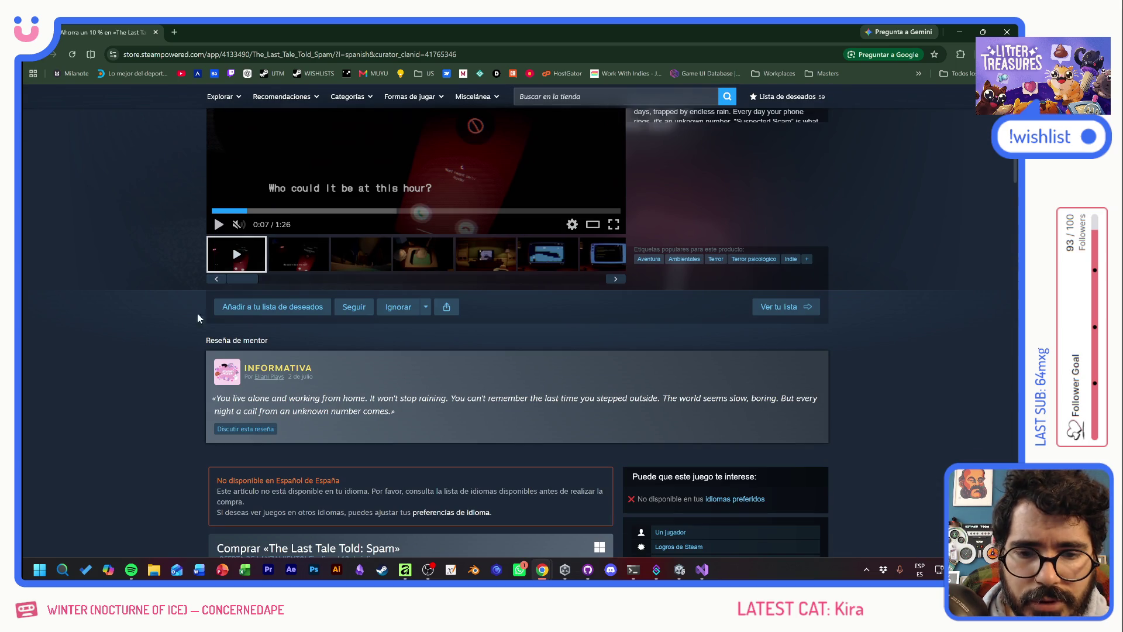
pyautogui.click(264, 308)
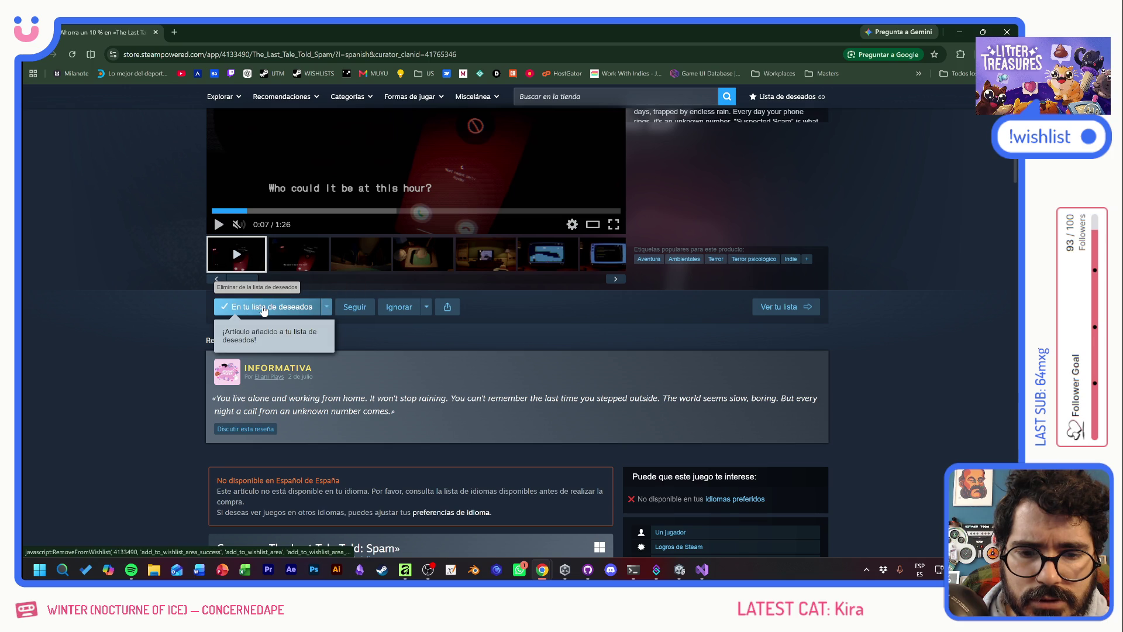
pyautogui.click(154, 33)
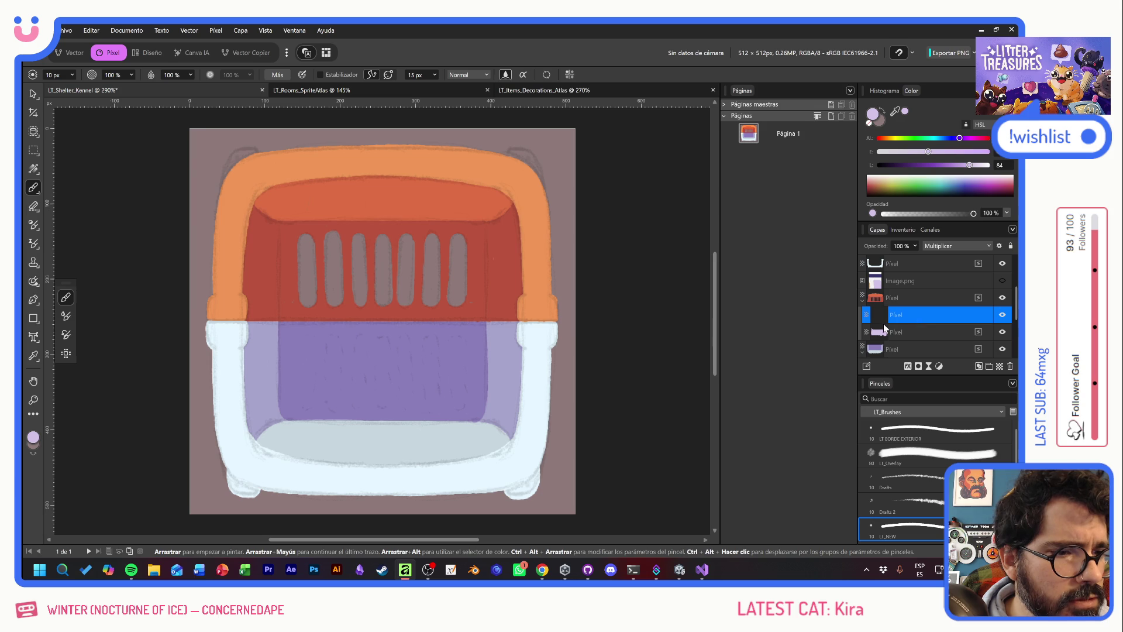
# Shade the red panel's left inner edge, the lower area between bars, and right of the last bar
pyautogui.moveTo(497, 223); pyautogui.dragTo(512, 307)
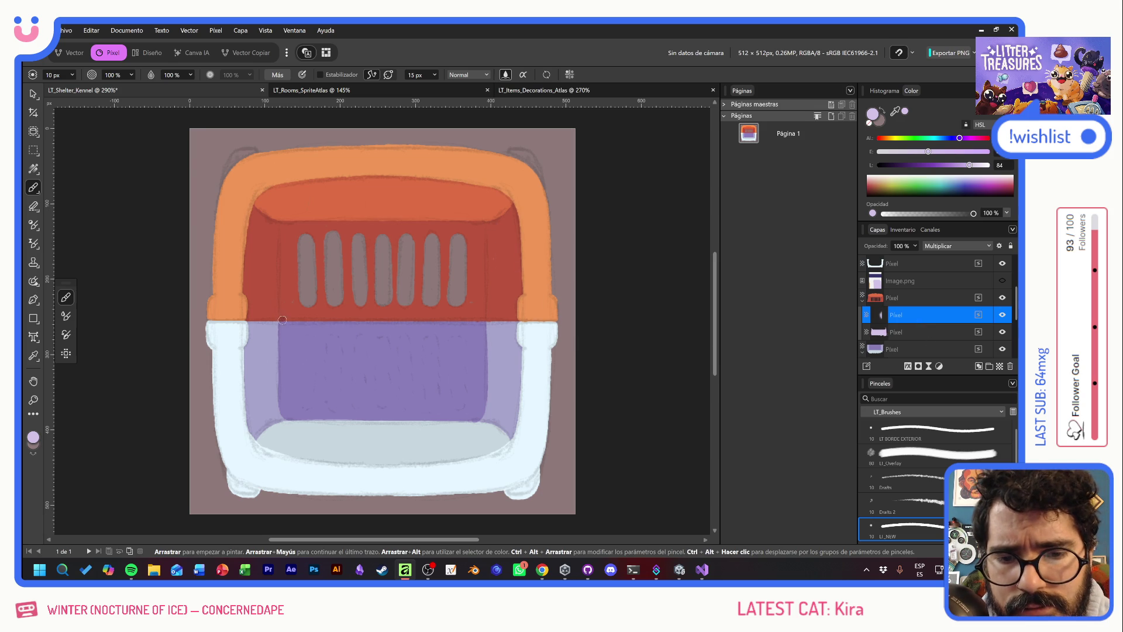
pyautogui.moveTo(283, 324)
pyautogui.mouseDown()
pyautogui.moveTo(281, 257)
pyautogui.moveTo(288, 225)
pyautogui.moveTo(305, 222)
pyautogui.mouseUp()
pyautogui.hotkey('ctrl', 'z')
pyautogui.moveTo(281, 326)
pyautogui.mouseDown()
pyautogui.moveTo(295, 226)
pyautogui.moveTo(476, 232)
pyautogui.moveTo(468, 225)
pyautogui.moveTo(481, 234)
pyautogui.moveTo(480, 316)
pyautogui.moveTo(478, 237)
pyautogui.mouseUp()
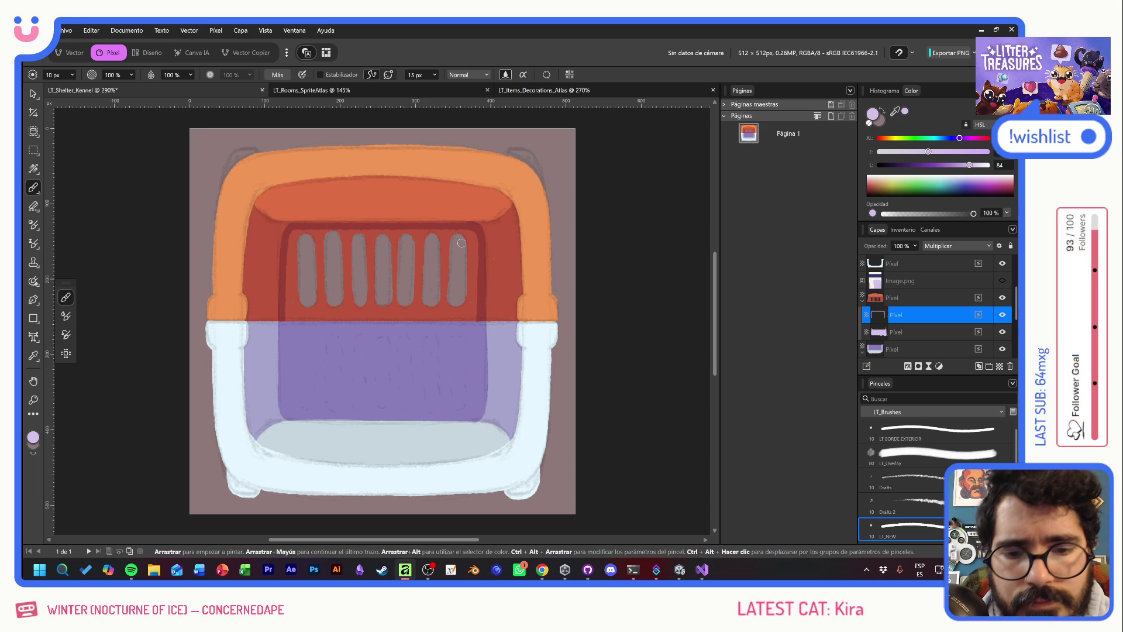
pyautogui.moveTo(288, 337)
pyautogui.mouseDown()
pyautogui.moveTo(307, 293)
pyautogui.moveTo(334, 278)
pyautogui.moveTo(367, 299)
pyautogui.moveTo(458, 316)
pyautogui.moveTo(473, 292)
pyautogui.moveTo(450, 324)
pyautogui.mouseUp()
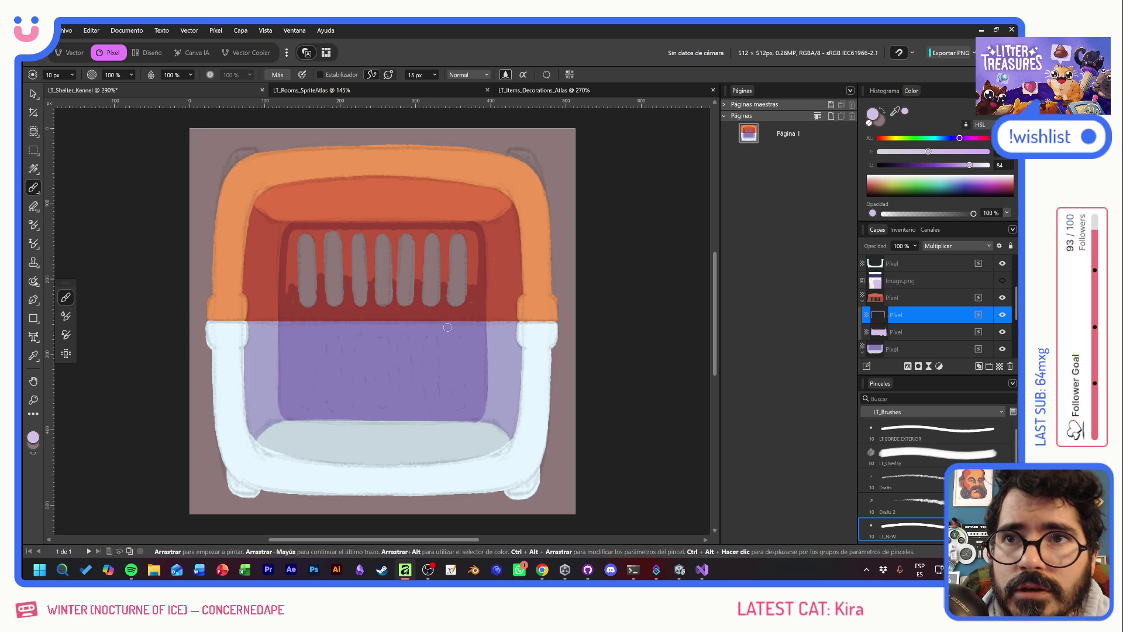
pyautogui.moveTo(469, 270)
pyautogui.mouseDown()
pyautogui.moveTo(468, 234)
pyautogui.moveTo(448, 231)
pyautogui.moveTo(441, 269)
pyautogui.moveTo(448, 264)
pyautogui.moveTo(422, 288)
pyautogui.moveTo(398, 289)
pyautogui.moveTo(391, 250)
pyautogui.moveTo(370, 288)
pyautogui.moveTo(354, 251)
pyautogui.moveTo(345, 290)
pyautogui.moveTo(326, 252)
pyautogui.moveTo(290, 304)
pyautogui.moveTo(300, 232)
pyautogui.moveTo(468, 251)
pyautogui.mouseUp()
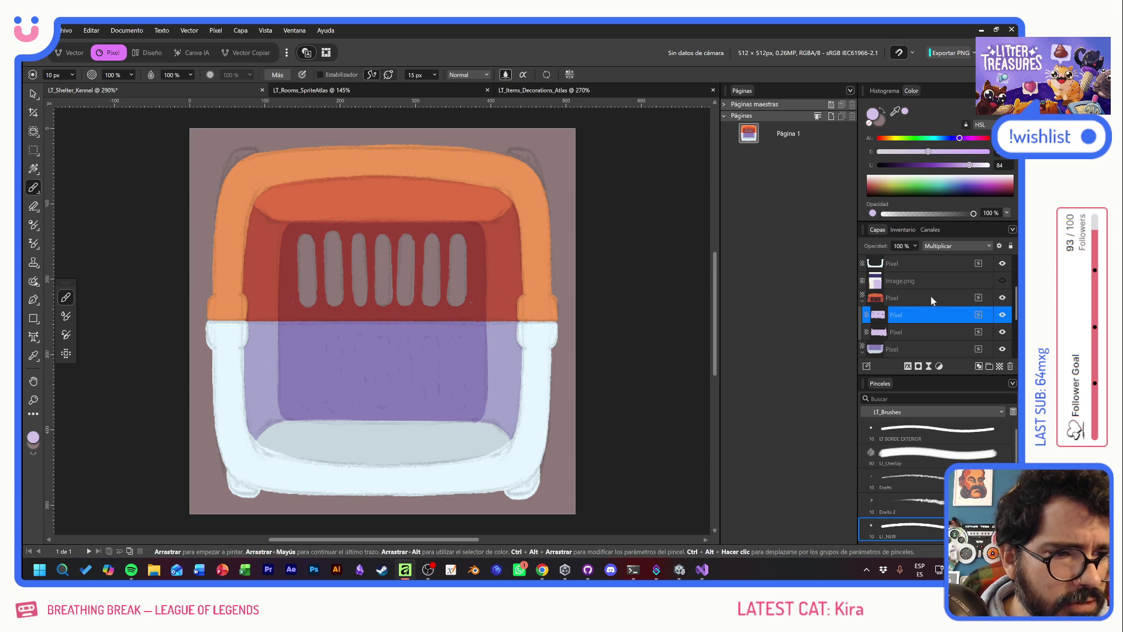
# Add a Multiplicar pixel layer nested under the white outline layer
pyautogui.scroll(3, 931, 296)
pyautogui.click(933, 316)
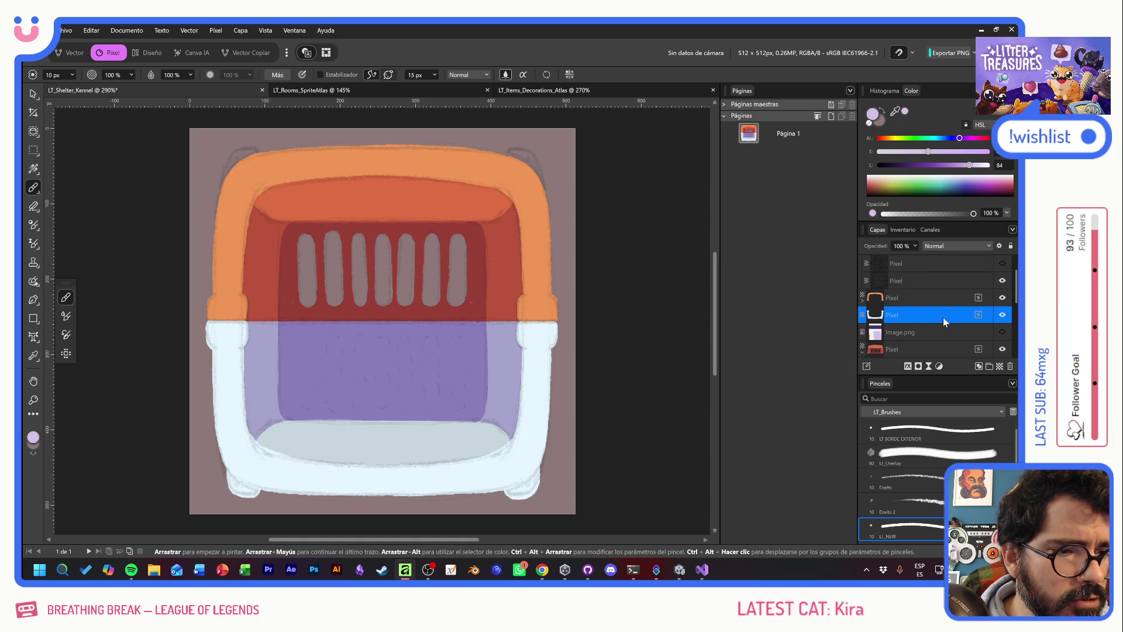
pyautogui.click(994, 365)
pyautogui.click(935, 246)
pyautogui.click(924, 295)
pyautogui.moveTo(921, 310); pyautogui.dragTo(914, 331)
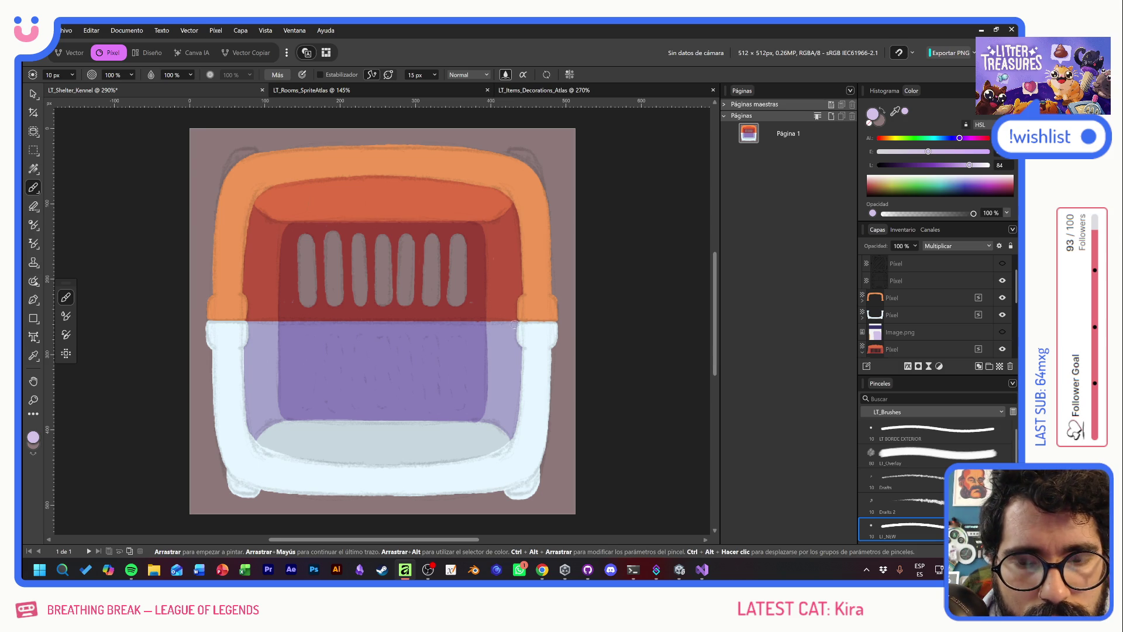
# Paint purple shading along the frame's top left and right edges and both bottom corners
pyautogui.moveTo(514, 325); pyautogui.dragTo(566, 330)
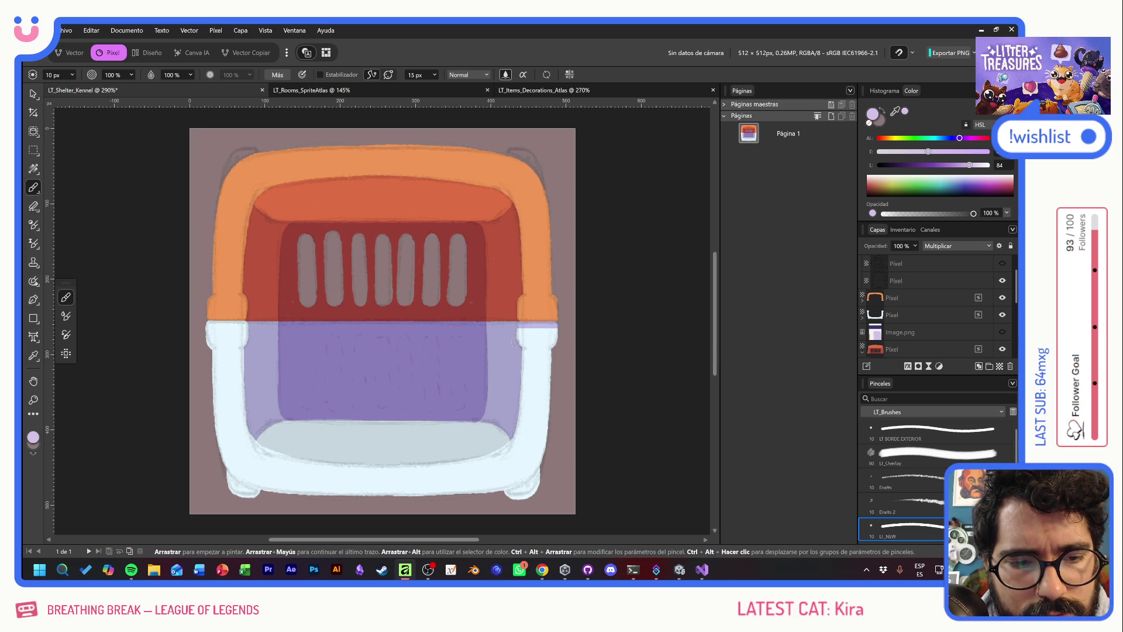
pyautogui.moveTo(206, 325); pyautogui.dragTo(248, 325)
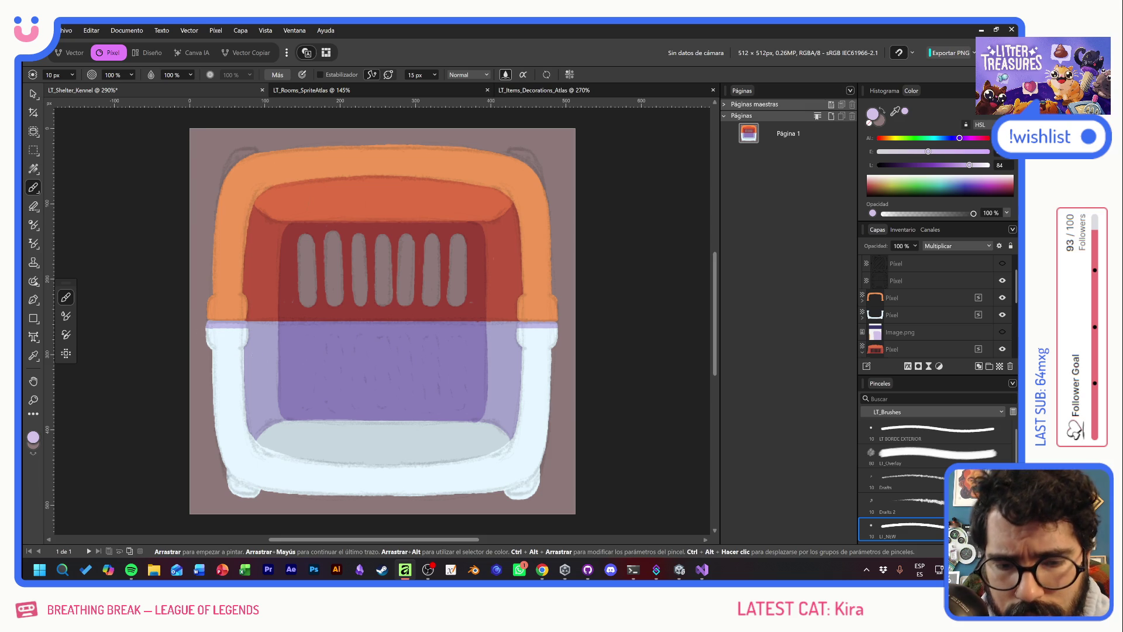
pyautogui.moveTo(220, 464)
pyautogui.mouseDown()
pyautogui.moveTo(267, 494)
pyautogui.moveTo(223, 485)
pyautogui.mouseUp()
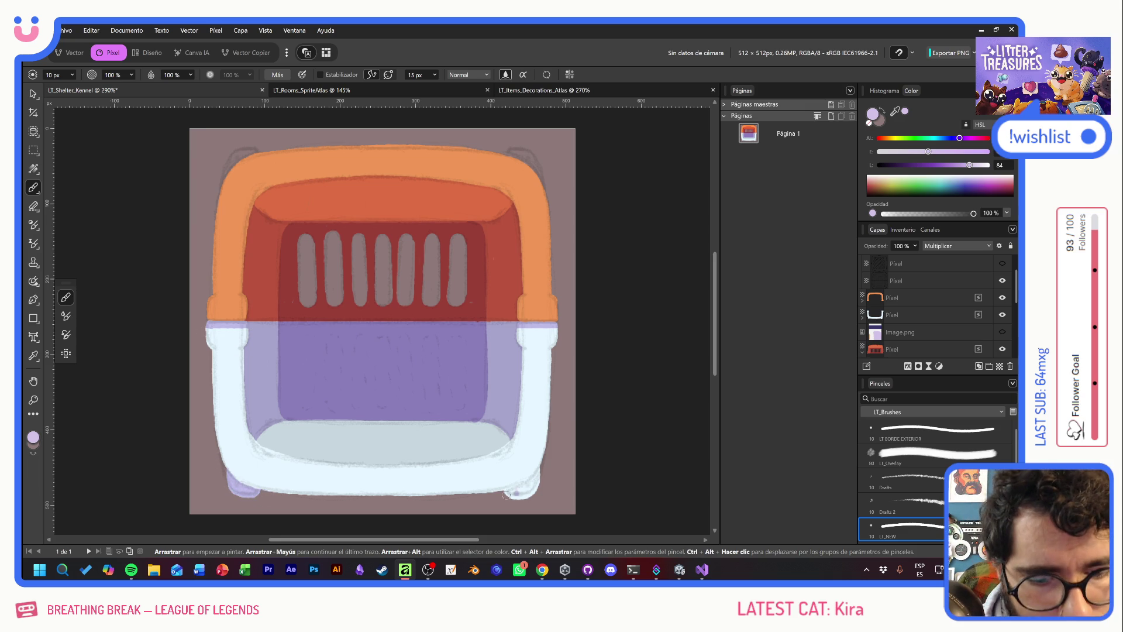
pyautogui.moveTo(500, 498)
pyautogui.mouseDown()
pyautogui.moveTo(546, 470)
pyautogui.moveTo(513, 501)
pyautogui.mouseUp()
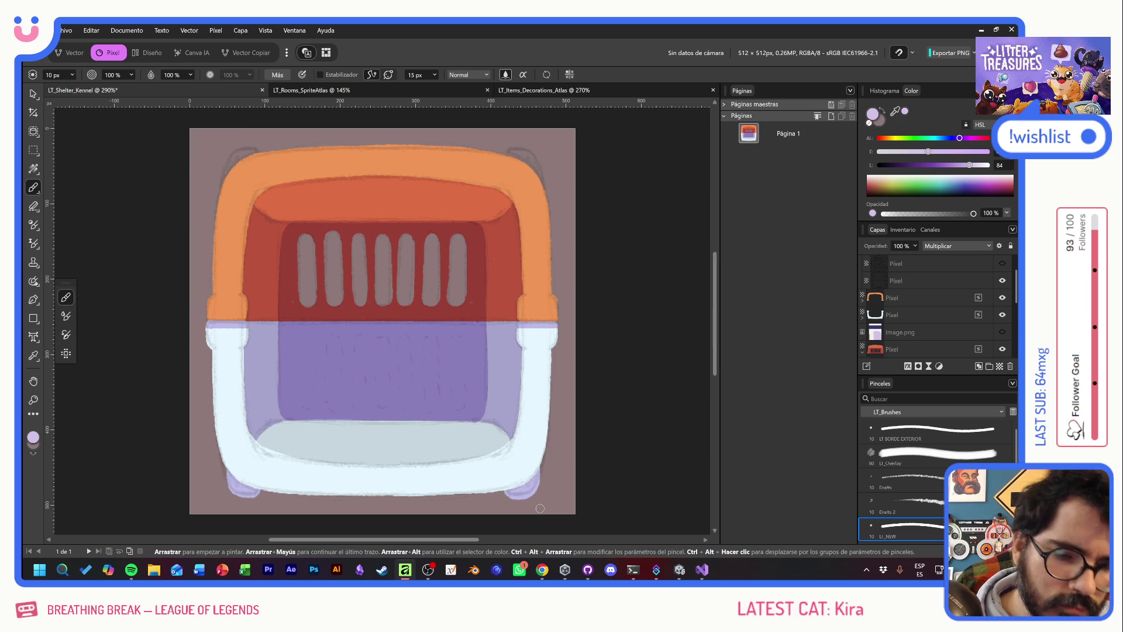
# Add a new Multiplicar layer above the orange layer
pyautogui.click(914, 301)
pyautogui.click(1000, 366)
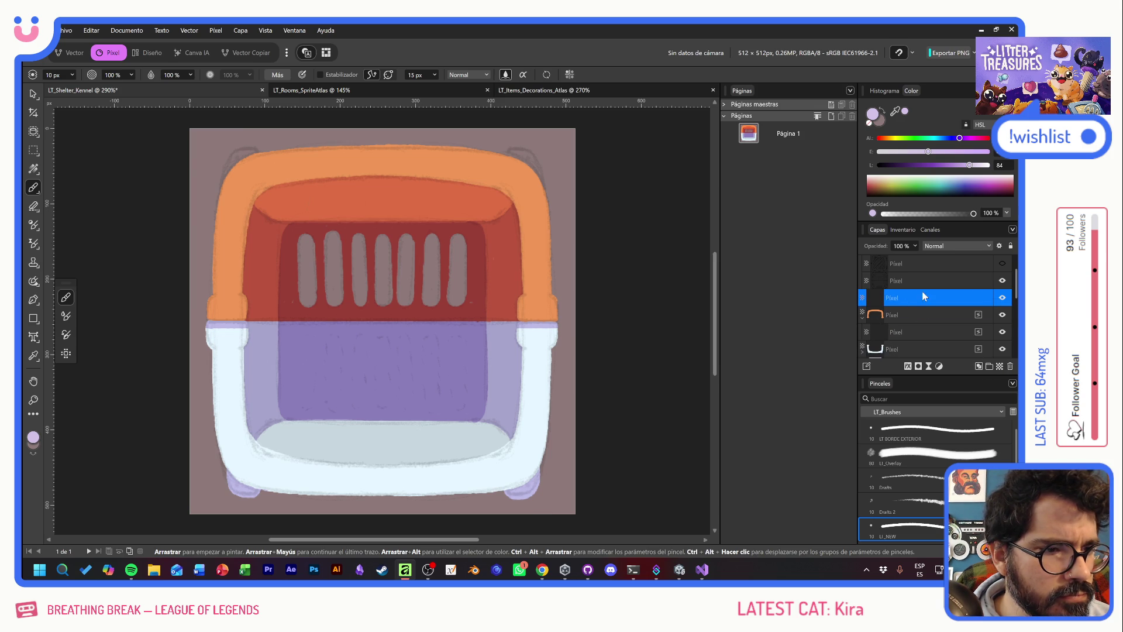
pyautogui.moveTo(921, 315); pyautogui.dragTo(920, 319)
pyautogui.click(958, 246)
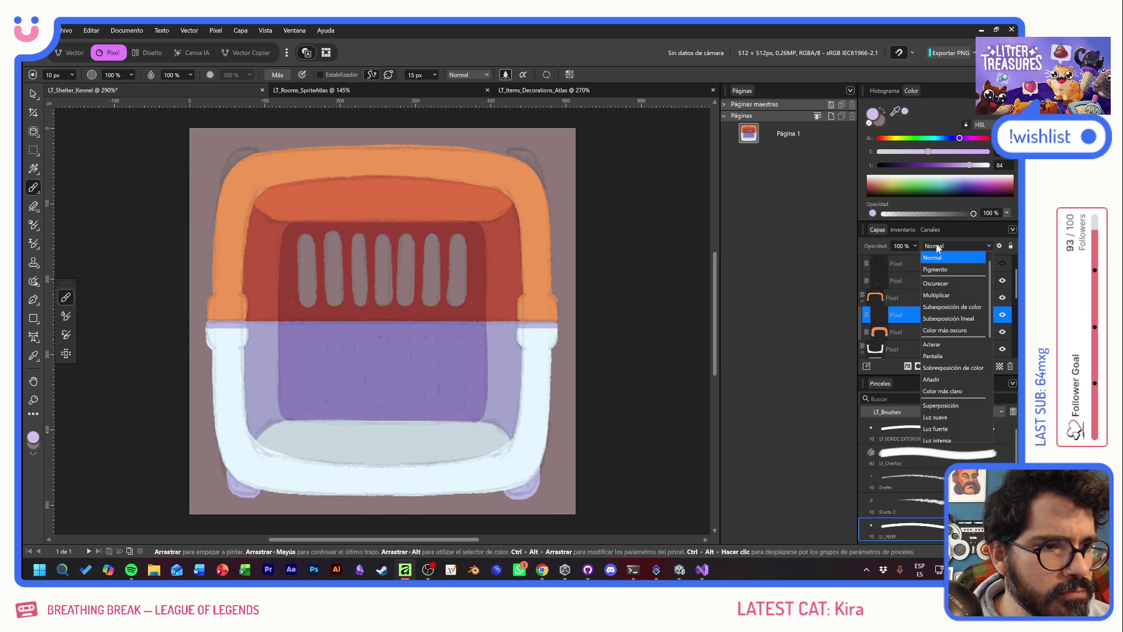
pyautogui.click(915, 297)
# Dab dark-red shading onto the left and right edges of the orange handle
pyautogui.moveTo(449, 183); pyautogui.dragTo(328, 173)
pyautogui.hotkey('ctrl', 'z')
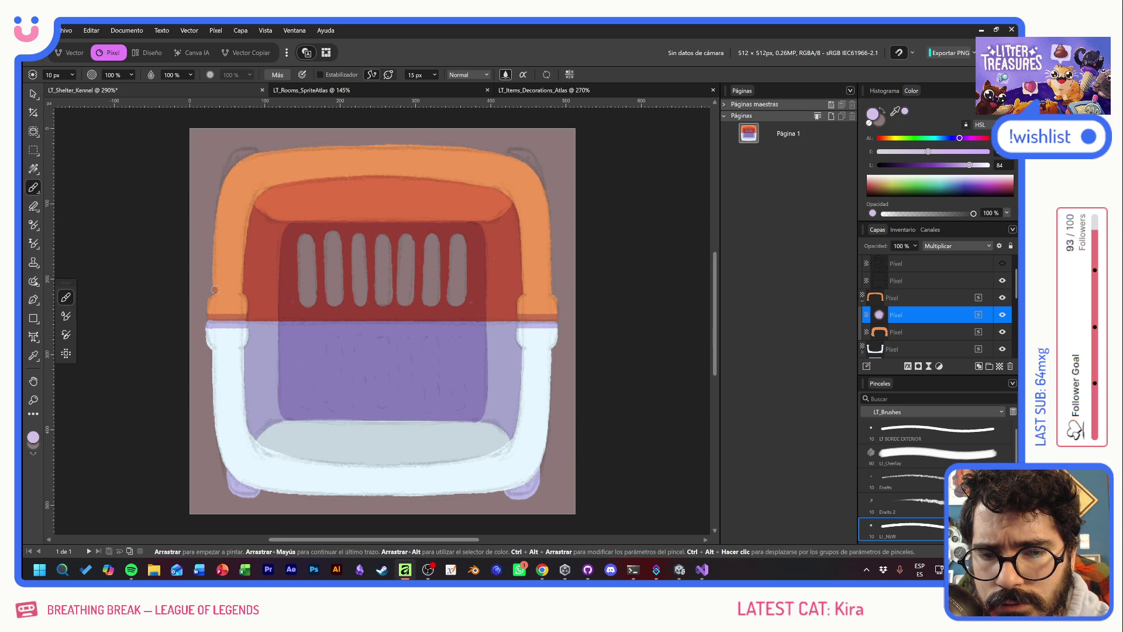
pyautogui.moveTo(214, 289); pyautogui.dragTo(241, 289)
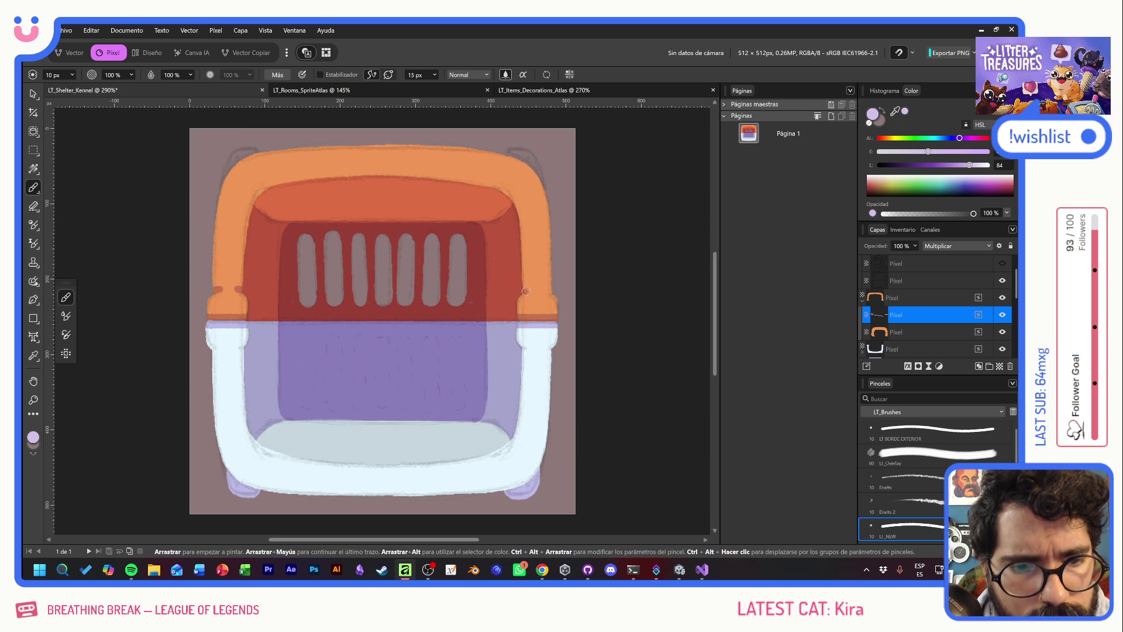
pyautogui.moveTo(523, 290); pyautogui.dragTo(528, 290)
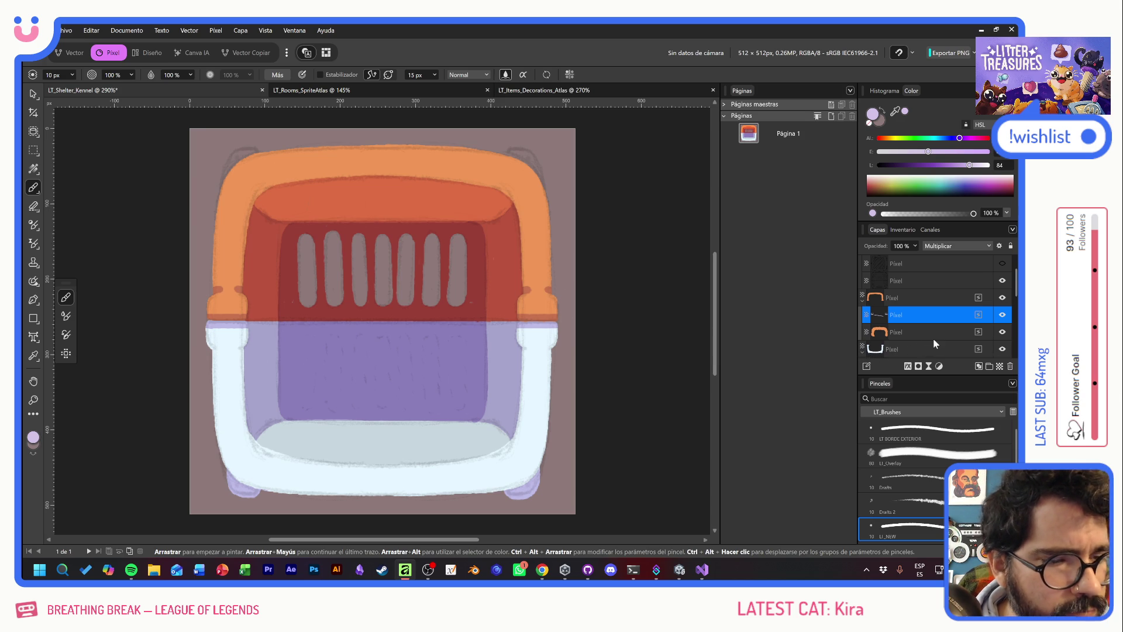
# Hide the Draft sketch lines and collapse the Draft group
pyautogui.scroll(-2, 942, 339)
pyautogui.click(909, 315)
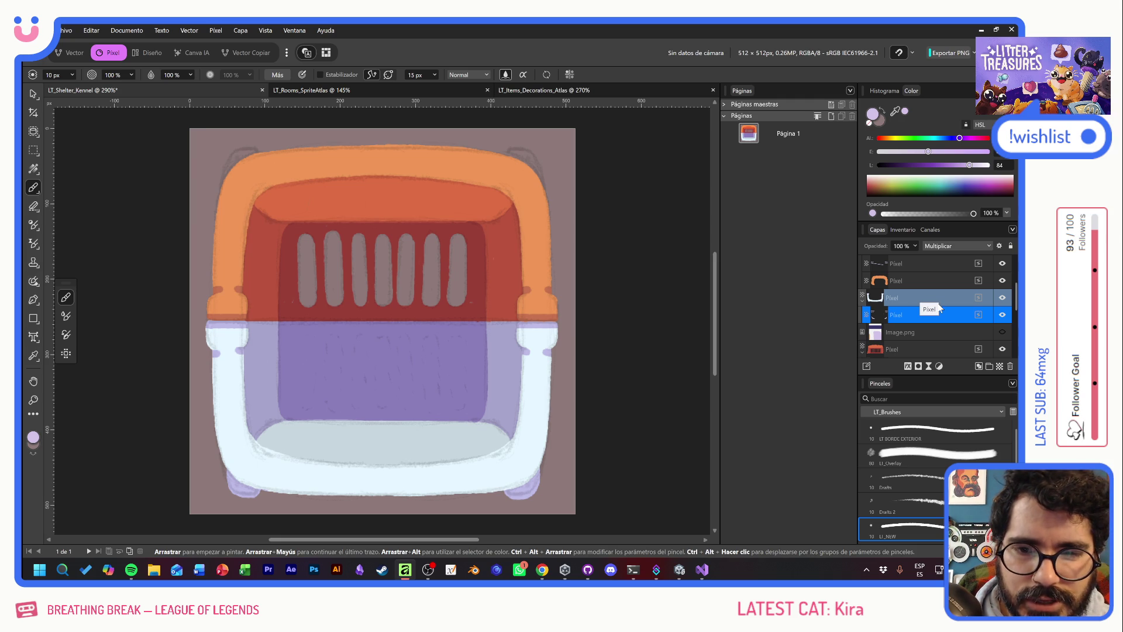
pyautogui.scroll(2, 939, 309)
pyautogui.click(1003, 264)
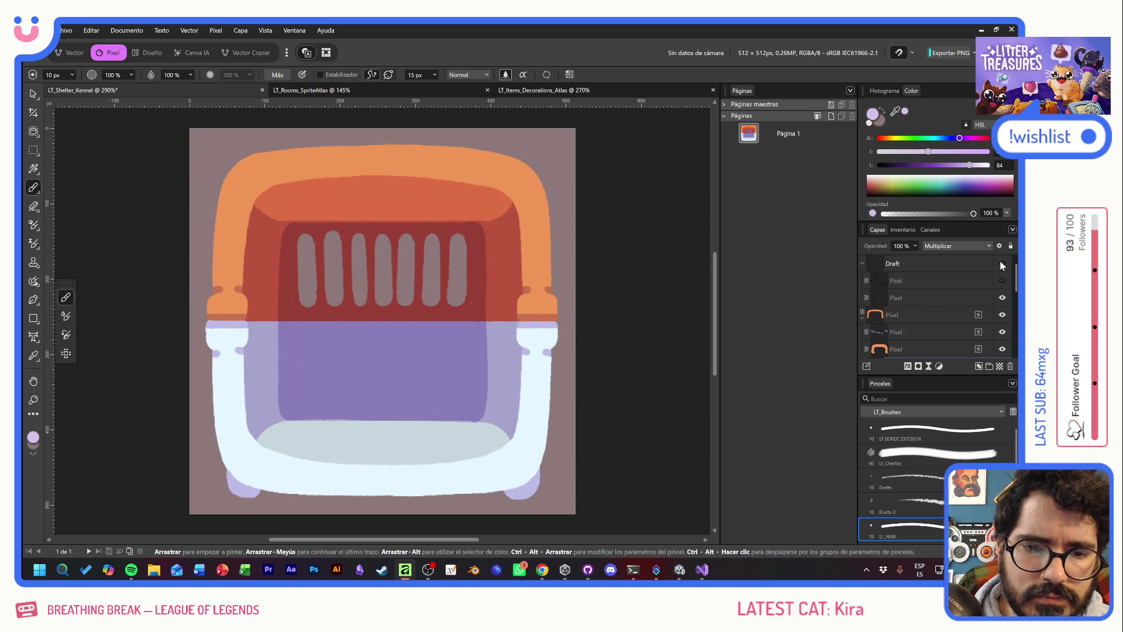
pyautogui.click(864, 266)
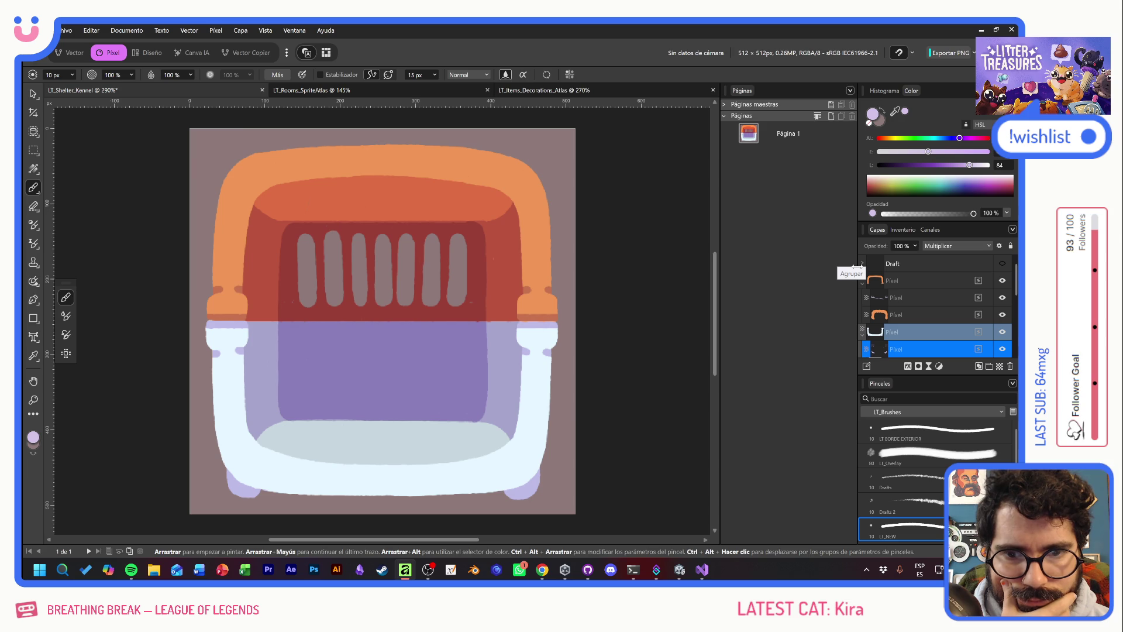
# Show the Image.png palette reference and nest the selected Pixel layers into the bottom layer
pyautogui.scroll(-3, 947, 302)
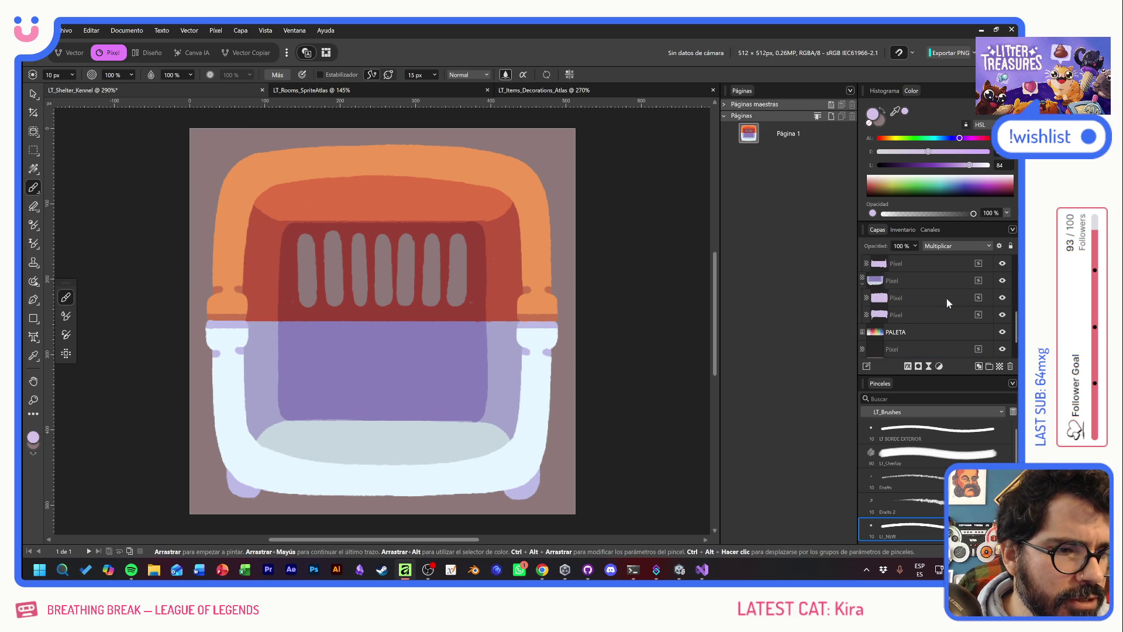
pyautogui.scroll(3, 947, 298)
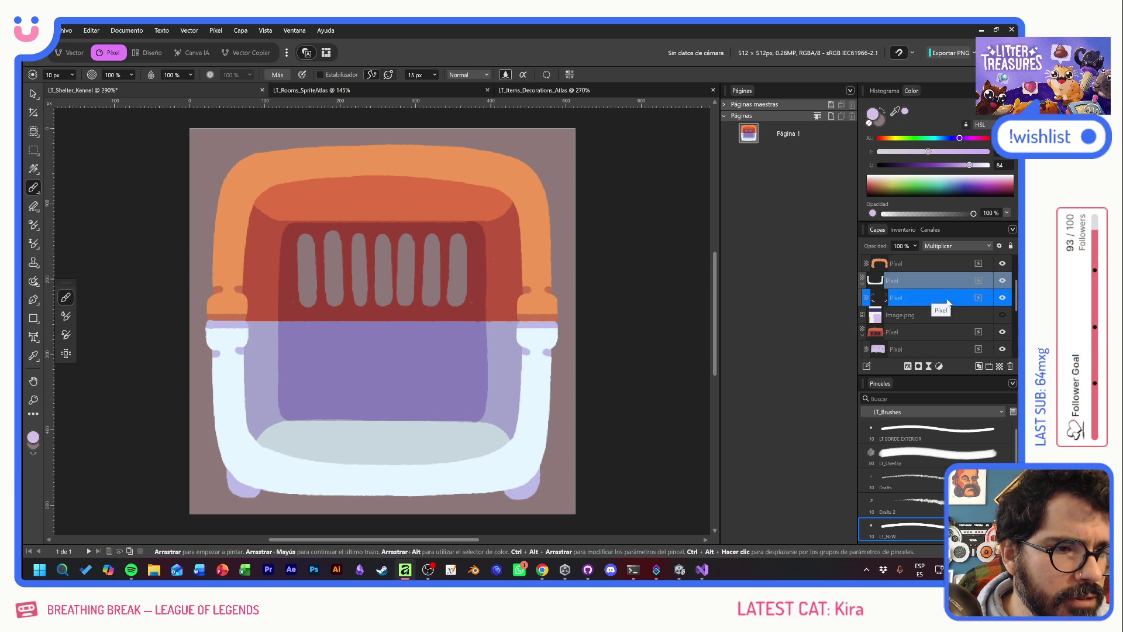
pyautogui.click(1002, 315)
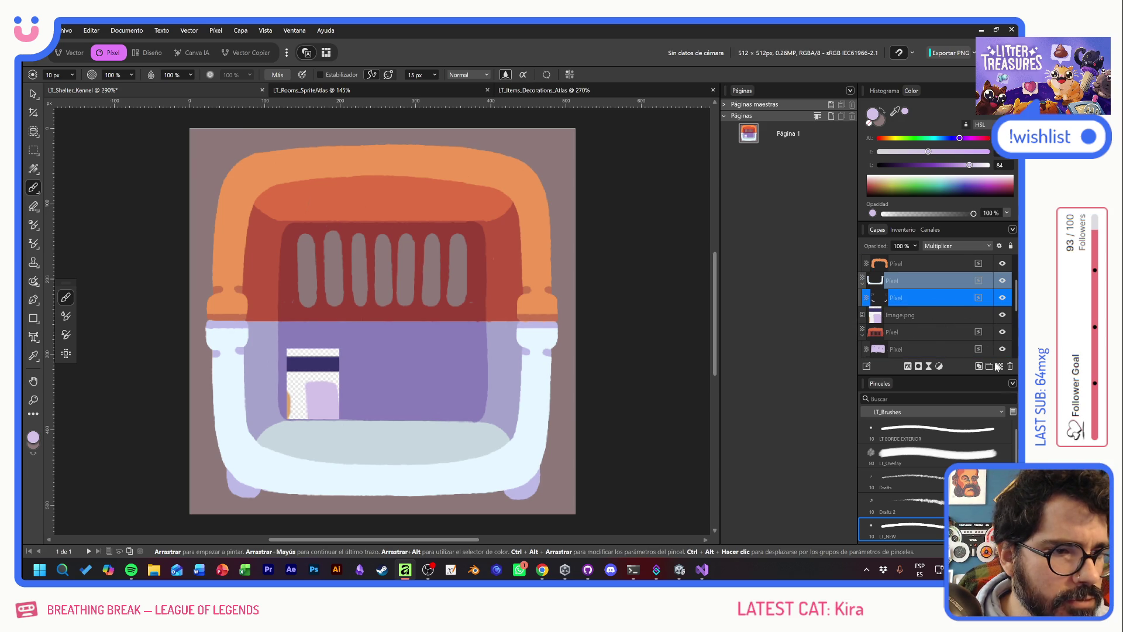
pyautogui.moveTo(921, 299)
pyautogui.mouseDown()
pyautogui.moveTo(926, 351)
pyautogui.moveTo(917, 322)
pyautogui.moveTo(885, 314)
pyautogui.mouseUp()
# Rename the selected Pixel layer to bodext
pyautogui.doubleClick(892, 299)
pyautogui.write('bodega')
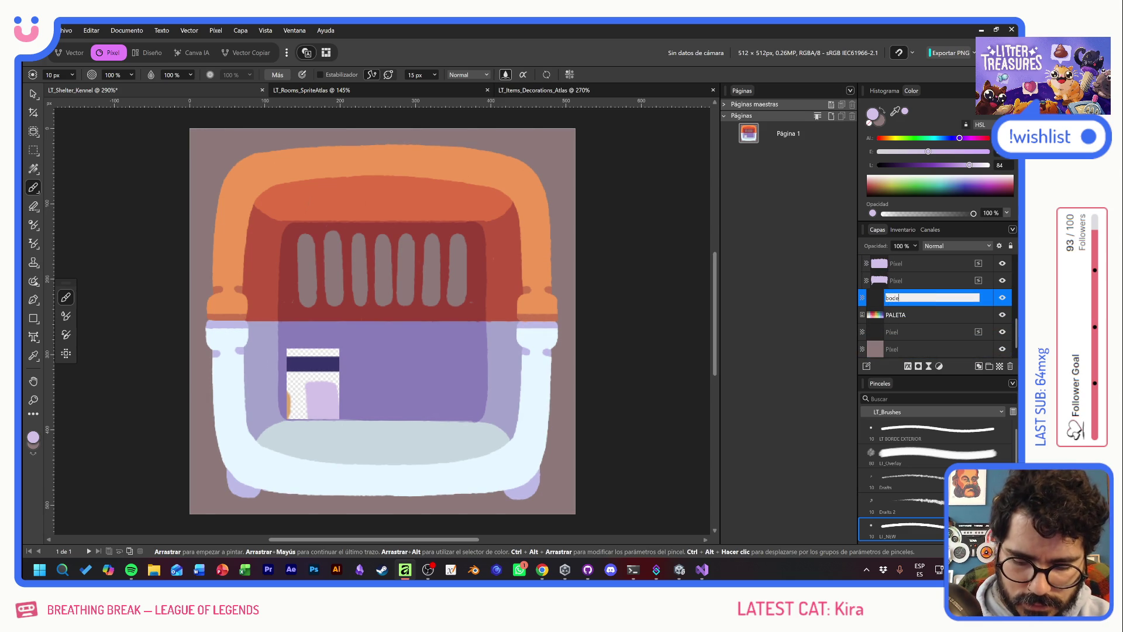
pyautogui.press('Return')
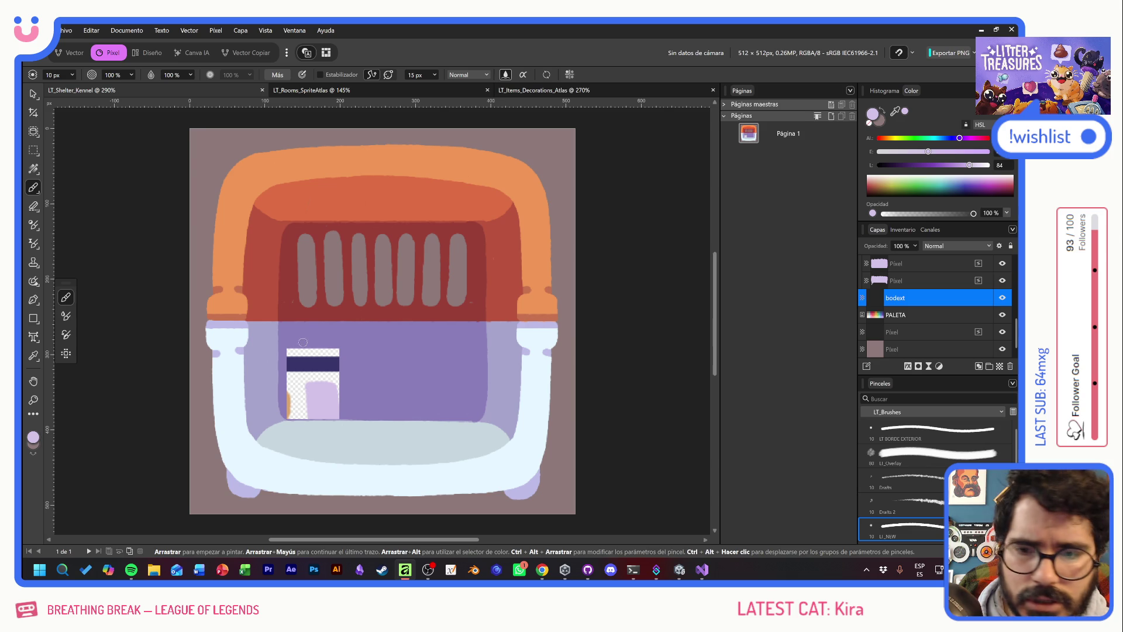
# Sample the dark navy colour from the canvas and set the brush width to 15 px
pyautogui.keyDown('alt'); pyautogui.click(313, 363); pyautogui.keyUp('alt')
pyautogui.click(57, 75)
pyautogui.write('15')
pyautogui.press('Return')
# Outline the kennel's left edge and bottom-left curve in dark navy
pyautogui.moveTo(207, 252); pyautogui.dragTo(220, 188)
pyautogui.hotkey('ctrl', 'z')
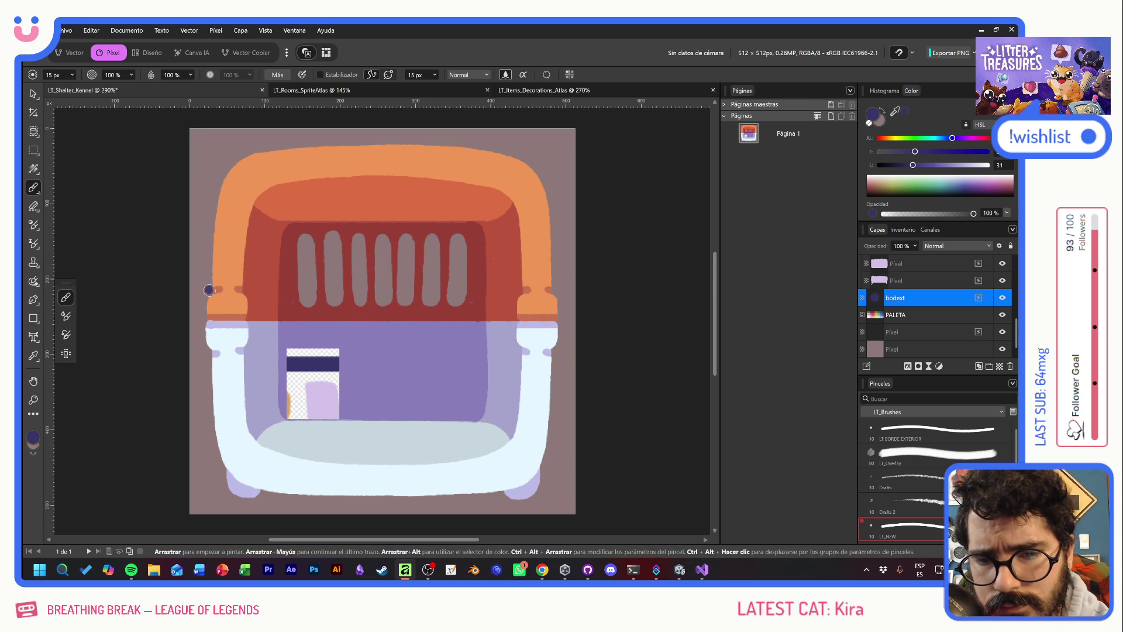
pyautogui.moveTo(206, 295); pyautogui.dragTo(205, 325)
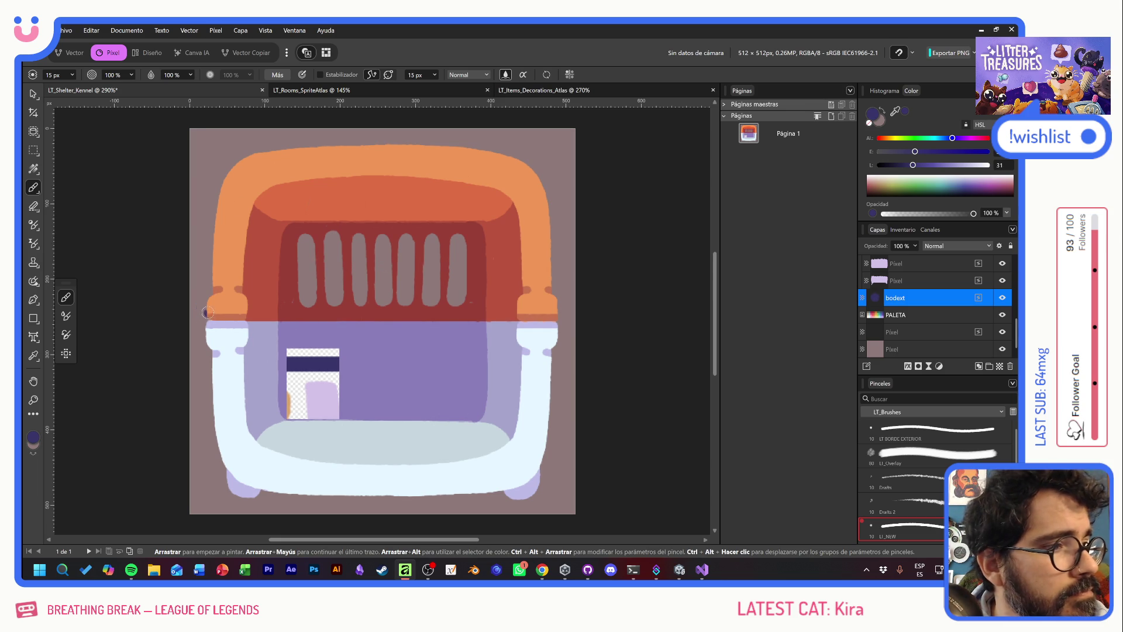
pyautogui.moveTo(209, 289)
pyautogui.mouseDown()
pyautogui.moveTo(201, 333)
pyautogui.moveTo(214, 356)
pyautogui.moveTo(212, 438)
pyautogui.moveTo(229, 493)
pyautogui.moveTo(249, 504)
pyautogui.mouseUp()
pyautogui.hotkey('ctrl', 'z')
pyautogui.moveTo(223, 462)
pyautogui.mouseDown()
pyautogui.moveTo(223, 483)
pyautogui.moveTo(242, 501)
pyautogui.moveTo(262, 497)
pyautogui.mouseUp()
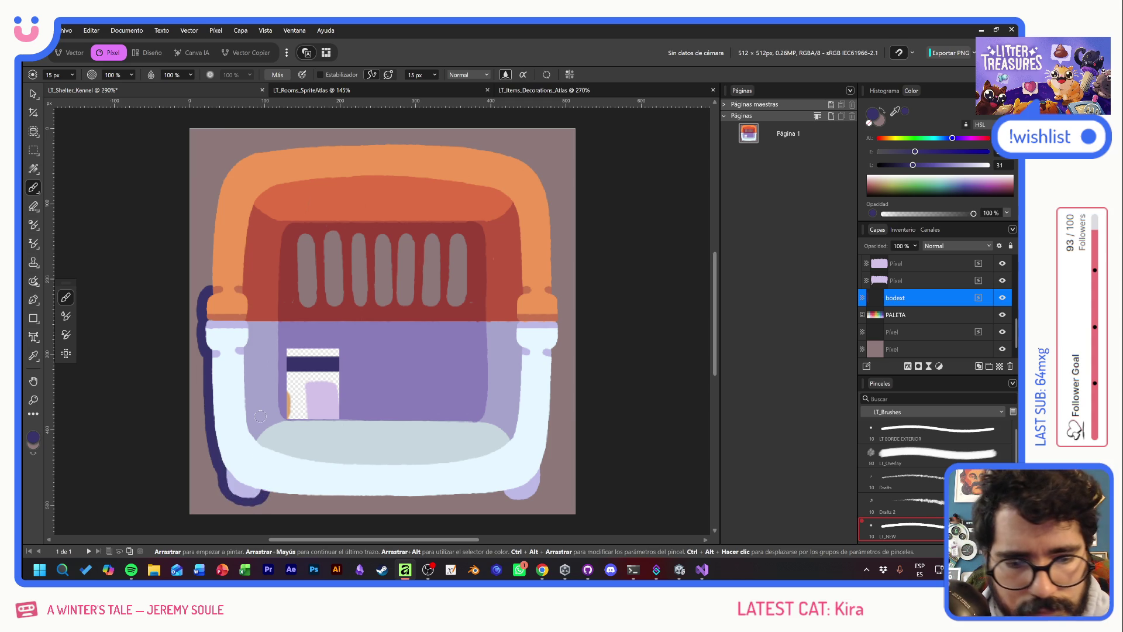
# Outline the bottom-right curve, the full right edge, and the upper left edge
pyautogui.moveTo(499, 496)
pyautogui.mouseDown()
pyautogui.moveTo(532, 503)
pyautogui.moveTo(549, 451)
pyautogui.mouseUp()
pyautogui.moveTo(553, 427); pyautogui.dragTo(555, 392)
pyautogui.hotkey('ctrl', 'z')
pyautogui.hotkey('ctrl', 'z')
pyautogui.moveTo(555, 342); pyautogui.dragTo(549, 474)
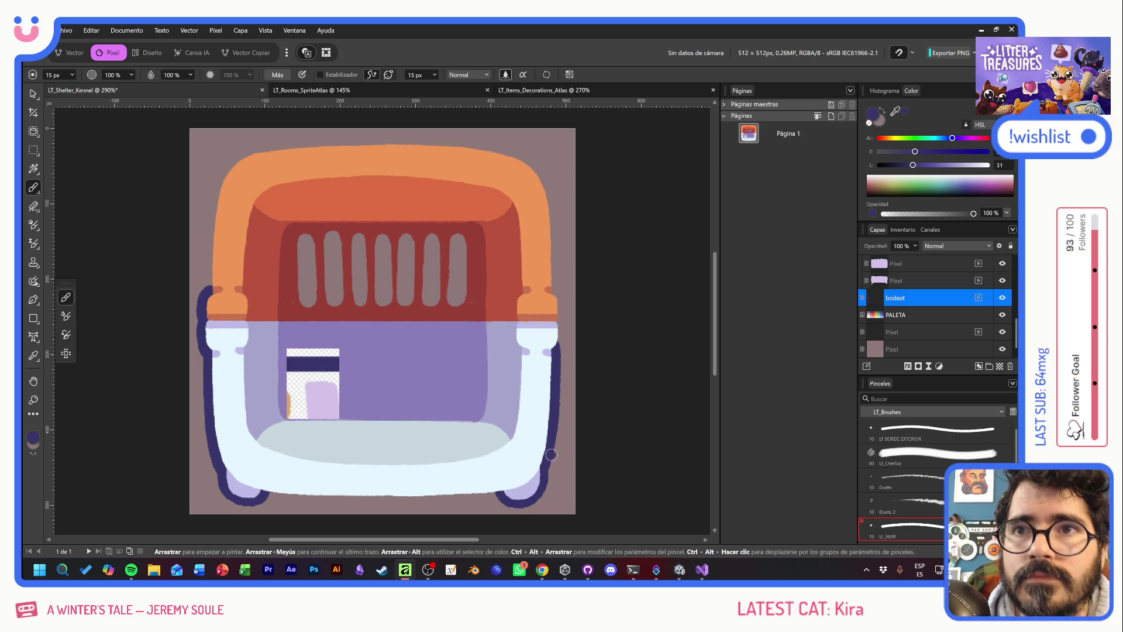
pyautogui.moveTo(555, 352)
pyautogui.mouseDown()
pyautogui.moveTo(562, 306)
pyautogui.moveTo(547, 285)
pyautogui.moveTo(545, 153)
pyautogui.mouseUp()
pyautogui.moveTo(206, 292); pyautogui.dragTo(211, 239)
# Extend the left-edge outline upward and retry the bottom-edge outline
pyautogui.hotkey('ctrl', 'z')
pyautogui.moveTo(206, 294)
pyautogui.mouseDown()
pyautogui.moveTo(221, 177)
pyautogui.moveTo(268, 146)
pyautogui.mouseUp()
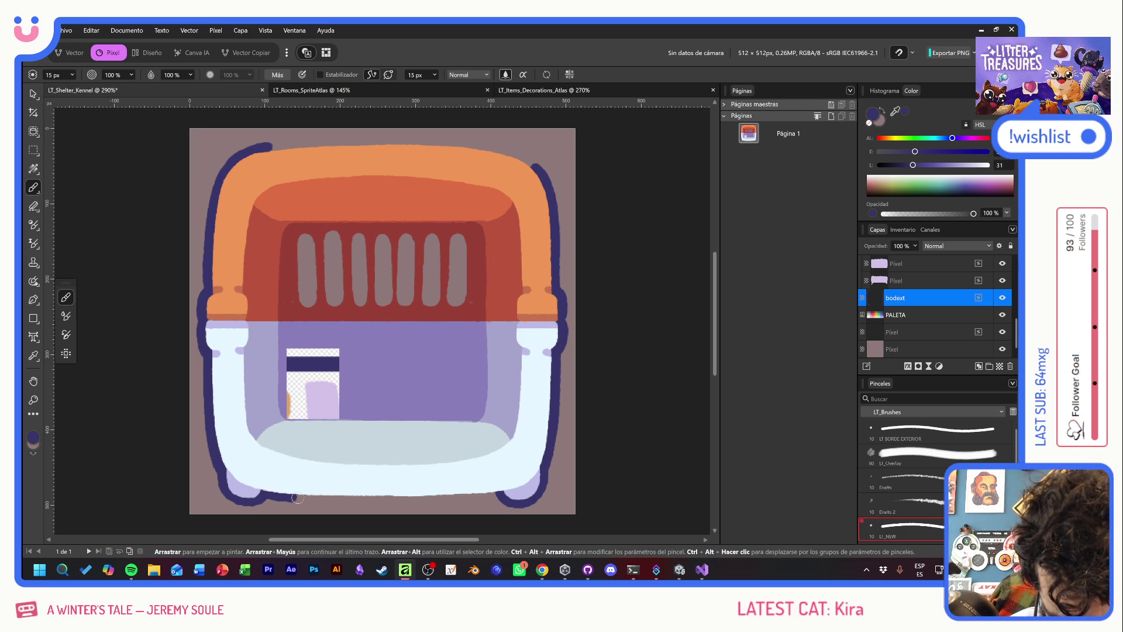
pyautogui.moveTo(265, 494); pyautogui.dragTo(379, 498)
pyautogui.hotkey('ctrl', 'z')
pyautogui.moveTo(265, 496); pyautogui.dragTo(343, 499)
pyautogui.hotkey('ctrl', 'z')
pyautogui.moveTo(264, 496); pyautogui.dragTo(495, 495)
pyautogui.hotkey('ctrl', 'z')
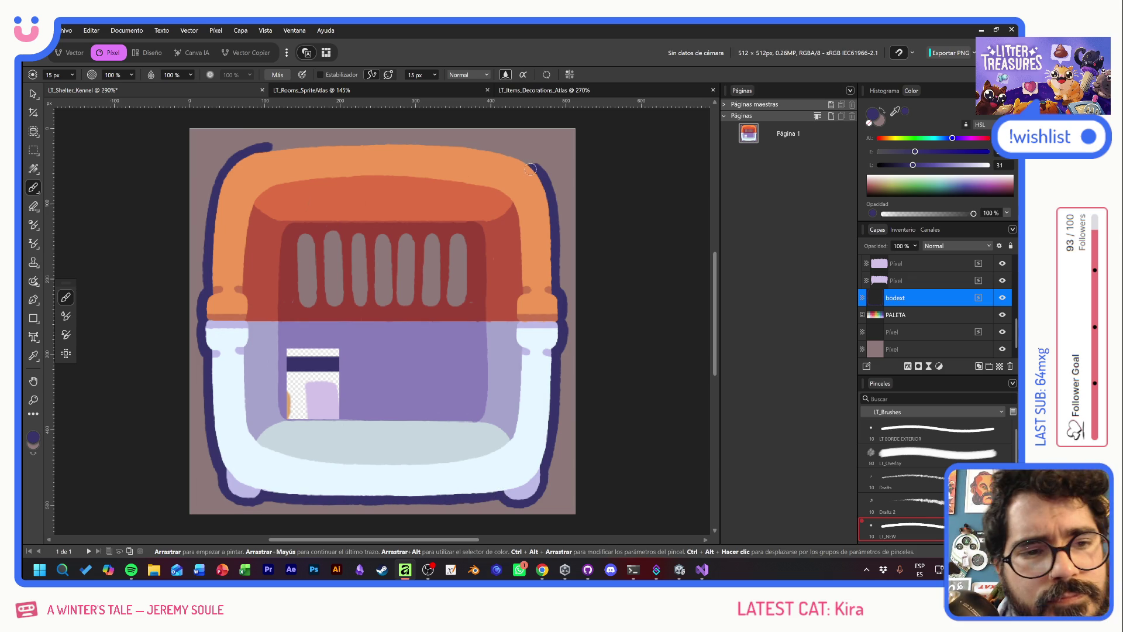
# Enable Estabilizador and outline the kennel's top-right edge
pyautogui.click(320, 75)
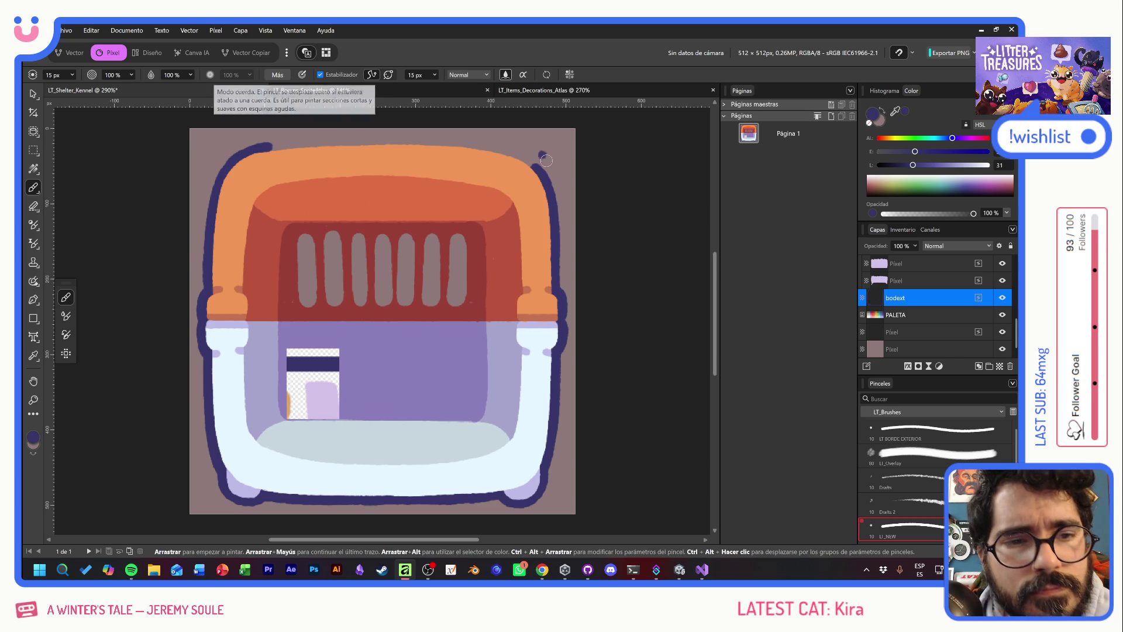
pyautogui.moveTo(529, 162)
pyautogui.mouseDown()
pyautogui.moveTo(467, 141)
pyautogui.moveTo(273, 145)
pyautogui.mouseUp()
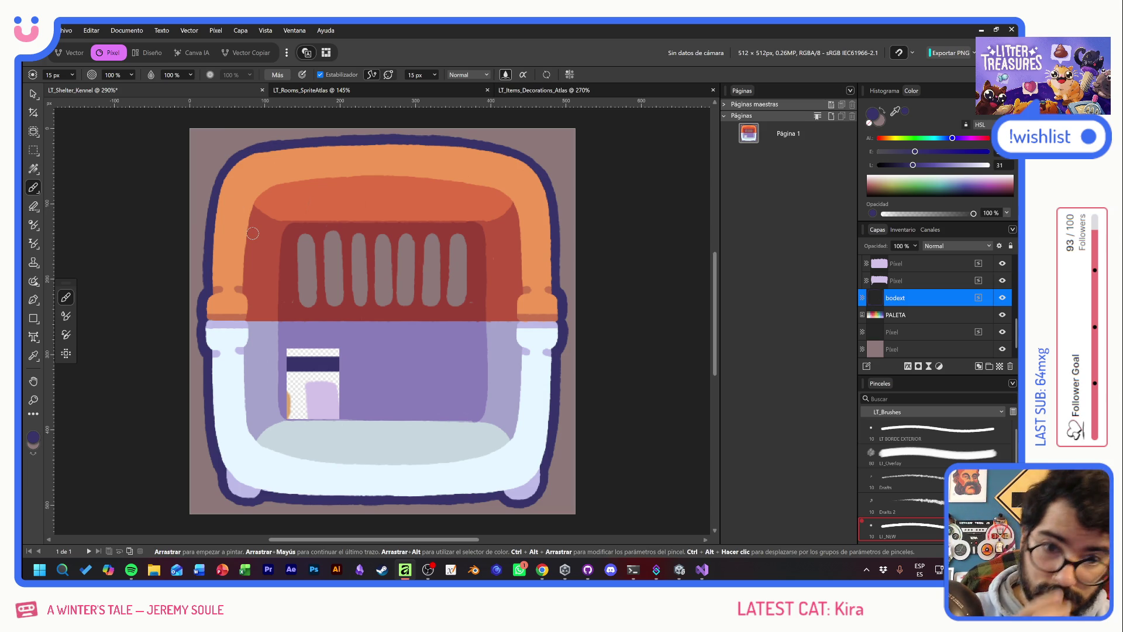
pyautogui.click(33, 95)
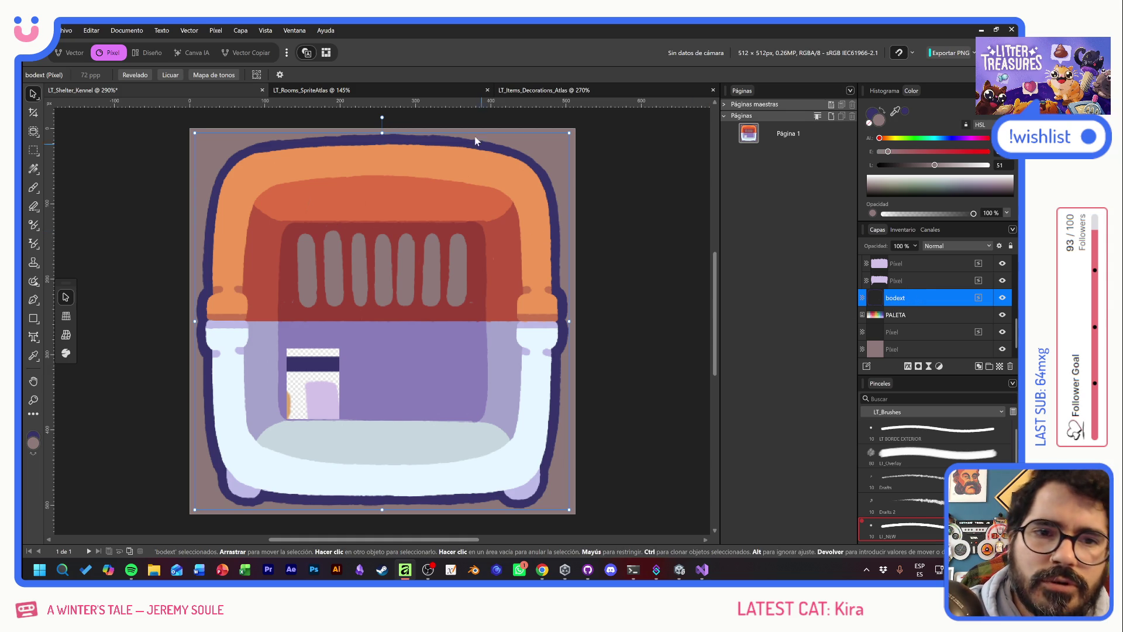
pyautogui.click(400, 89)
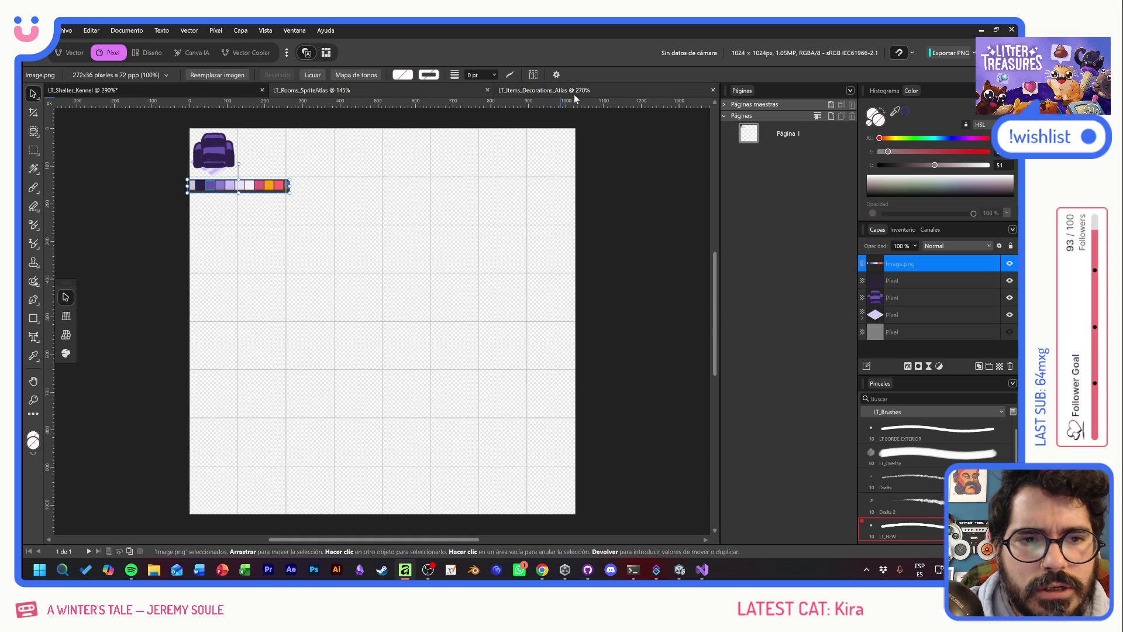
# Inspect ButtonStool's Overlay.af in the decorations atlas, then return to LT_Shelter_Kennel's Archivo menu
pyautogui.click(574, 93)
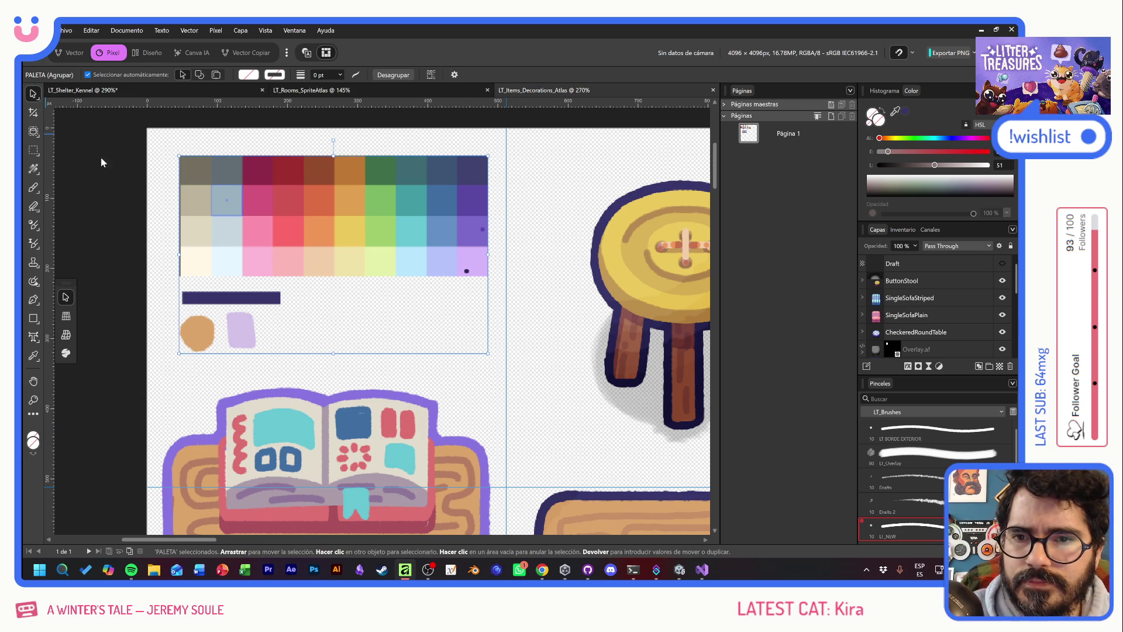
pyautogui.moveTo(483, 330); pyautogui.dragTo(456, 317)
pyautogui.hscroll(5, 456, 317)
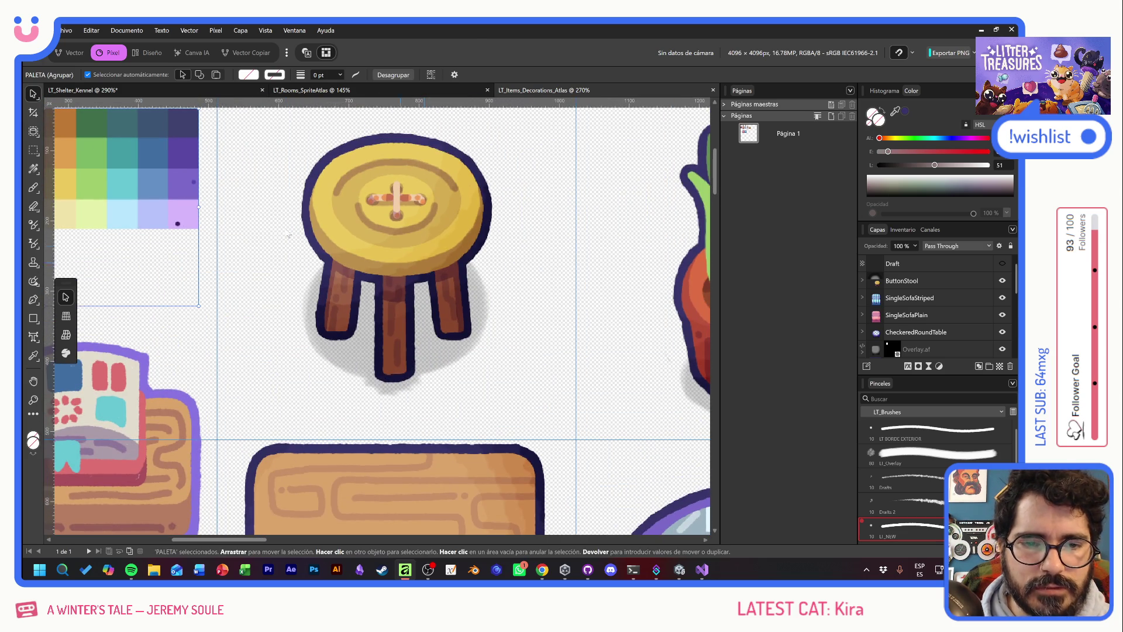
pyautogui.click(901, 280)
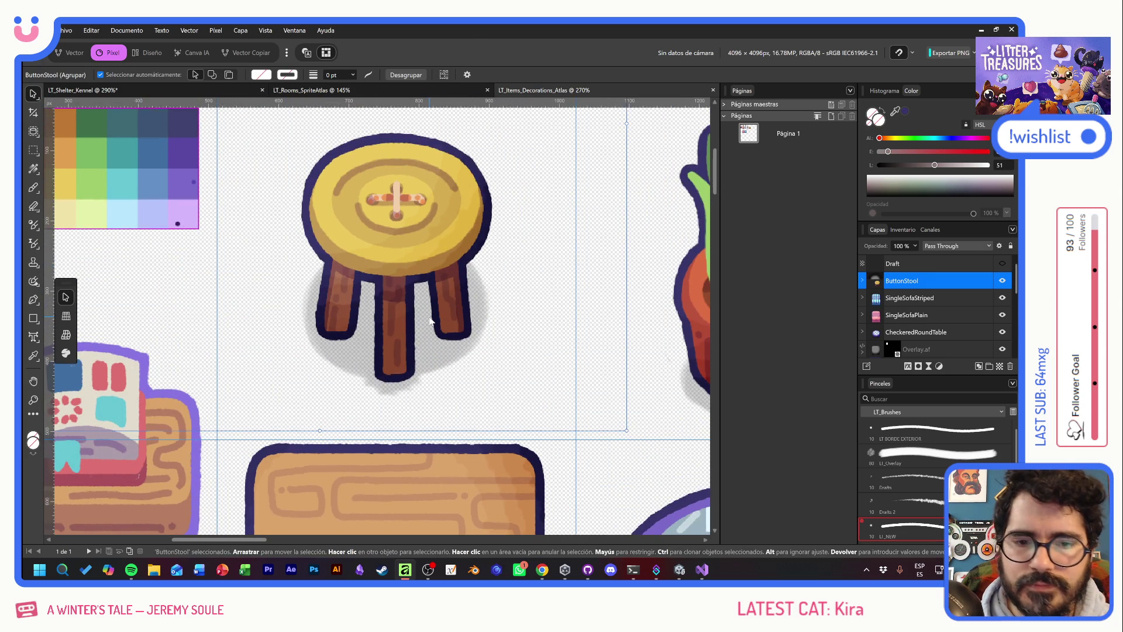
pyautogui.click(863, 282)
pyautogui.click(946, 296)
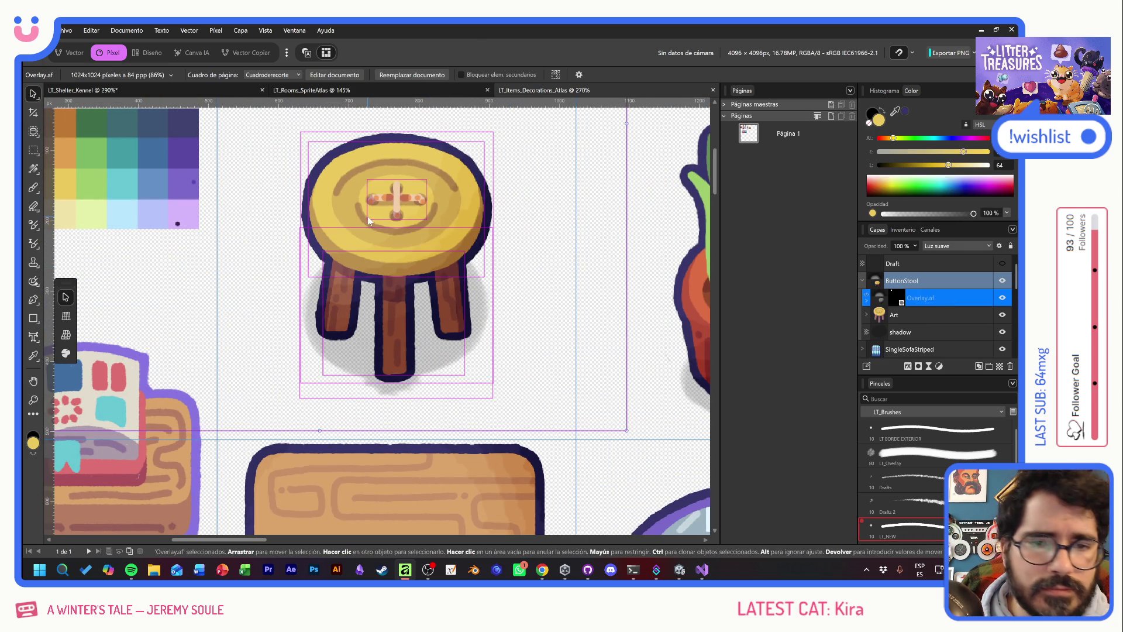
pyautogui.click(199, 90)
pyautogui.click(65, 30)
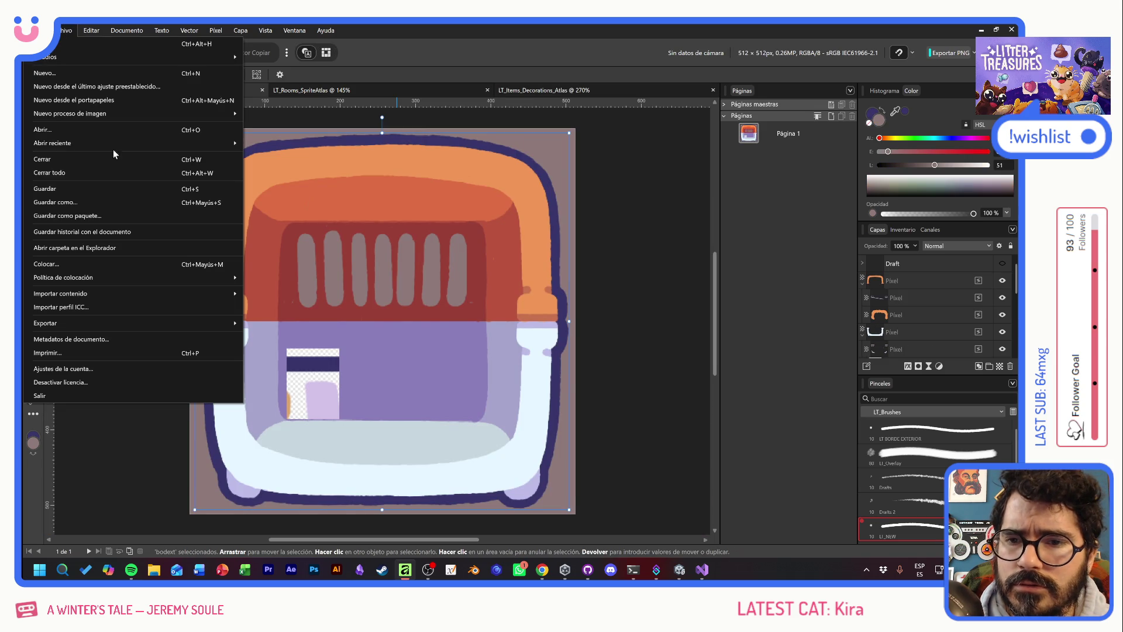
# Place the Overlay.af file from the Brushes folder onto the kennel canvas
pyautogui.click(101, 274)
pyautogui.scroll(-1, 423, 161)
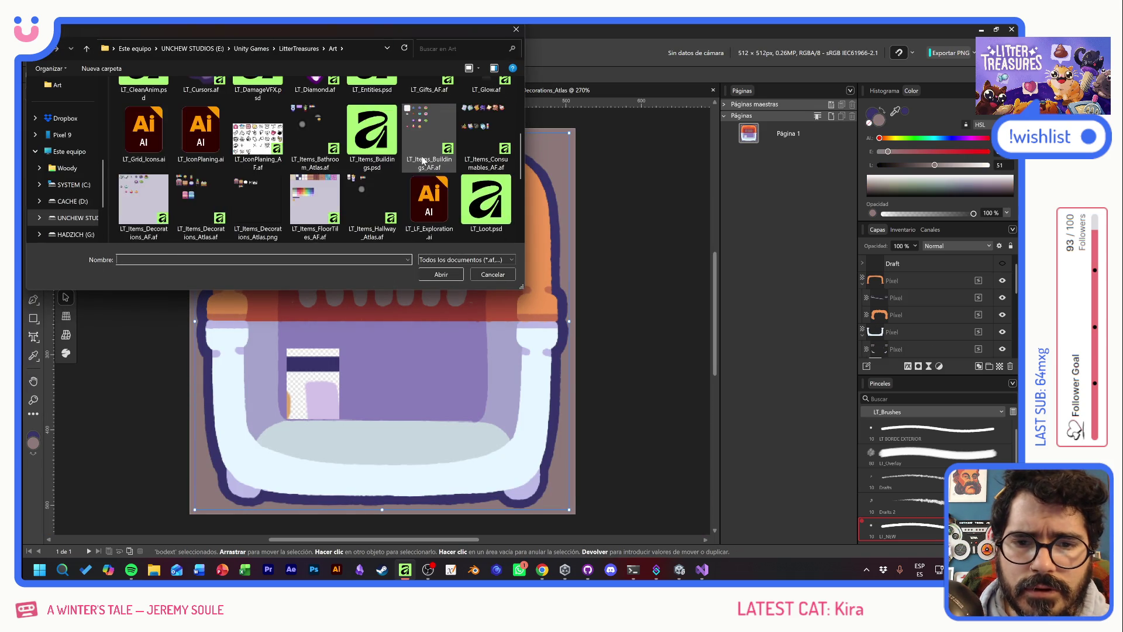
pyautogui.scroll(5, 423, 160)
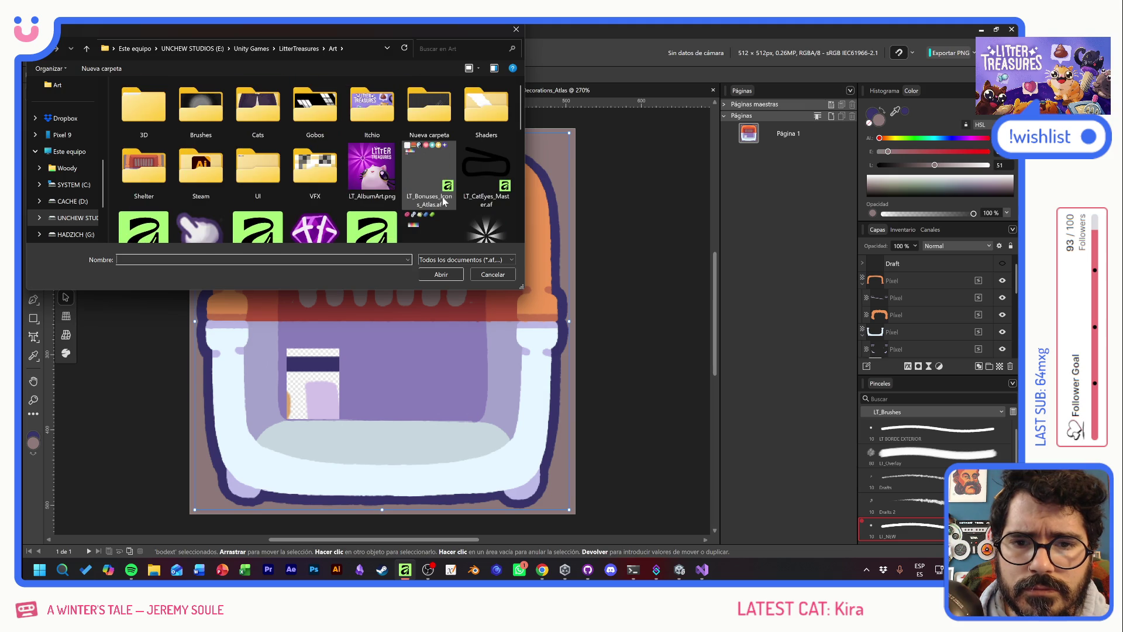
pyautogui.doubleClick(206, 109)
pyautogui.doubleClick(209, 110)
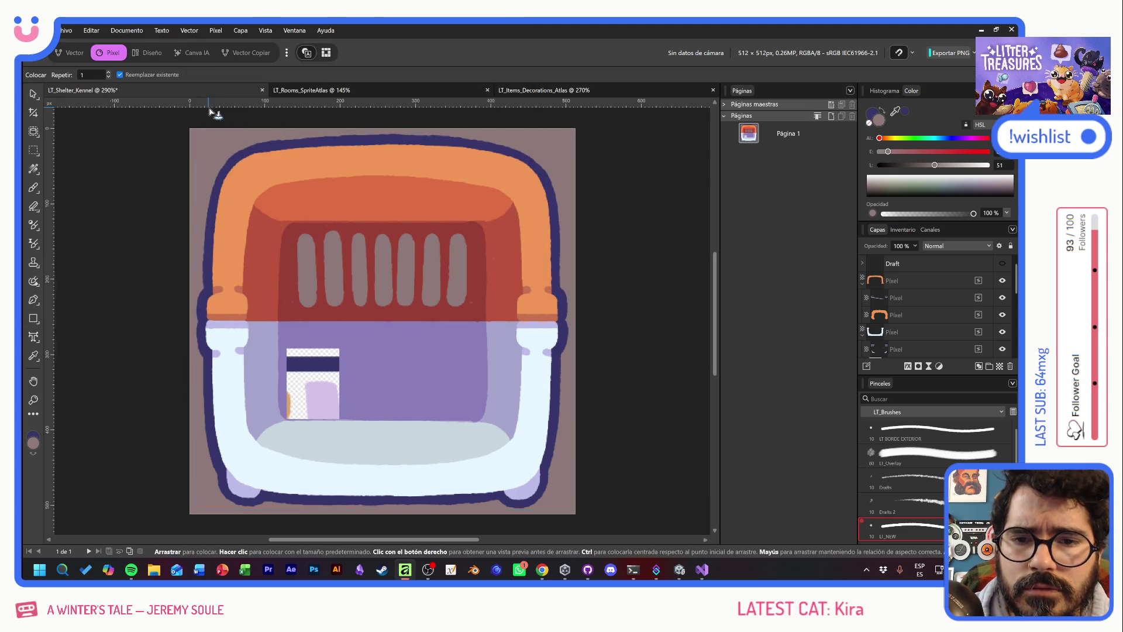
pyautogui.click(228, 143)
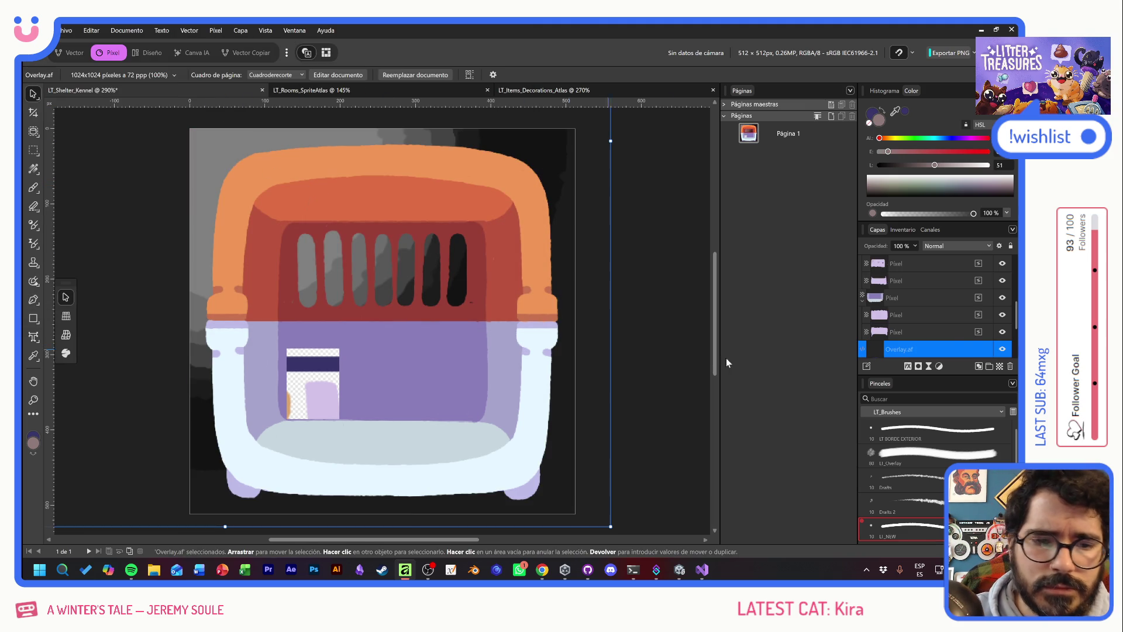
# Set Overlay.af to Luz suave (Soft Light), raise it in the stack, and reposition it
pyautogui.click(938, 247)
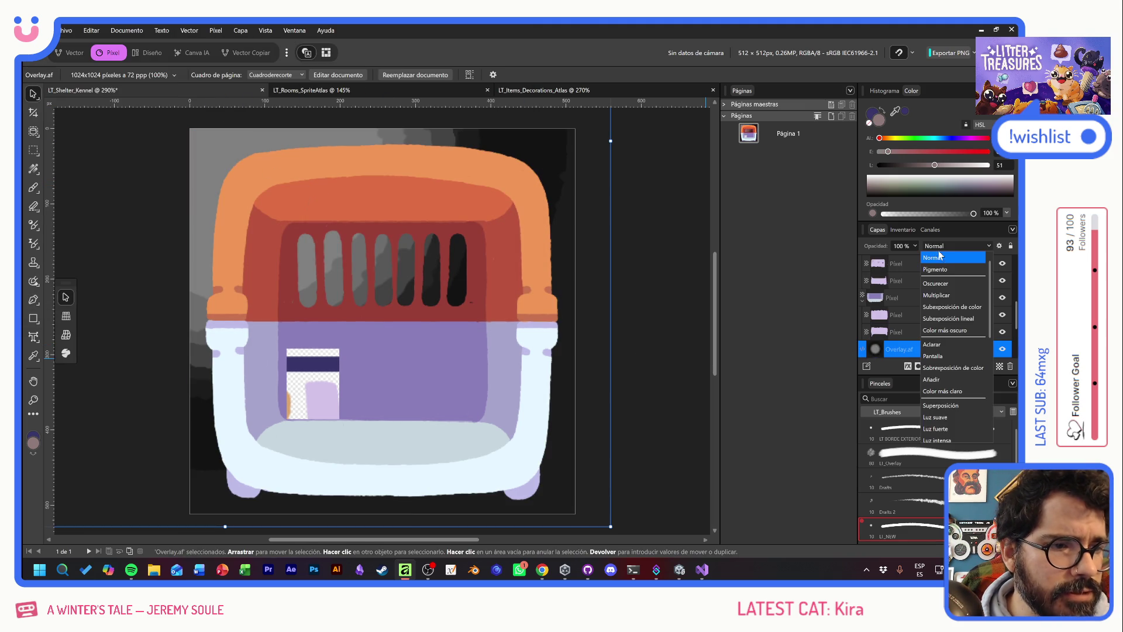
pyautogui.click(949, 417)
pyautogui.moveTo(936, 348)
pyautogui.mouseDown()
pyautogui.moveTo(935, 263)
pyautogui.moveTo(942, 371)
pyautogui.moveTo(940, 324)
pyautogui.mouseUp()
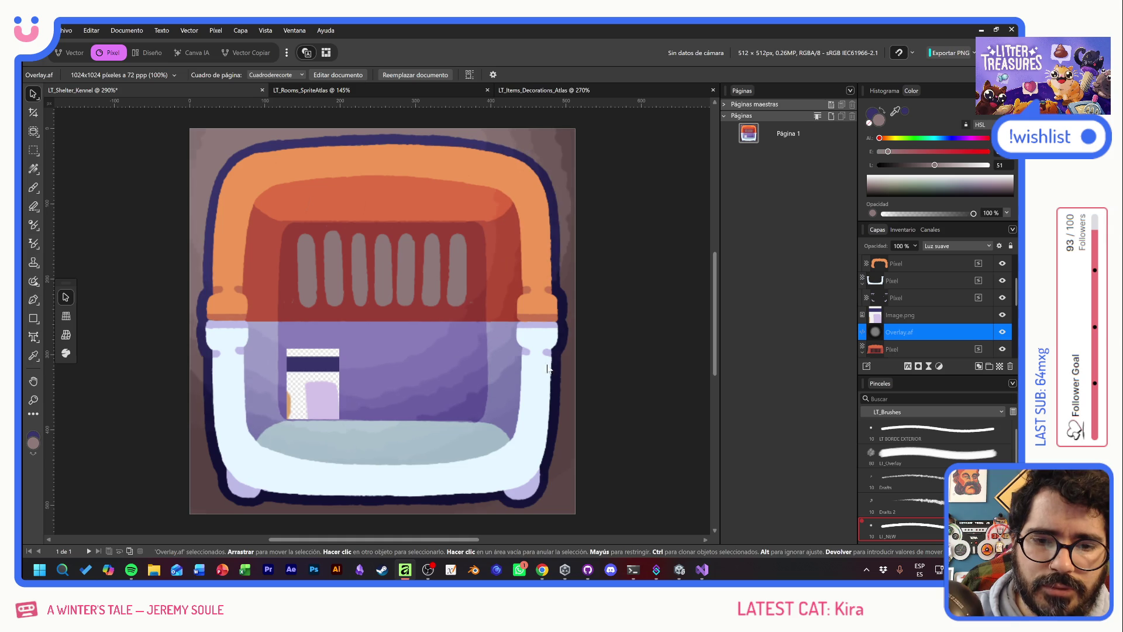
pyautogui.moveTo(577, 413)
pyautogui.mouseDown()
pyautogui.moveTo(560, 354)
pyautogui.moveTo(479, 378)
pyautogui.moveTo(430, 304)
pyautogui.moveTo(443, 300)
pyautogui.moveTo(378, 254)
pyautogui.moveTo(557, 384)
pyautogui.moveTo(455, 335)
pyautogui.moveTo(458, 312)
pyautogui.moveTo(479, 305)
pyautogui.mouseUp()
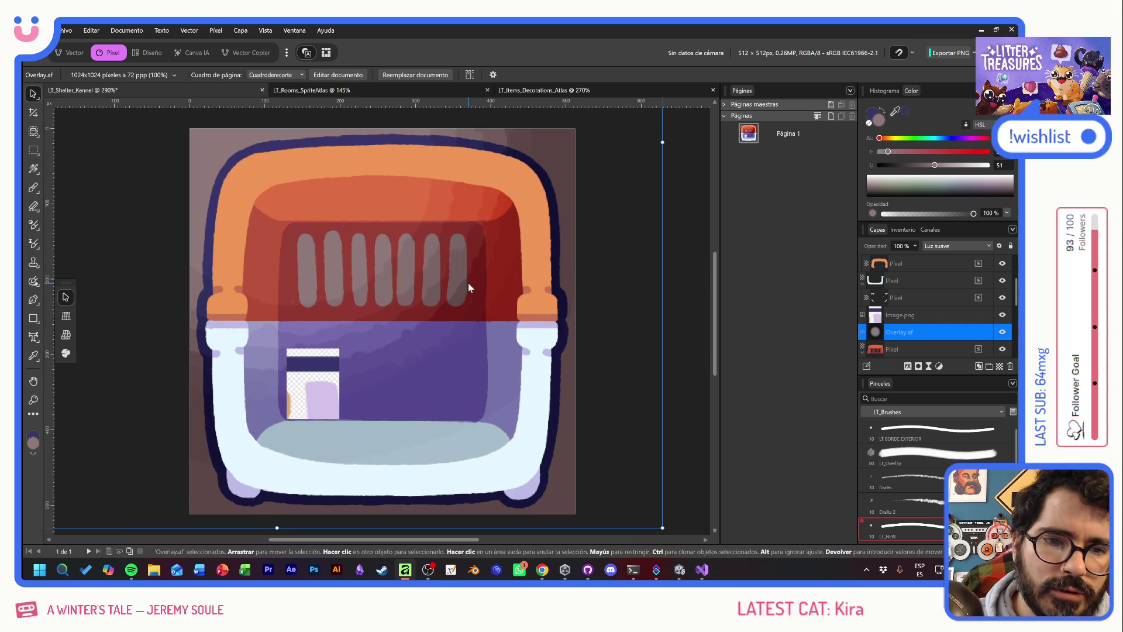
pyautogui.scroll(-2, 955, 316)
# Hide the lowest pixel layer and PALETA, and collapse the four Pixel groups
pyautogui.scroll(-2, 955, 316)
pyautogui.click(991, 339)
pyautogui.click(1001, 349)
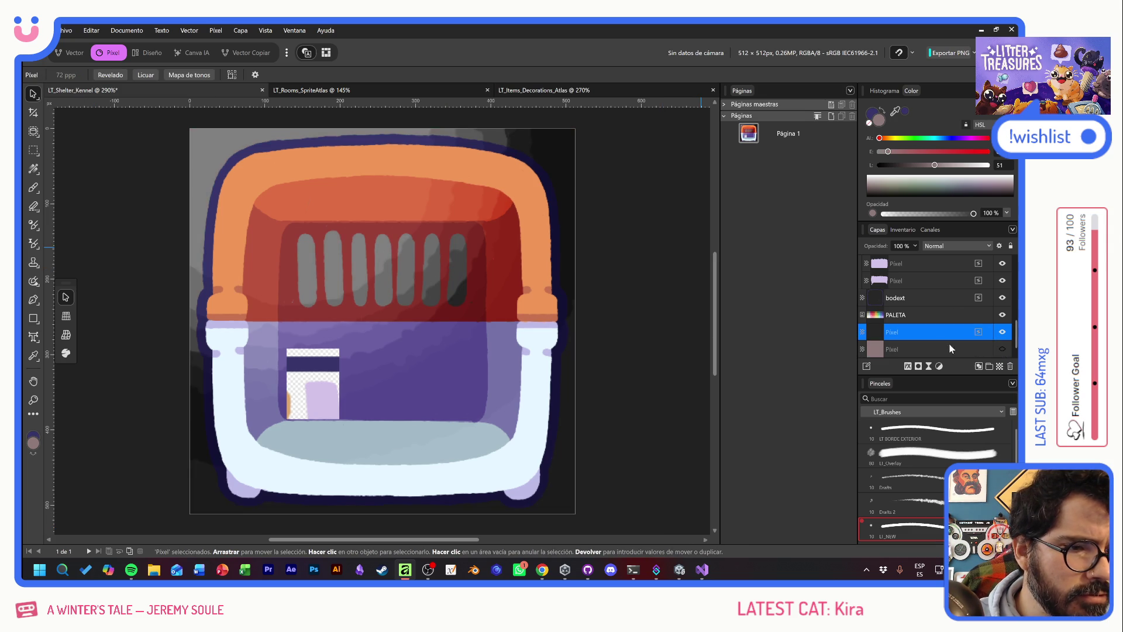
pyautogui.click(1002, 315)
pyautogui.moveTo(987, 317); pyautogui.dragTo(944, 317)
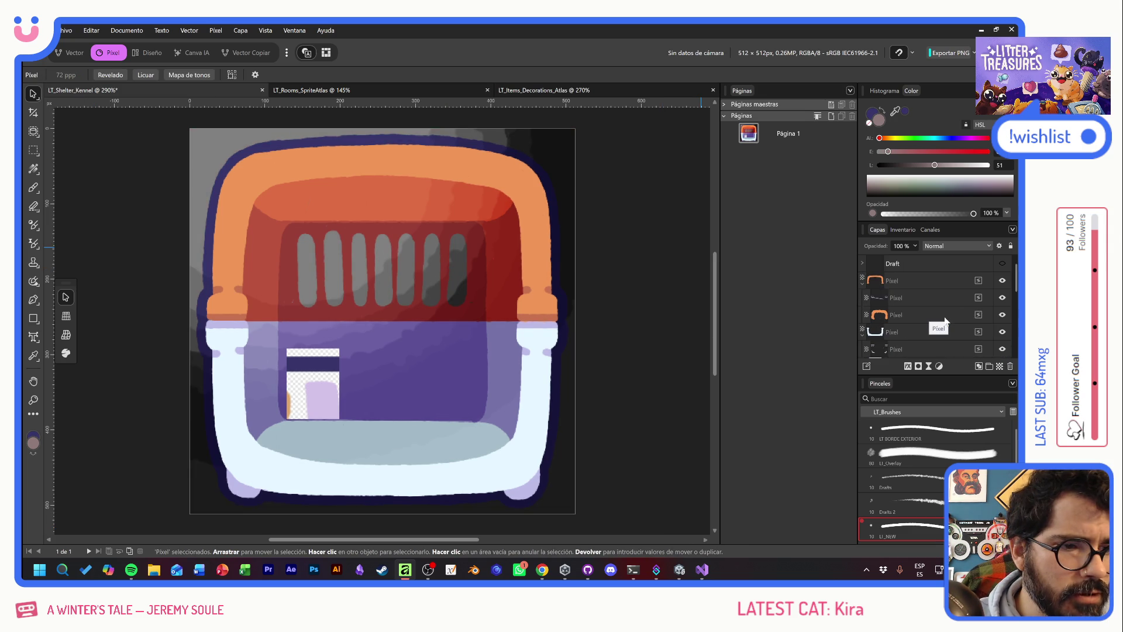
pyautogui.scroll(2, 965, 322)
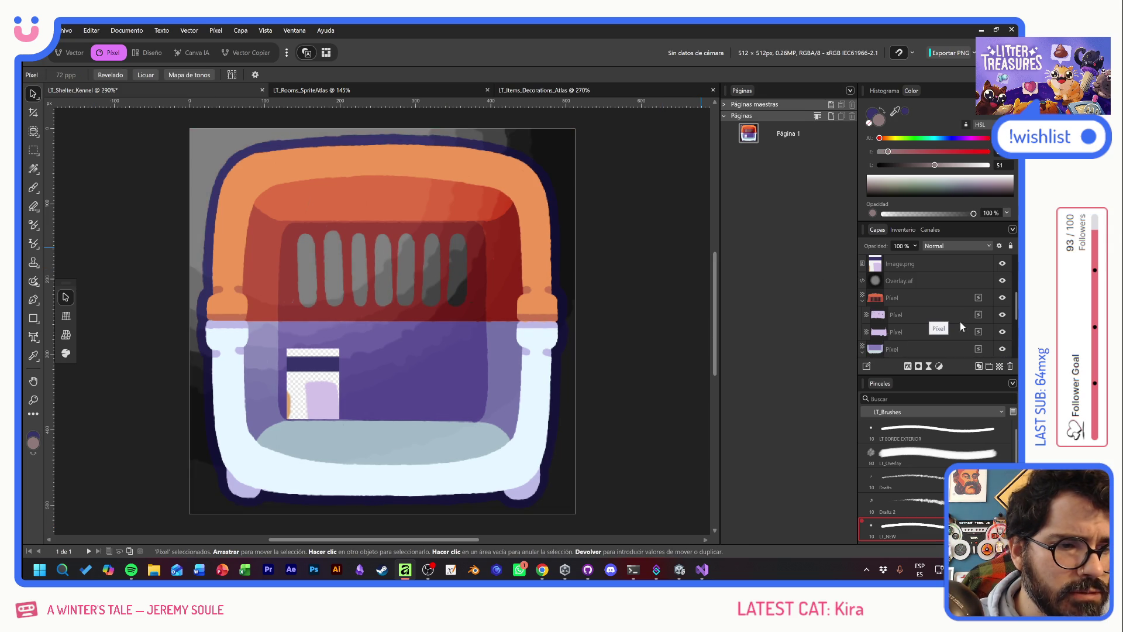
pyautogui.click(863, 302)
pyautogui.click(863, 317)
pyautogui.scroll(5, 904, 322)
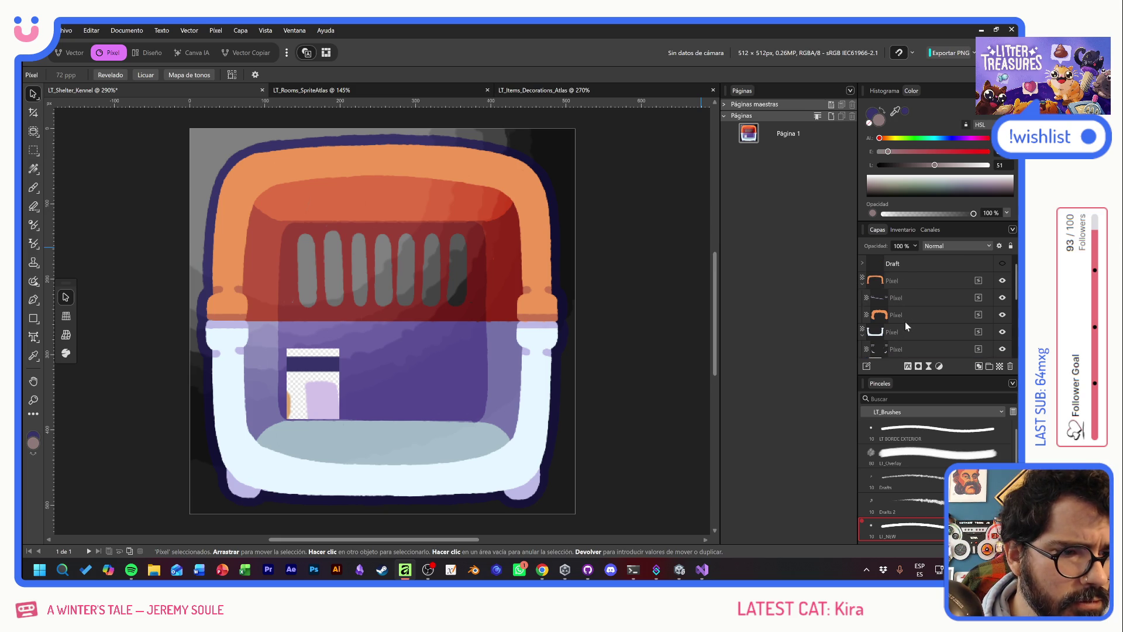
pyautogui.click(863, 287)
pyautogui.click(863, 302)
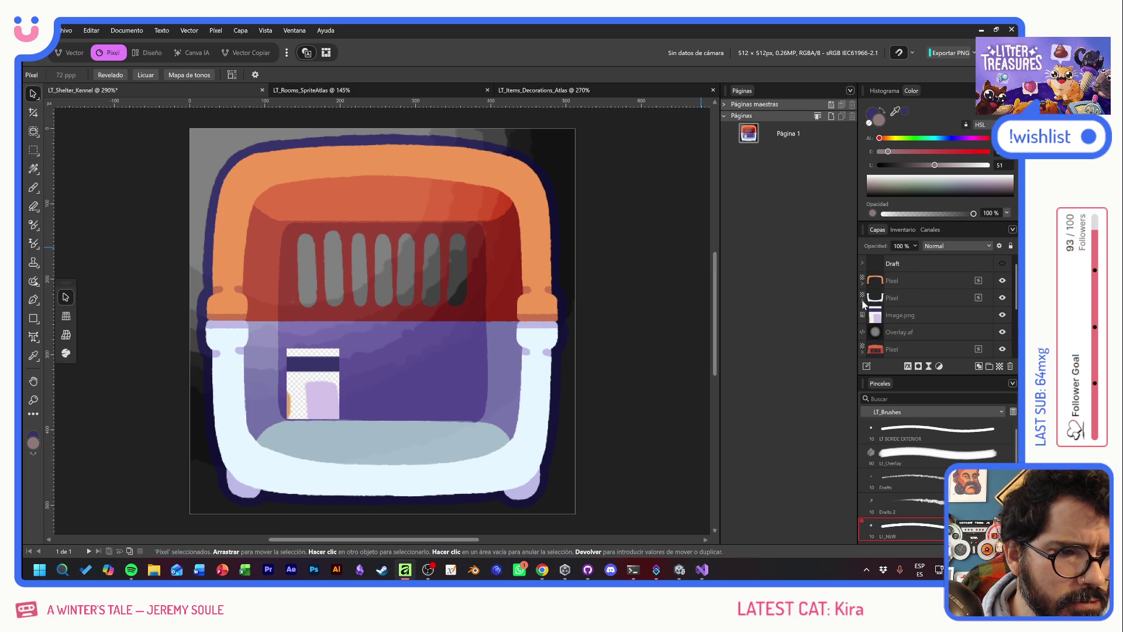
# Group the orange and white border pixel layers into a group named Border
pyautogui.click(898, 283)
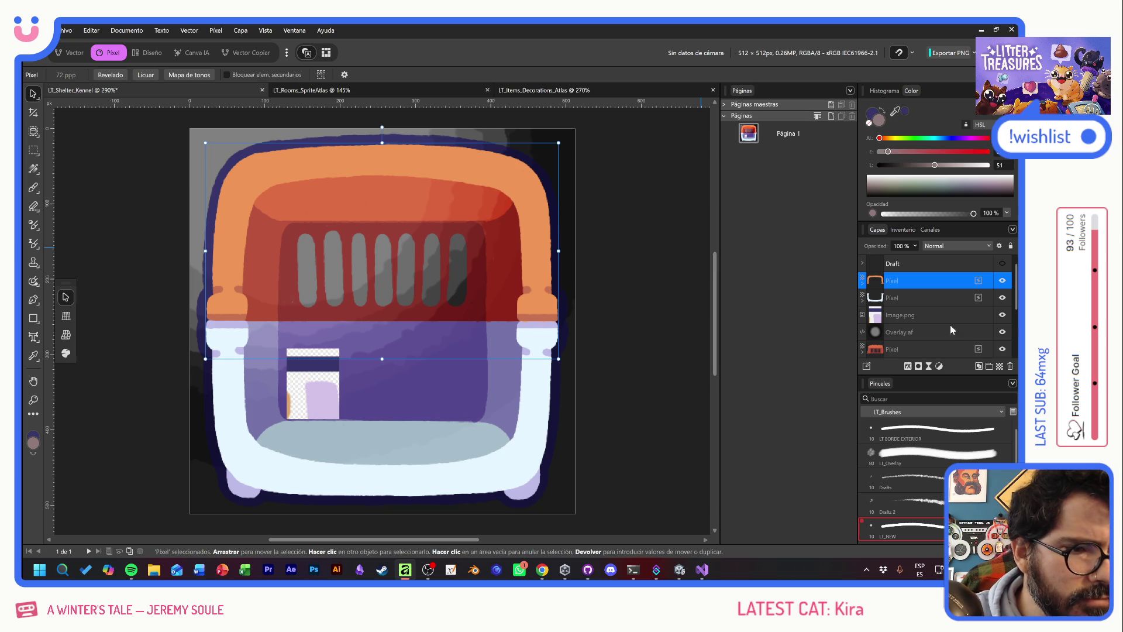
pyautogui.keyDown('shift'); pyautogui.click(925, 299); pyautogui.keyUp('shift')
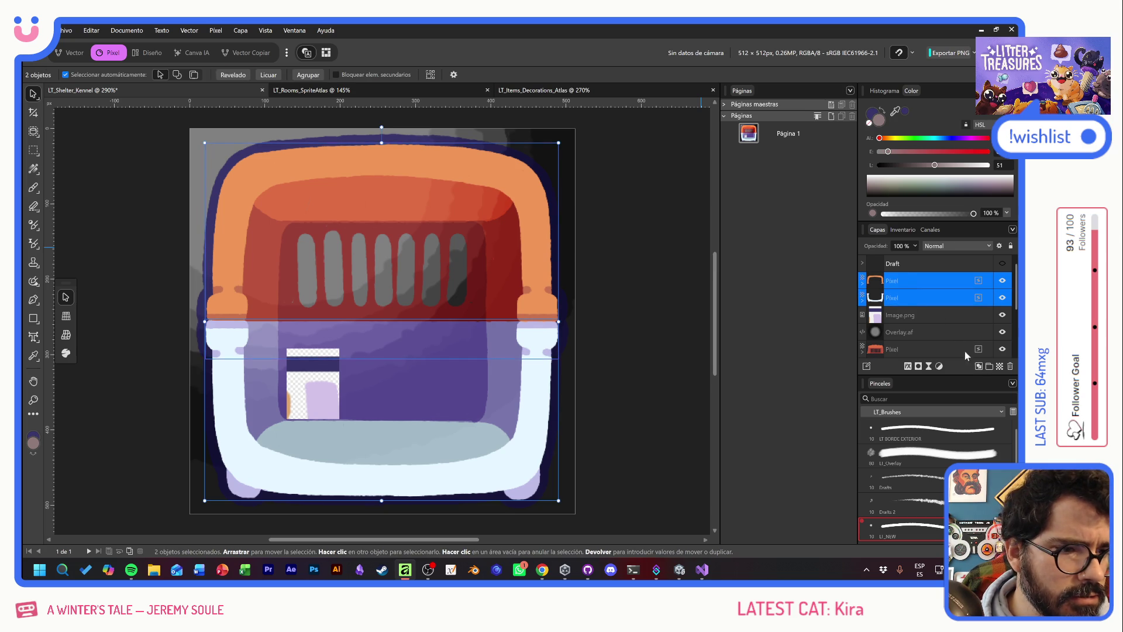
pyautogui.hotkey('ctrl', 'g')
pyautogui.doubleClick(897, 282)
pyautogui.write('Bor')
pyautogui.press('Return')
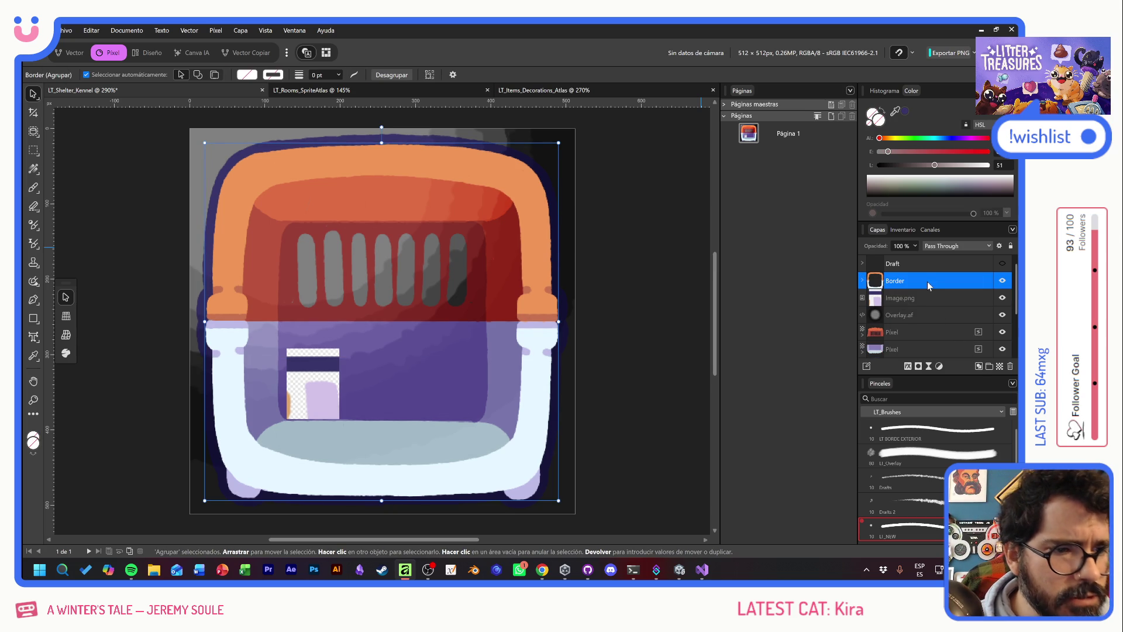
# Group the two inside pixel layers as Inside and move Overlay.af above it
pyautogui.click(914, 332)
pyautogui.keyDown('shift'); pyautogui.click(922, 350); pyautogui.keyUp('shift')
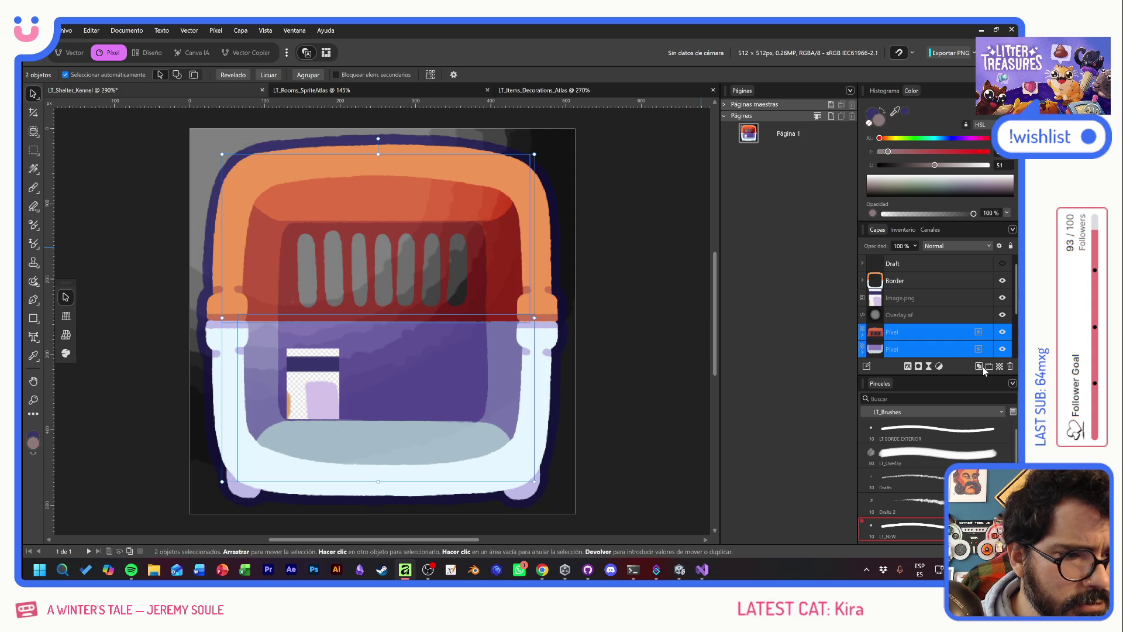
pyautogui.hotkey('ctrl', 'g')
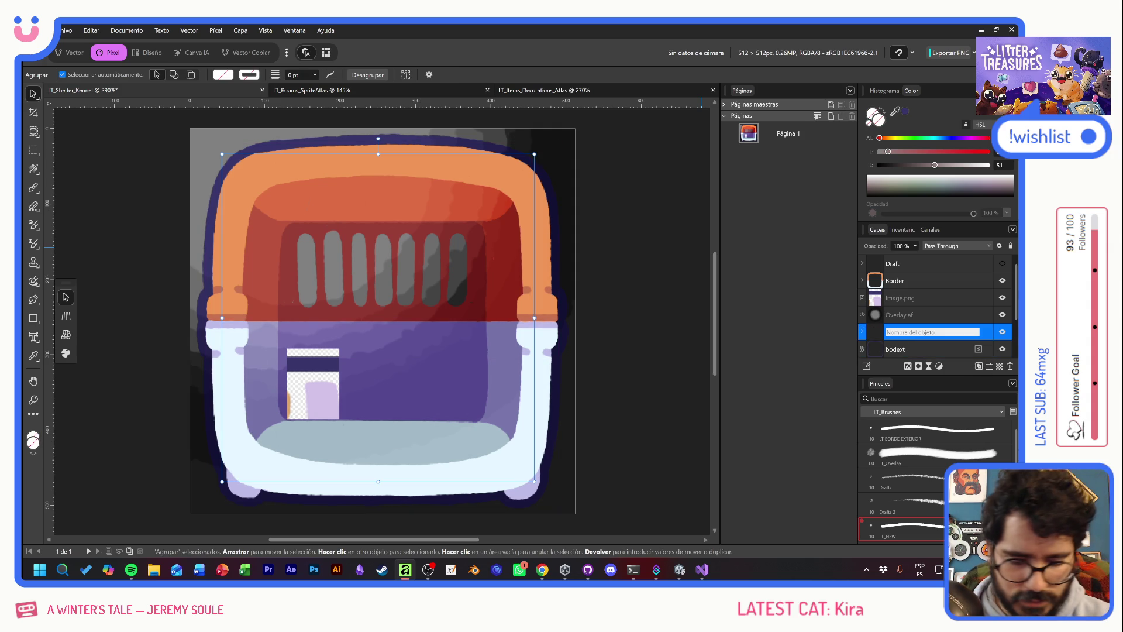
pyautogui.write('Inside')
pyautogui.press('Return')
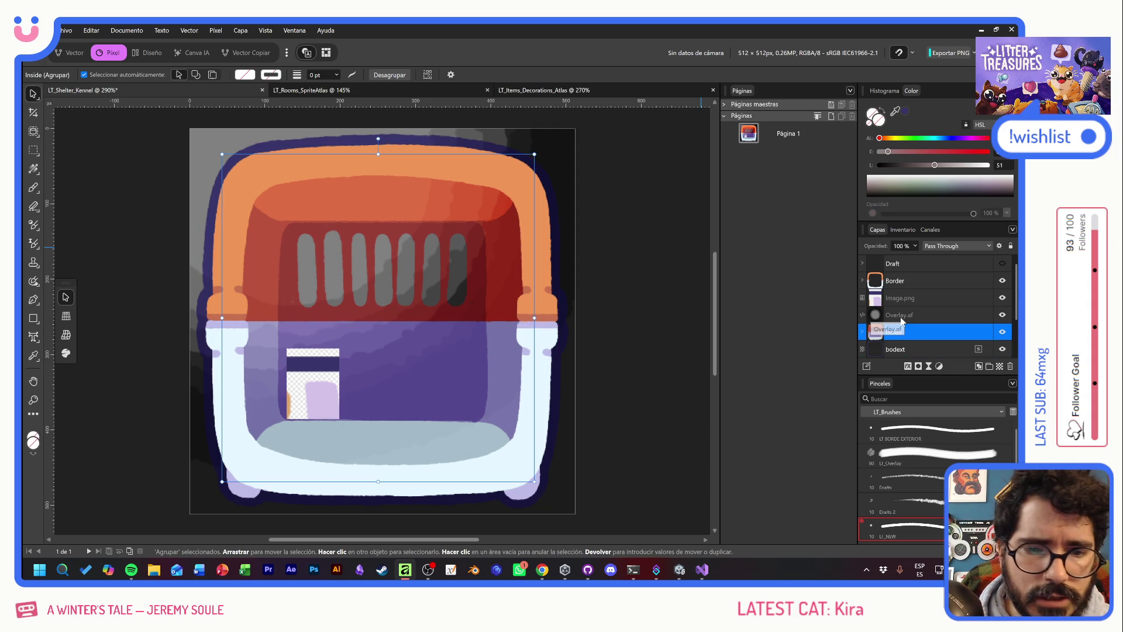
pyautogui.moveTo(902, 321); pyautogui.dragTo(901, 318)
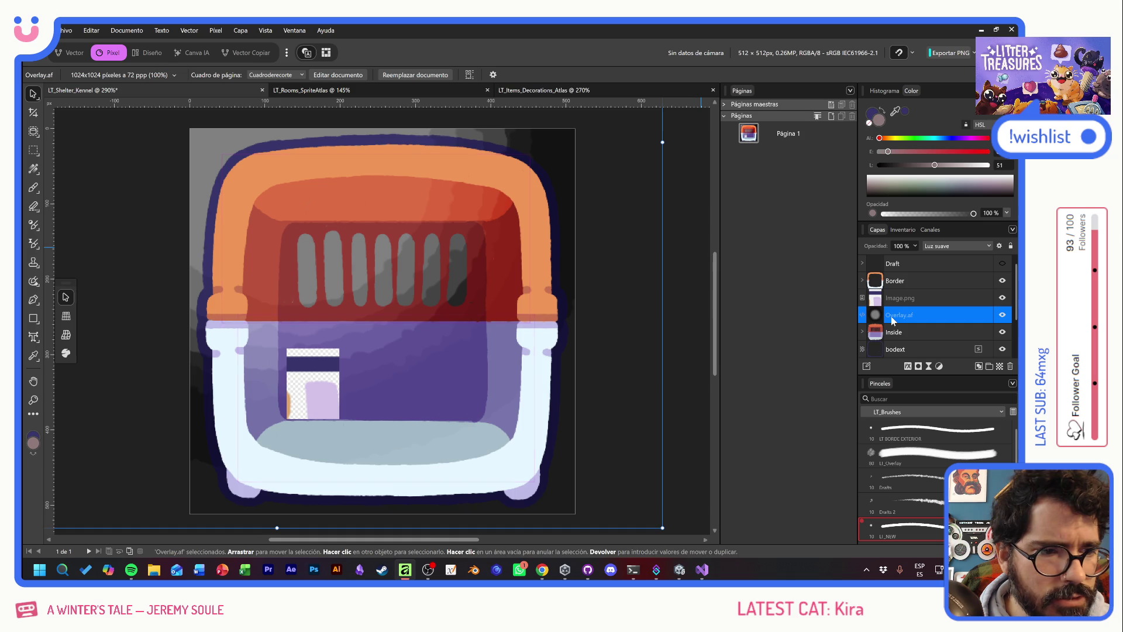
# Rename the bodext layer to bordext
pyautogui.doubleClick(896, 350)
pyautogui.click(888, 349)
pyautogui.write('r')
pyautogui.press('Return')
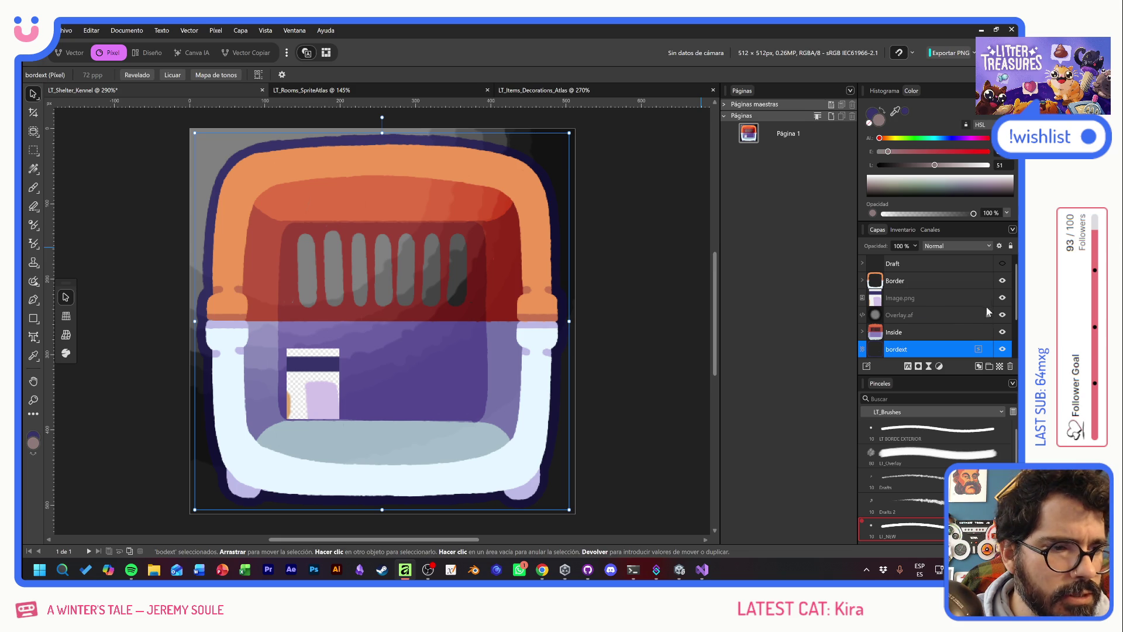
# Hide Image.png and mask Overlay.af to the Inside group's shape
pyautogui.click(1002, 298)
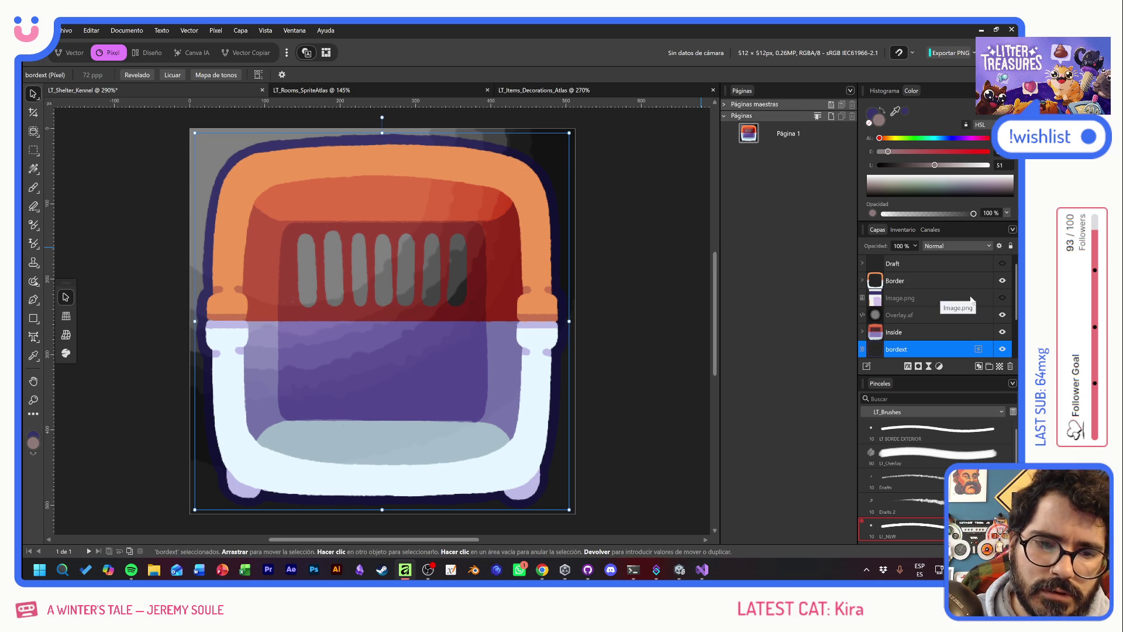
pyautogui.click(877, 316)
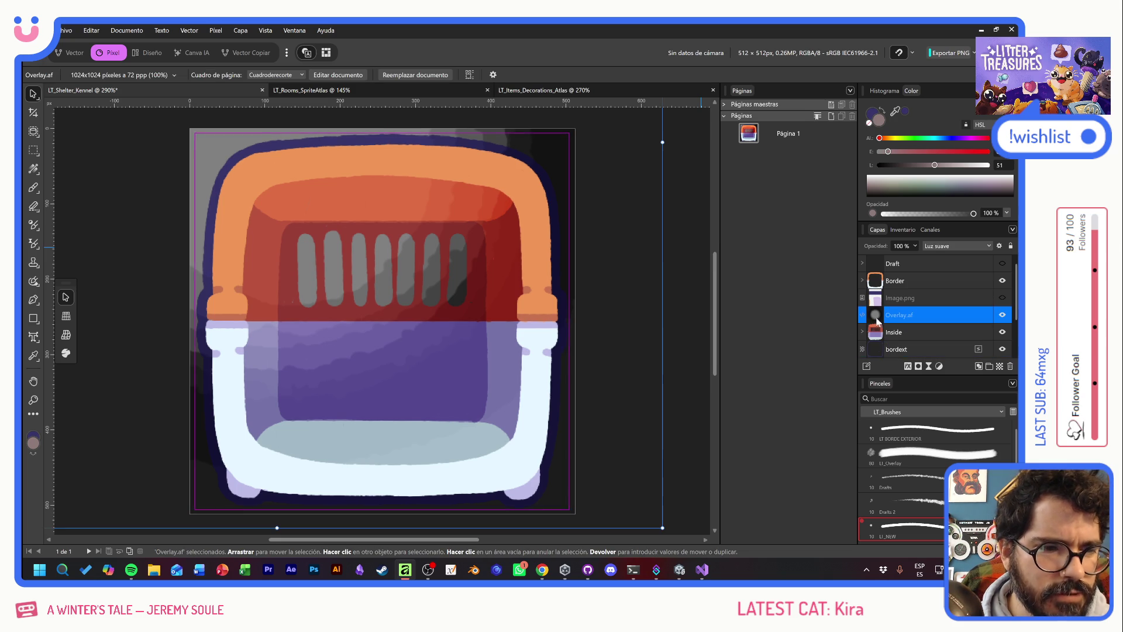
pyautogui.keyDown('ctrl'); pyautogui.click(877, 316); pyautogui.keyUp('ctrl')
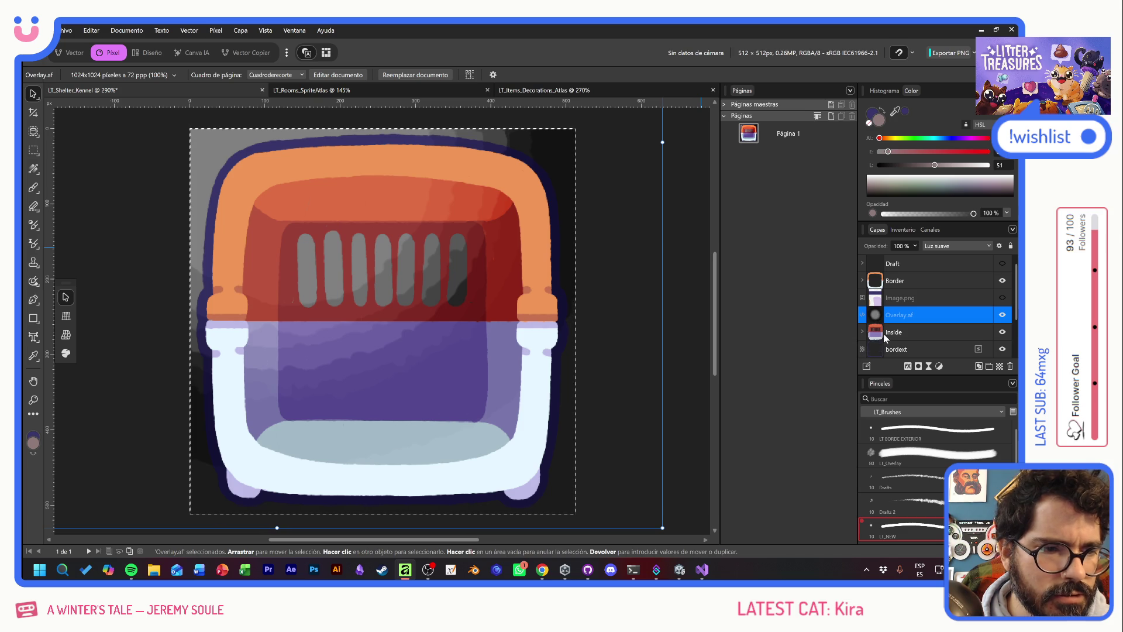
pyautogui.keyDown('ctrl'); pyautogui.click(878, 333); pyautogui.keyUp('ctrl')
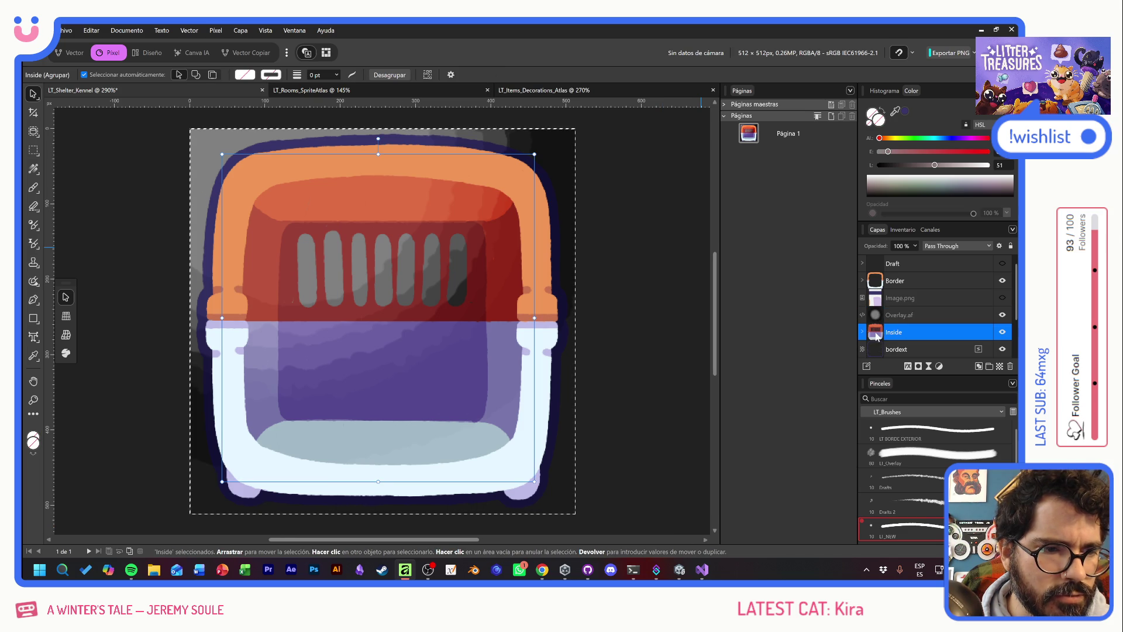
pyautogui.click(919, 366)
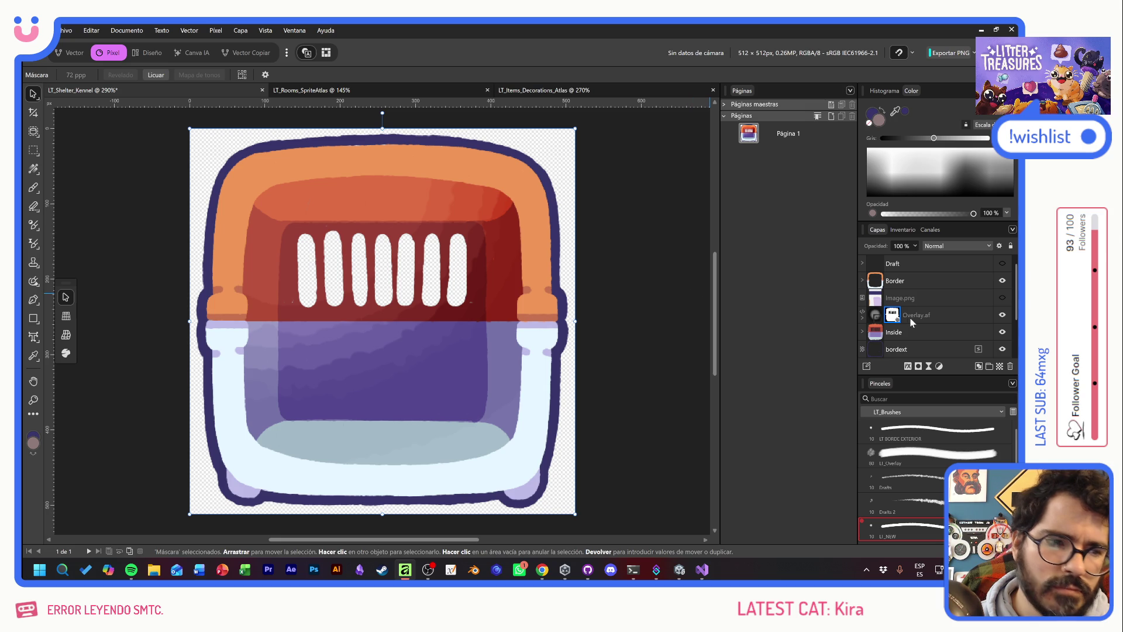
# Hide the Border group and export as PNG, browsing to Assets > Graphics
pyautogui.click(1002, 281)
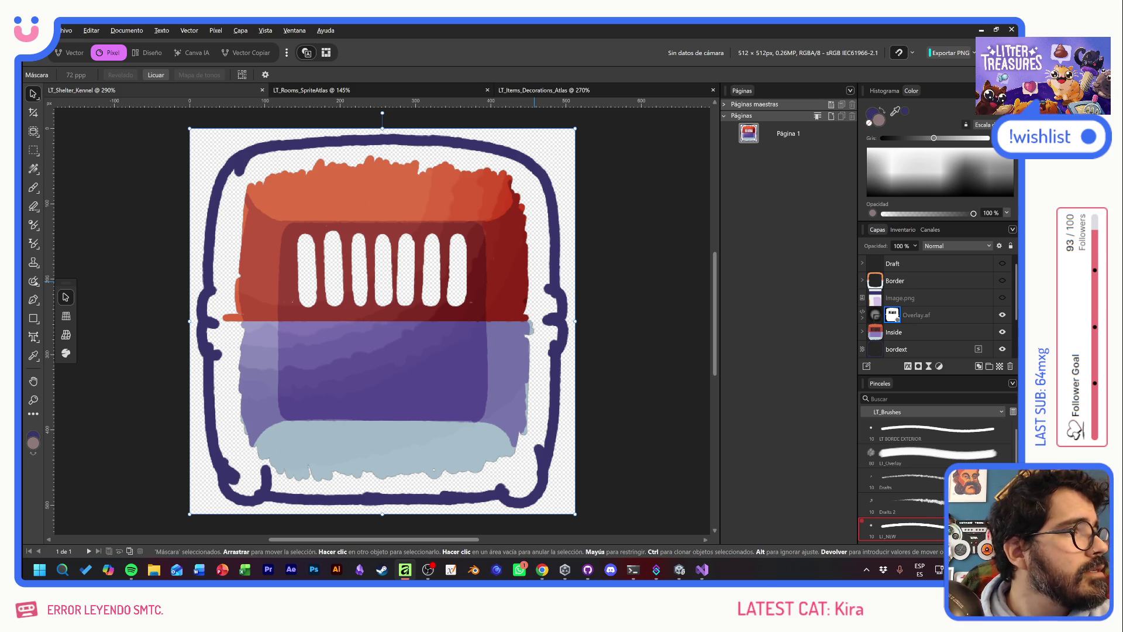
pyautogui.hotkey('ctrl', 'shift', 'alt', 'w')
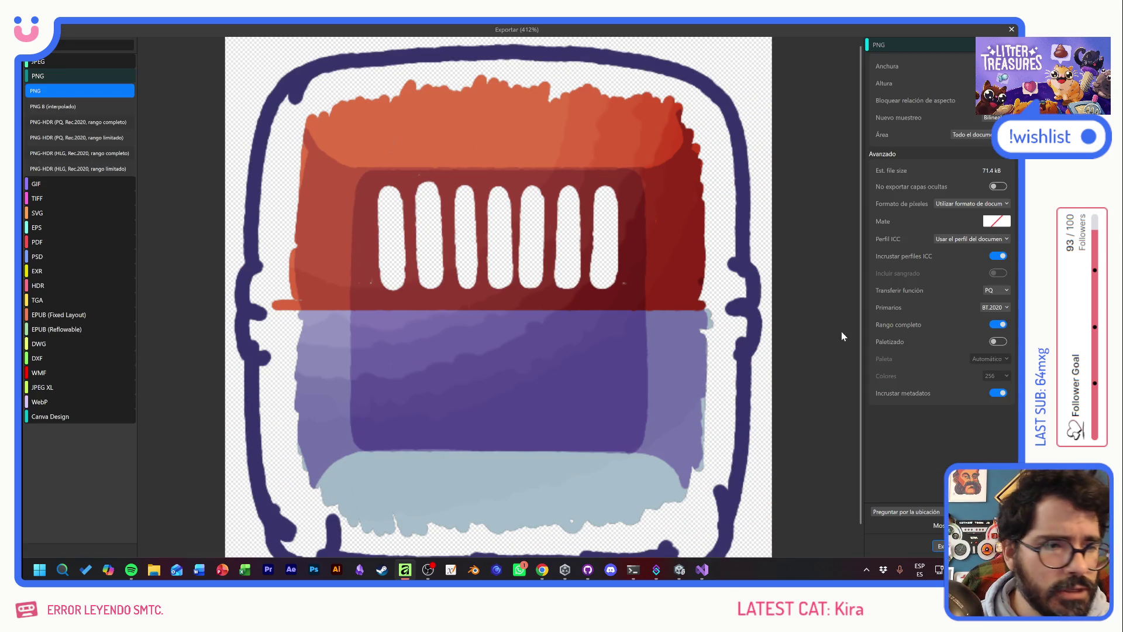
pyautogui.click(939, 546)
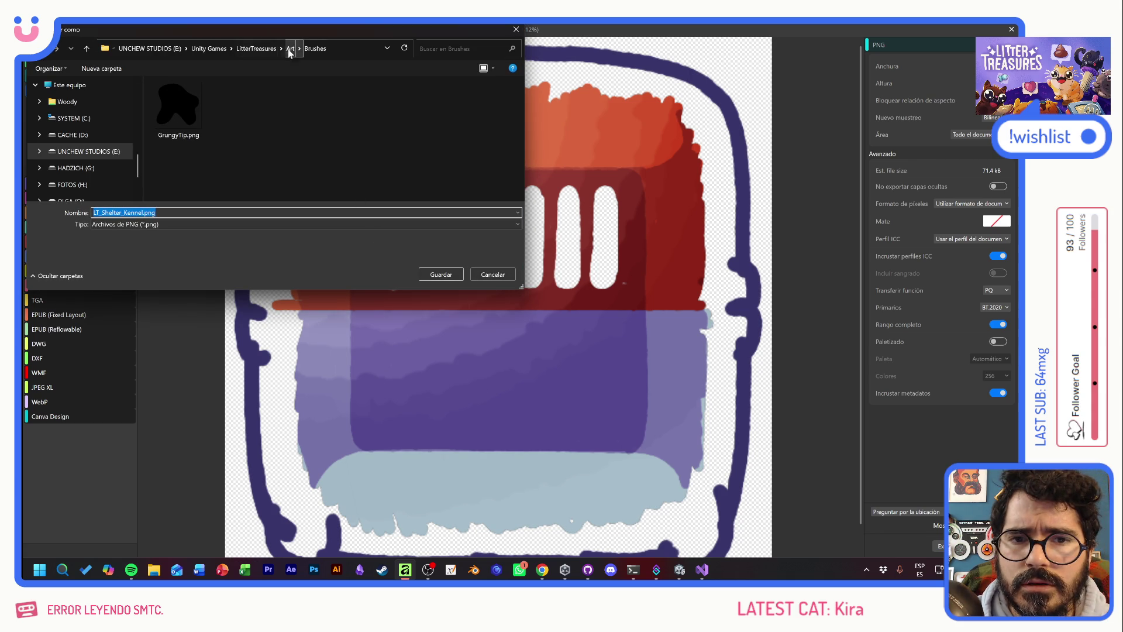
pyautogui.click(265, 50)
pyautogui.doubleClick(181, 113)
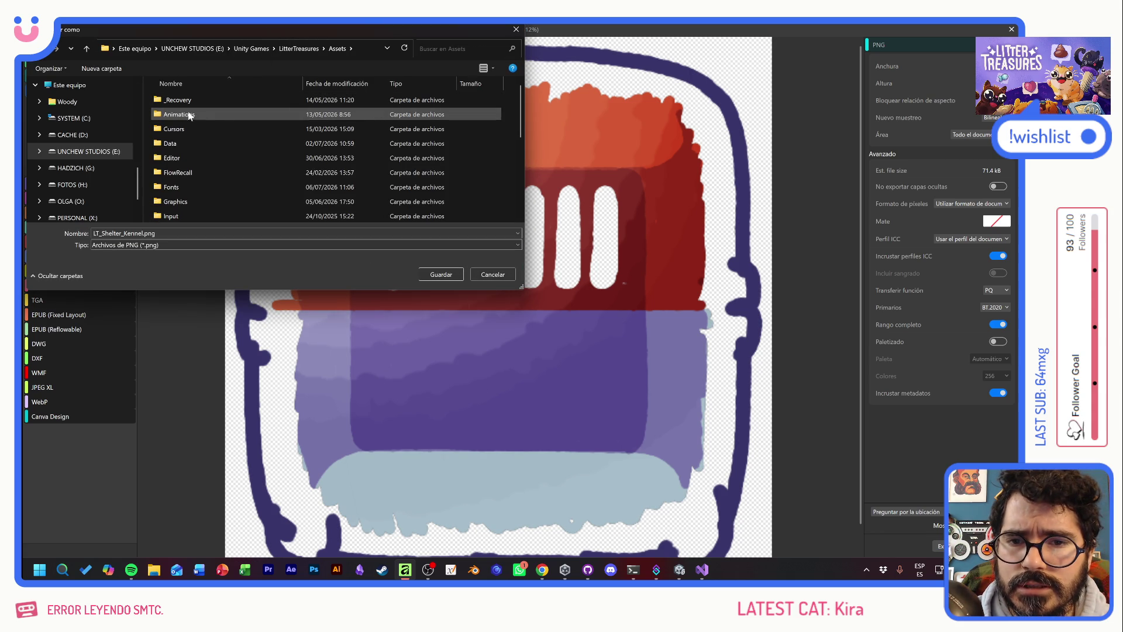
pyautogui.click(189, 199)
pyautogui.doubleClick(190, 201)
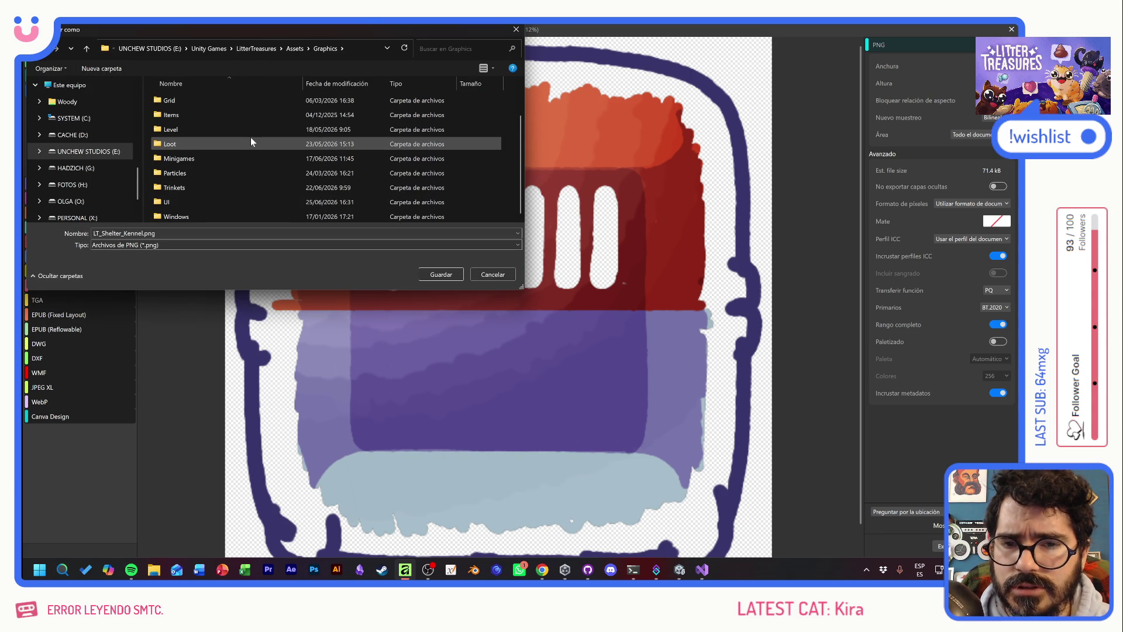
# Create a Shelter folder inside Graphics and save LT_Shelter_Kennel.png into it
pyautogui.scroll(-1, 251, 141)
pyautogui.click(115, 73)
pyautogui.write('Sheelter')
pyautogui.press('Return')
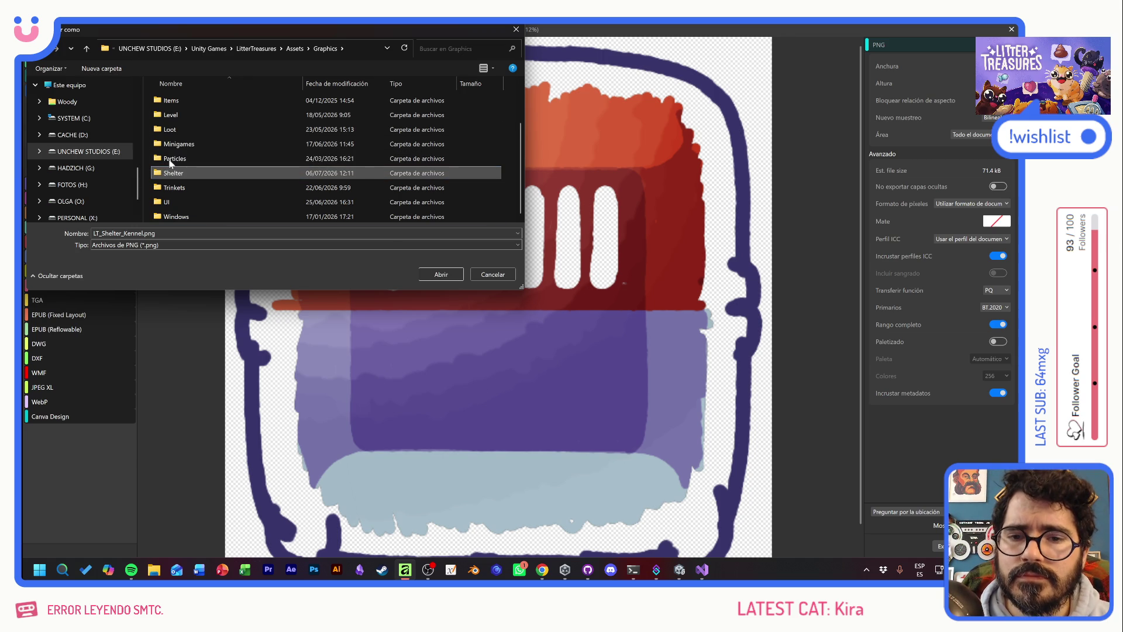
pyautogui.press('Return')
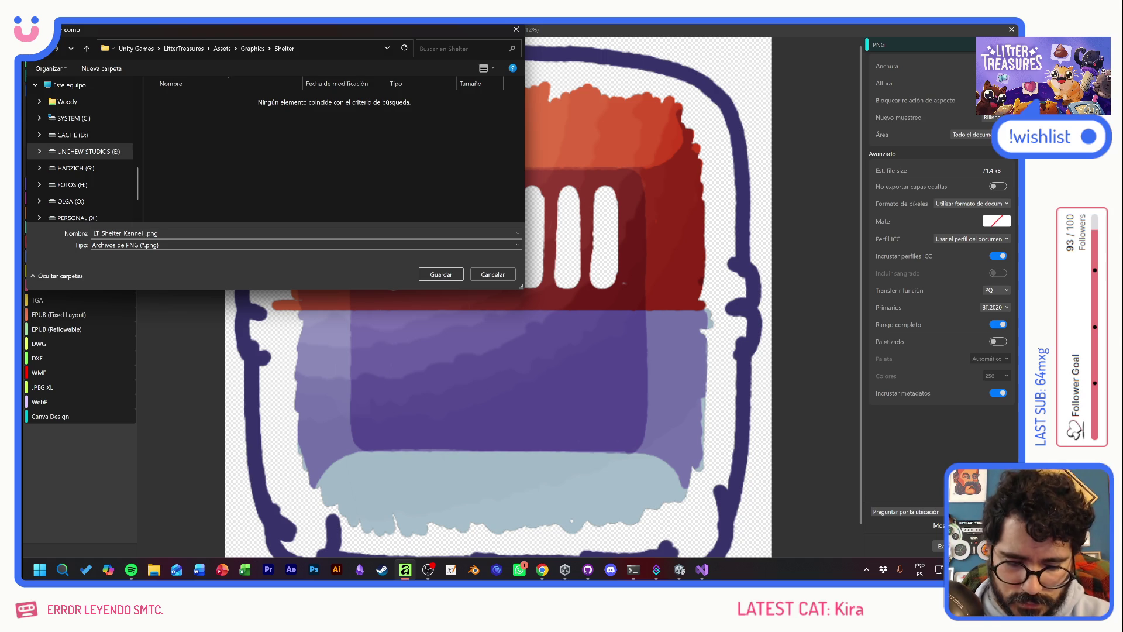
pyautogui.press('Return')
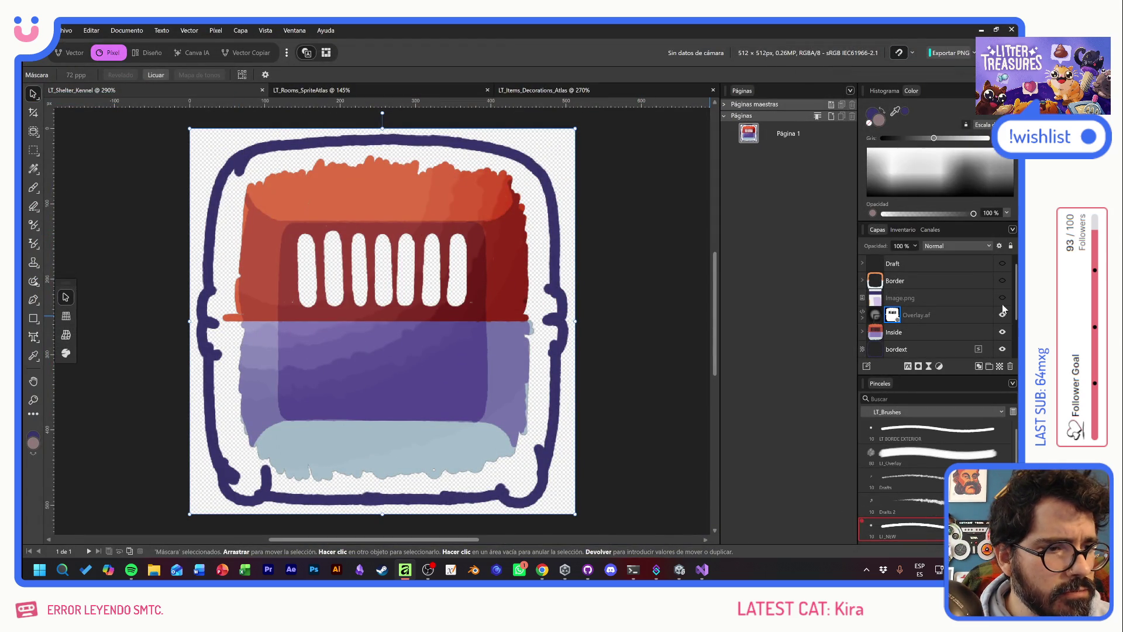
# Hide the Inside group and bordext layer, show Border again, then switch to Unity
pyautogui.click(1003, 332)
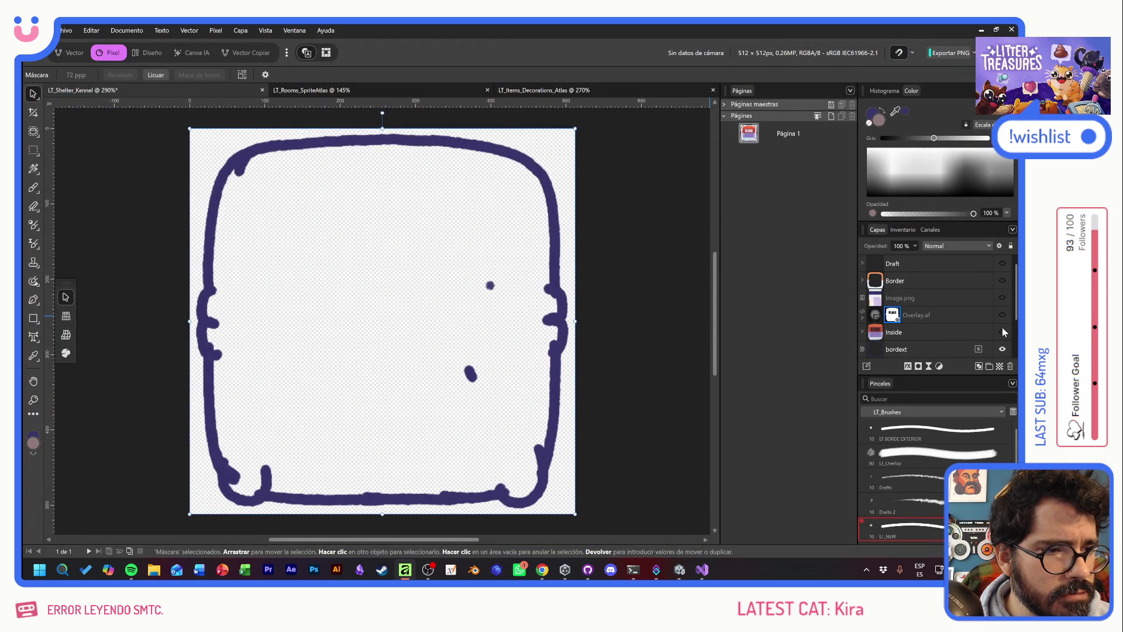
pyautogui.click(1003, 284)
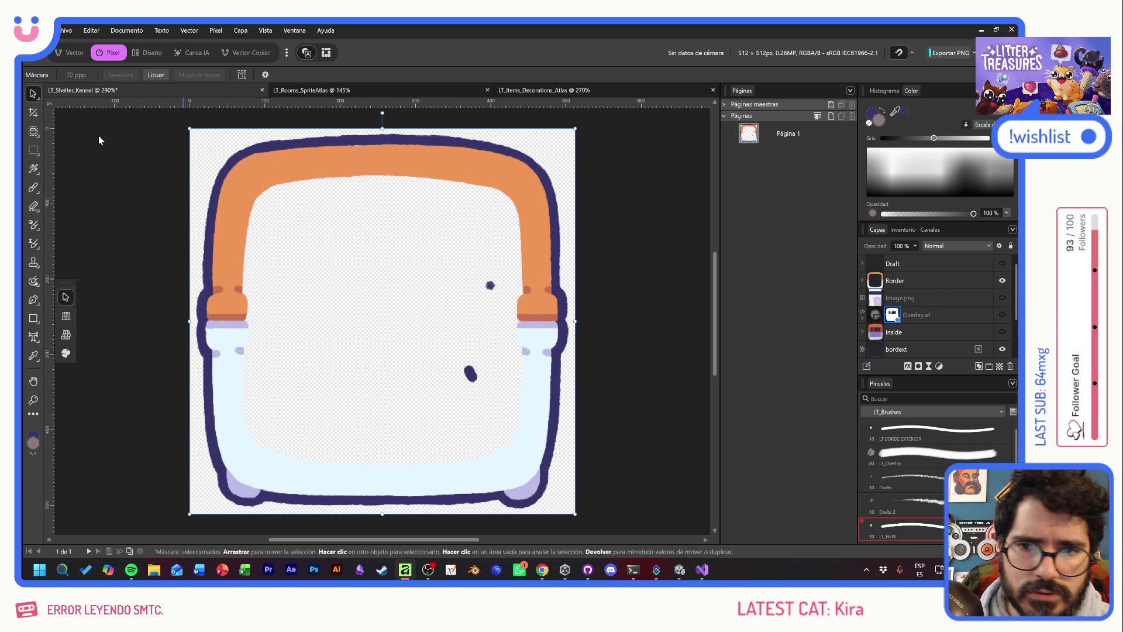
pyautogui.click(471, 377)
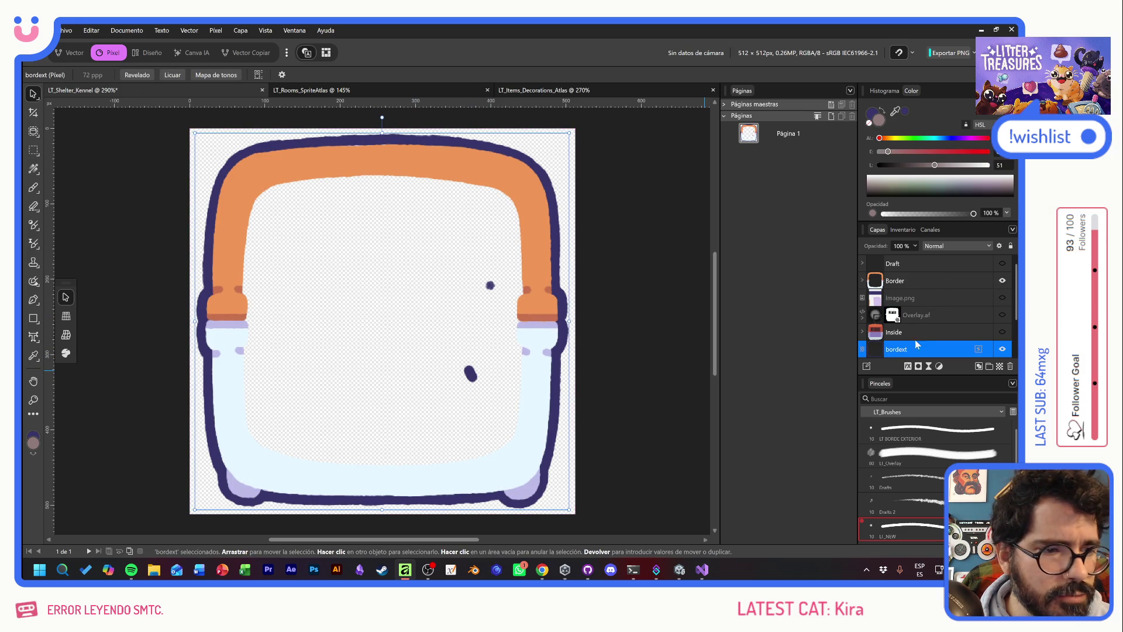
pyautogui.click(1003, 350)
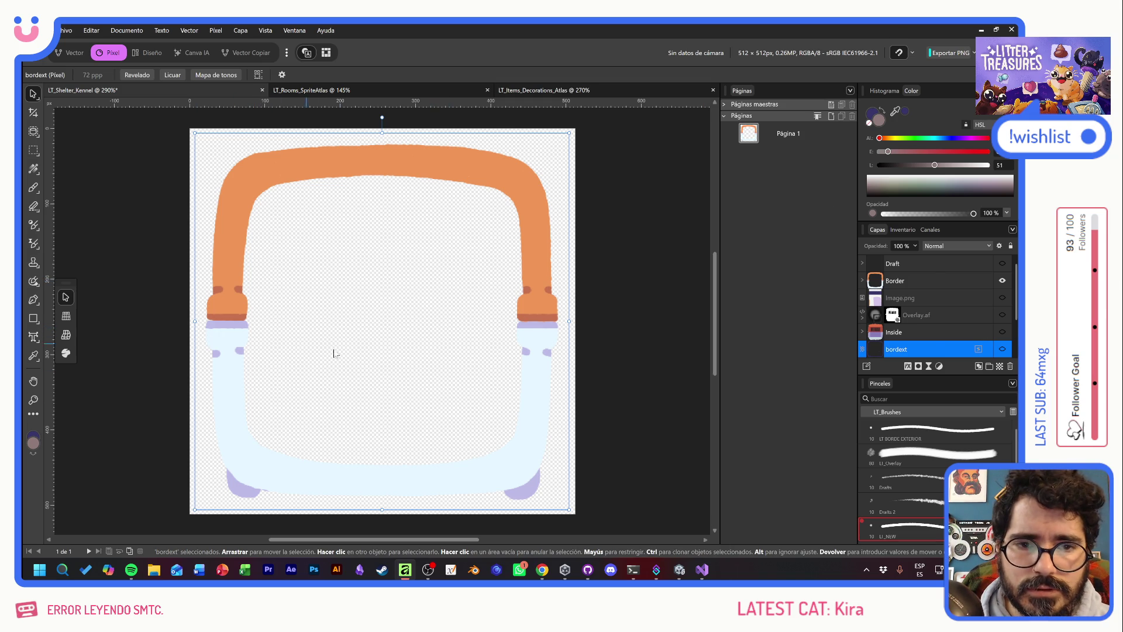
pyautogui.hotkey('alt', 'Tab')
pyautogui.hotkey('alt', 'Tab')
pyautogui.hotkey('alt', 'Tab')
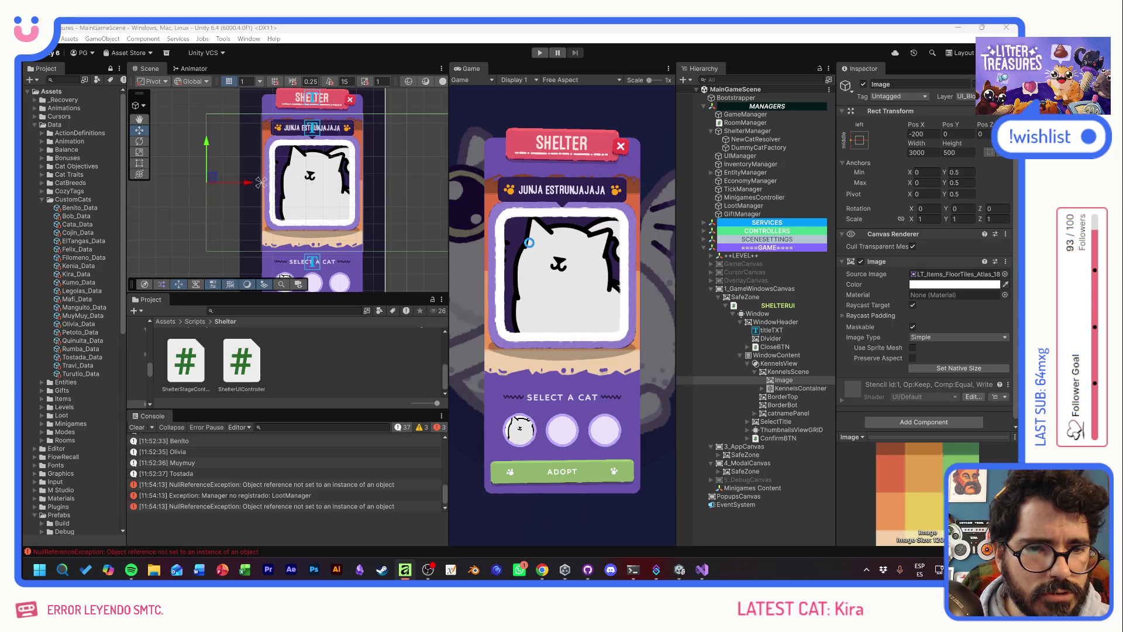
# Import both kennel textures as Single sprites at 512 max size, then open AdoptionKennelUIElementPF
pyautogui.hotkey('ctrl', 'f')
pyautogui.write('kenne')
pyautogui.click(297, 357)
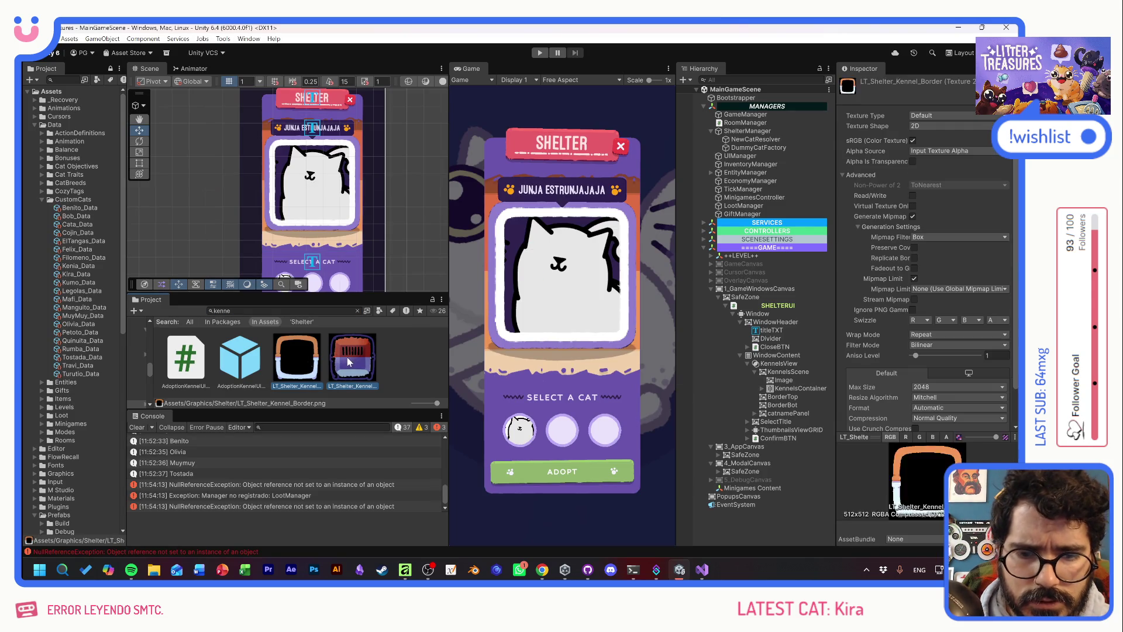
pyautogui.keyDown('shift'); pyautogui.click(353, 357); pyautogui.keyUp('shift')
pyautogui.click(927, 121)
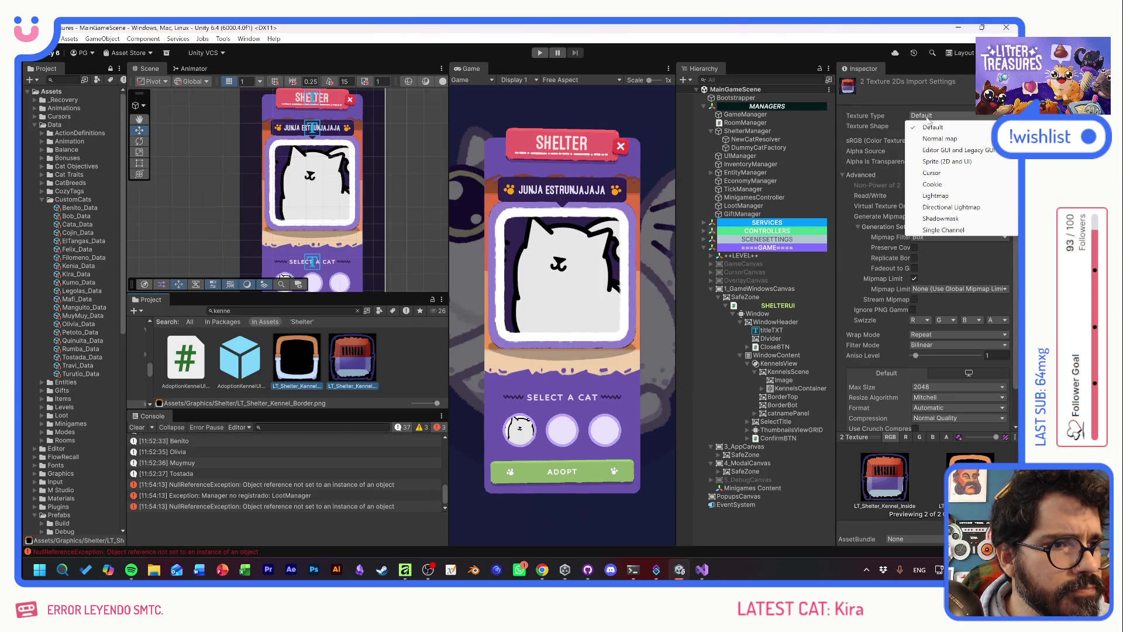
pyautogui.click(927, 147)
pyautogui.click(927, 146)
pyautogui.click(929, 152)
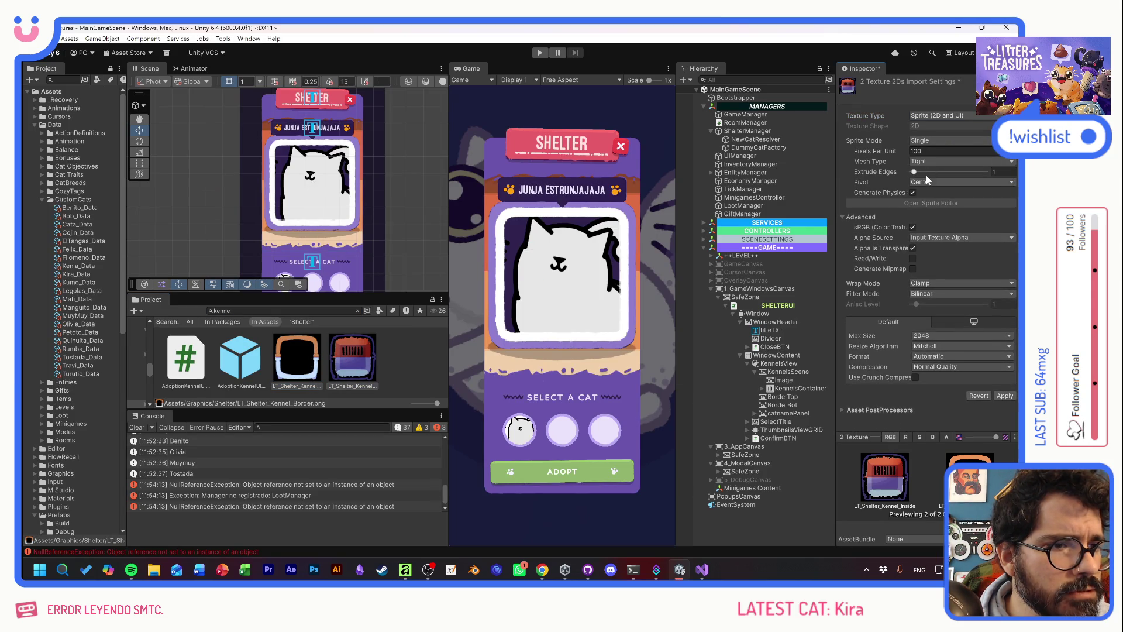
pyautogui.rightClick(938, 350)
pyautogui.click(960, 335)
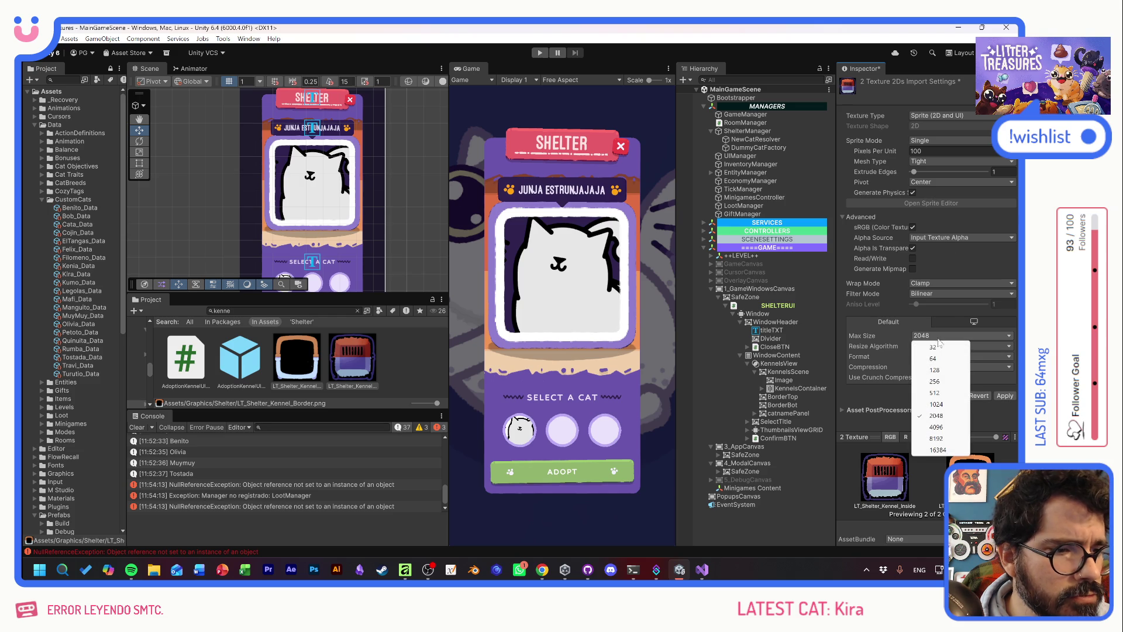
pyautogui.click(930, 388)
pyautogui.click(1006, 396)
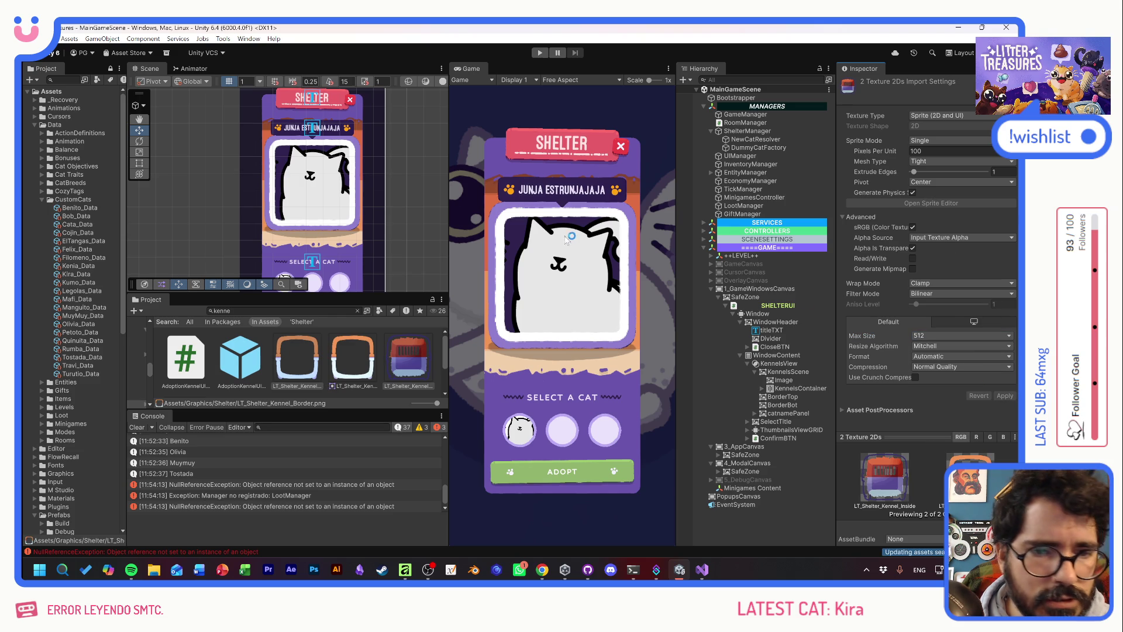
pyautogui.click(43, 200)
pyautogui.doubleClick(236, 363)
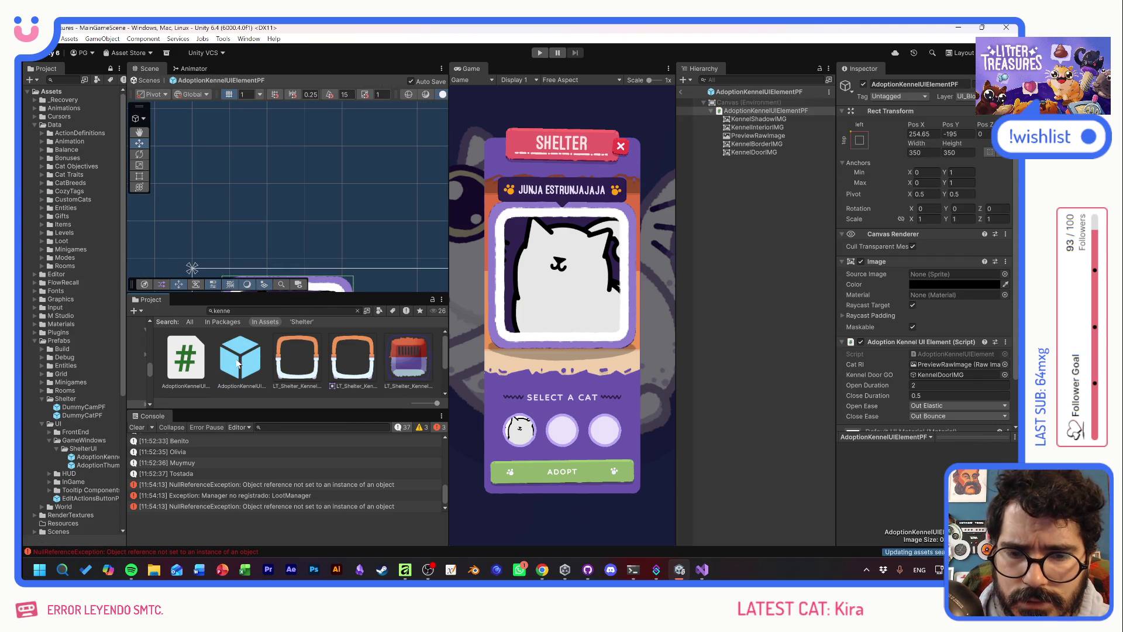
# Set KennelInteriorIMG's Source Image to the LT_Shelter_Kennel_Inside sprite
pyautogui.click(770, 120)
pyautogui.click(771, 128)
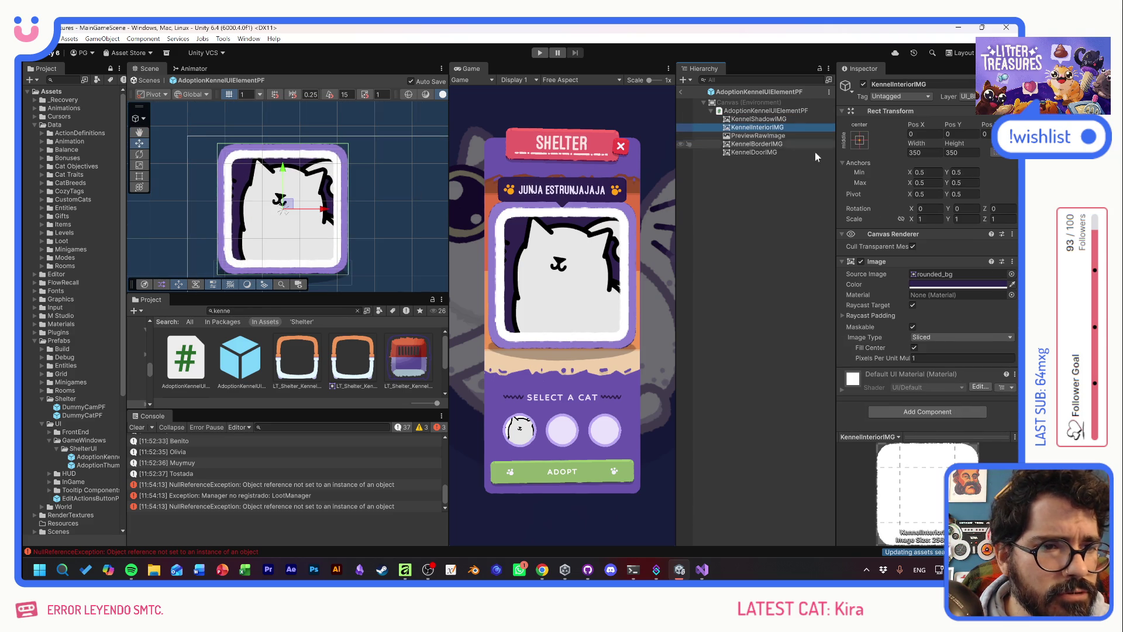
pyautogui.click(1005, 274)
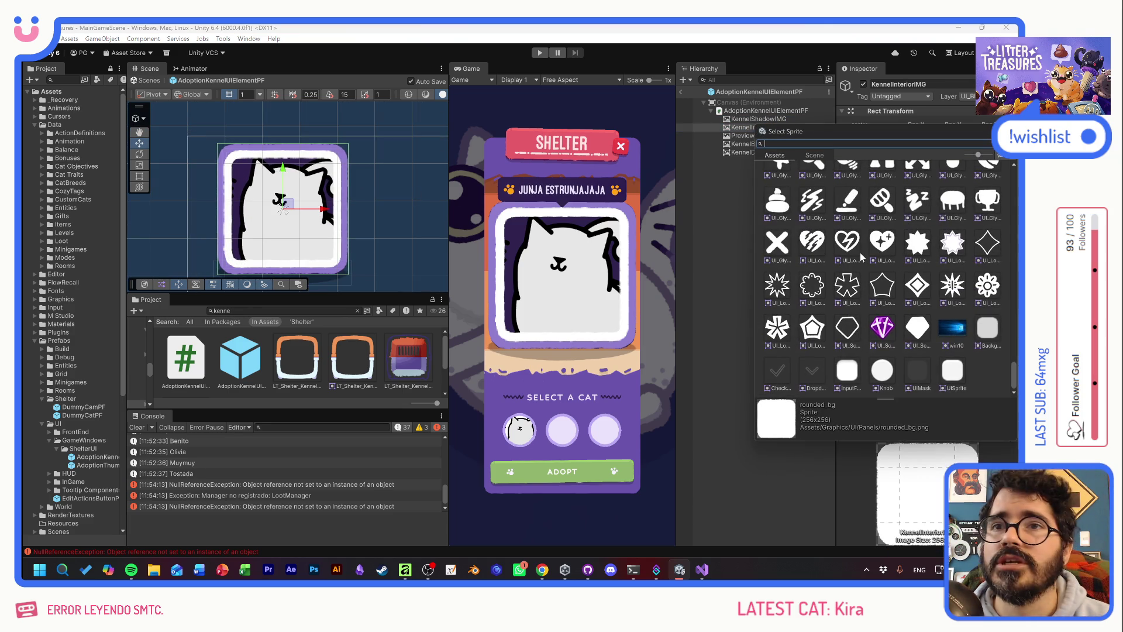
pyautogui.write('inte')
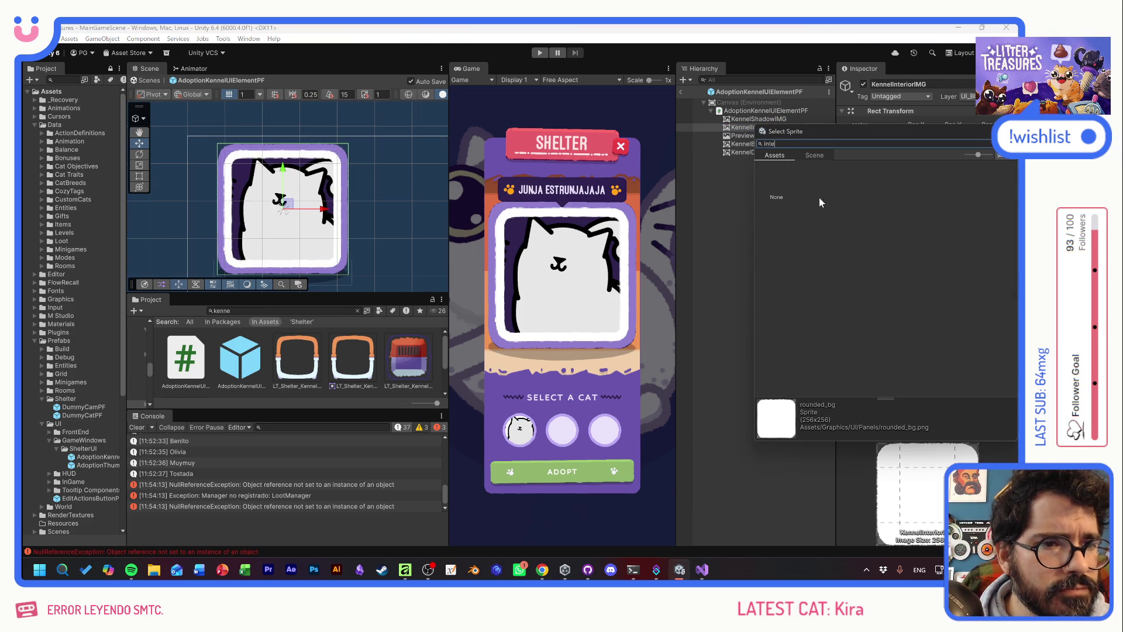
pyautogui.hotkey('ctrl', 'a')
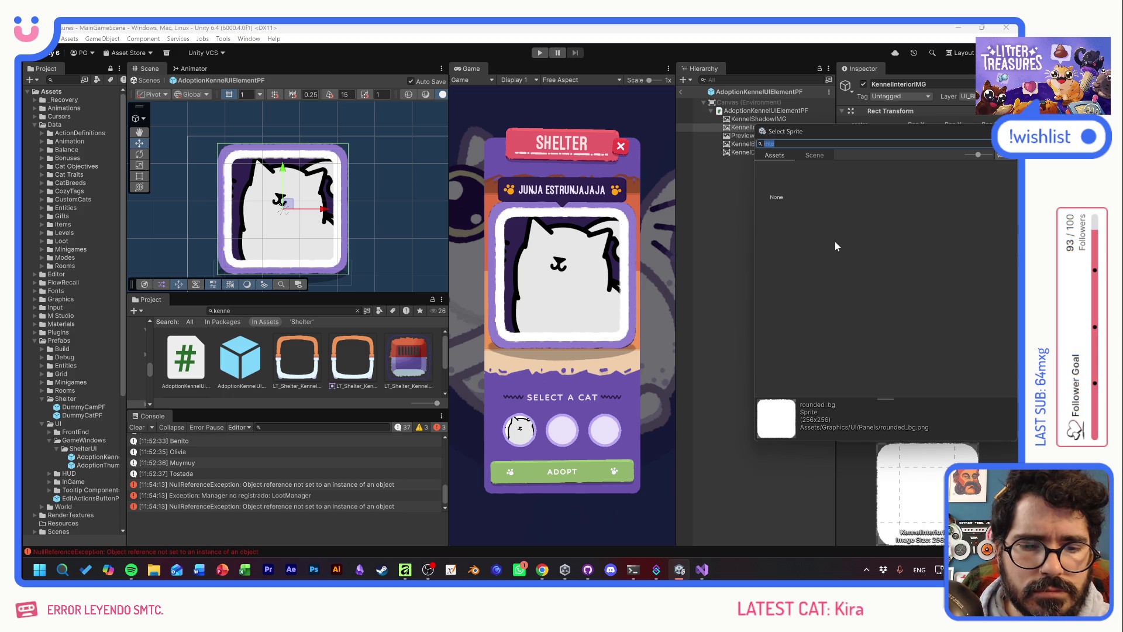
pyautogui.write('kenn')
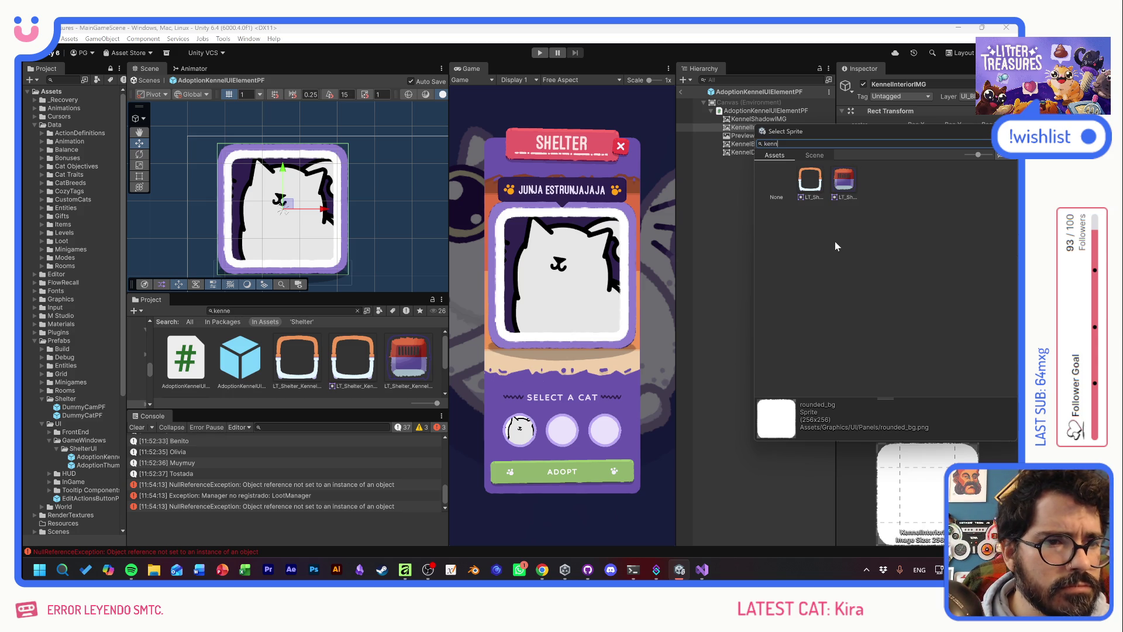
pyautogui.click(818, 189)
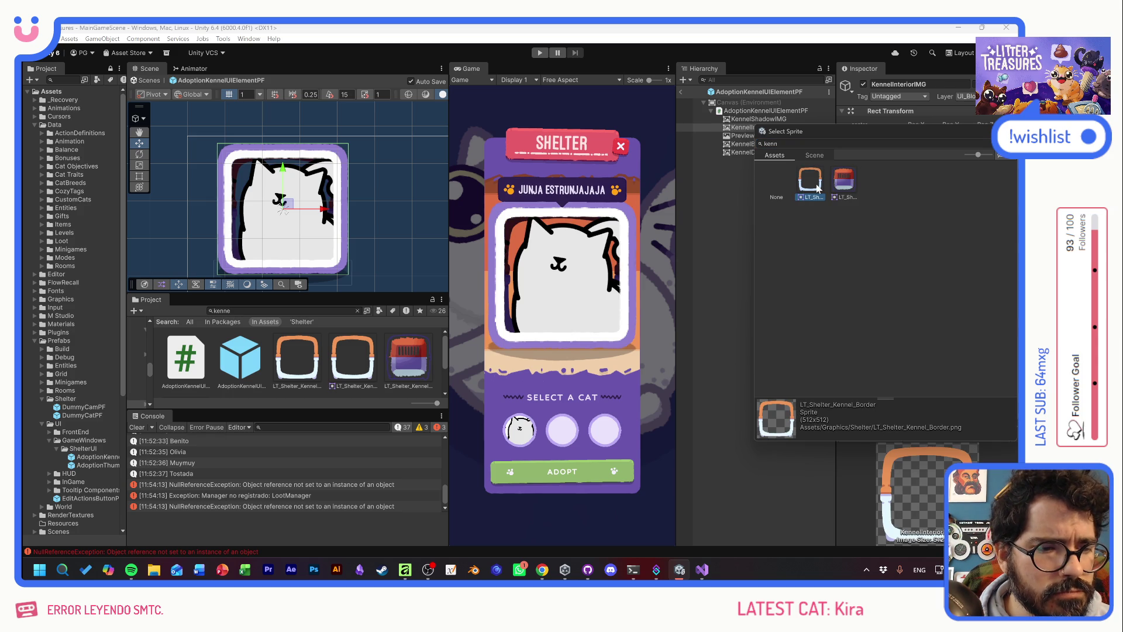
pyautogui.click(844, 187)
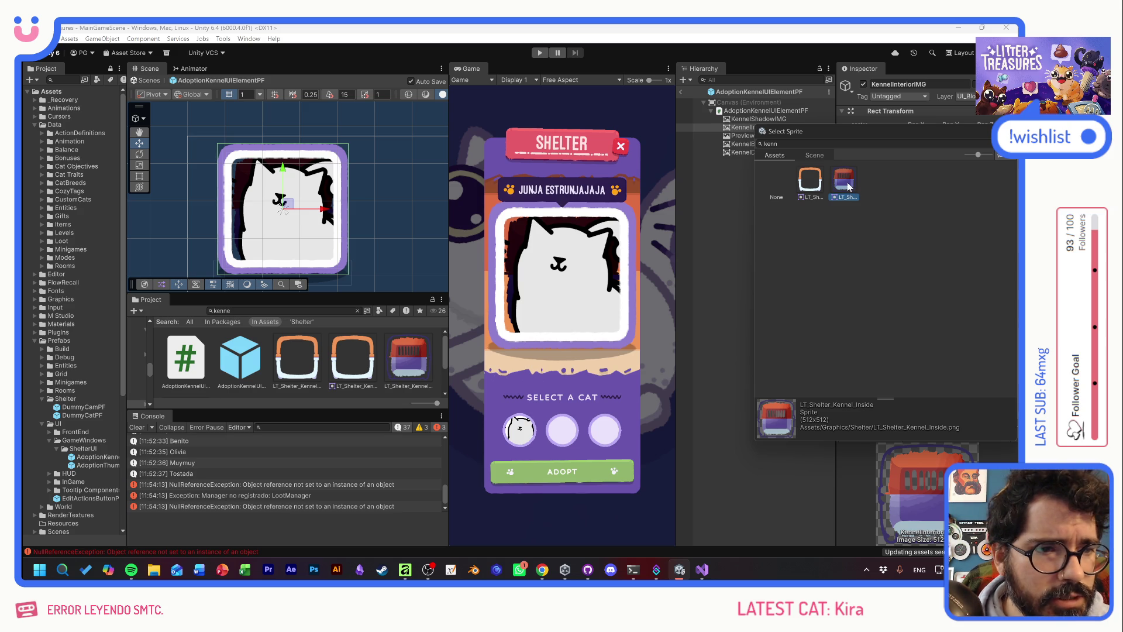
pyautogui.doubleClick(848, 186)
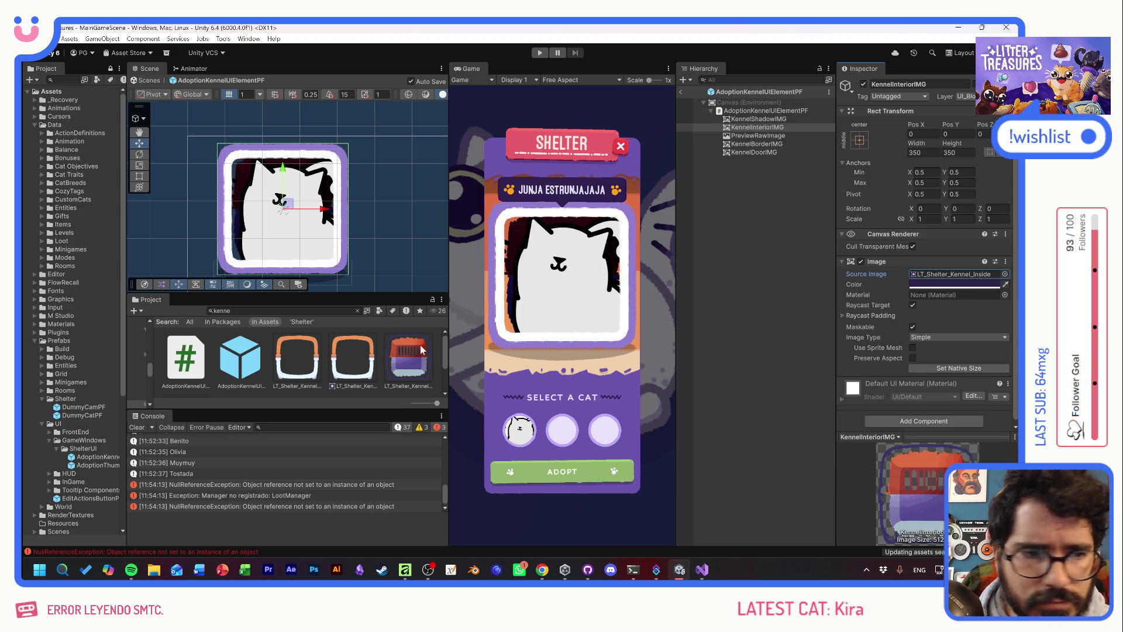
# Set KennelBorderIMG's Source Image to the LT_Shelter_Kennel_Border sprite
pyautogui.click(754, 144)
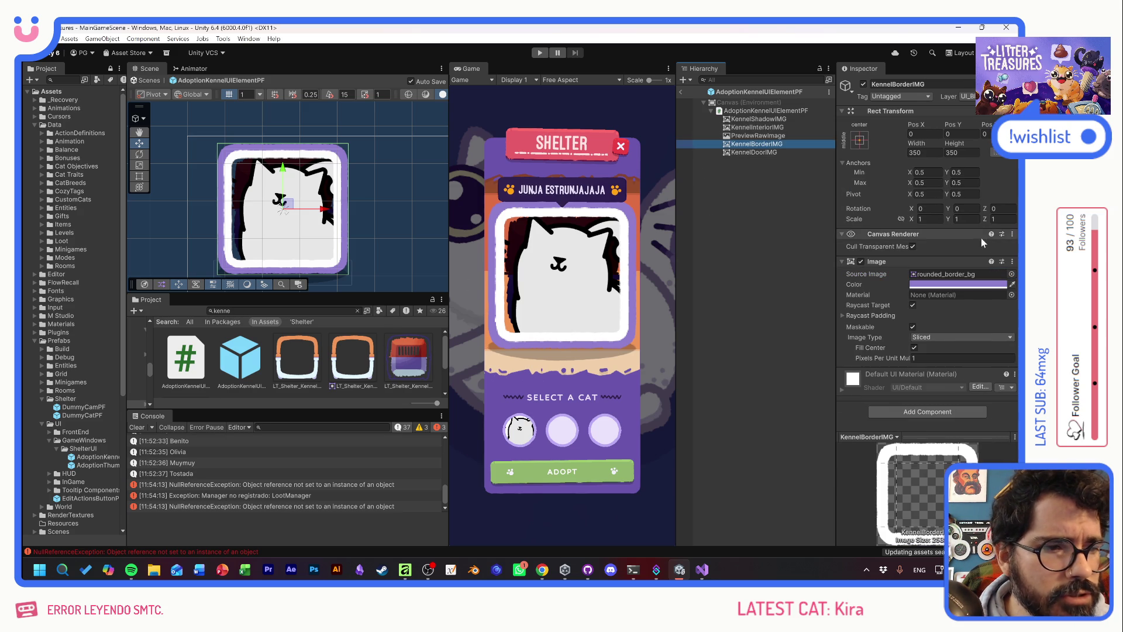
pyautogui.click(1012, 274)
pyautogui.write('kenne')
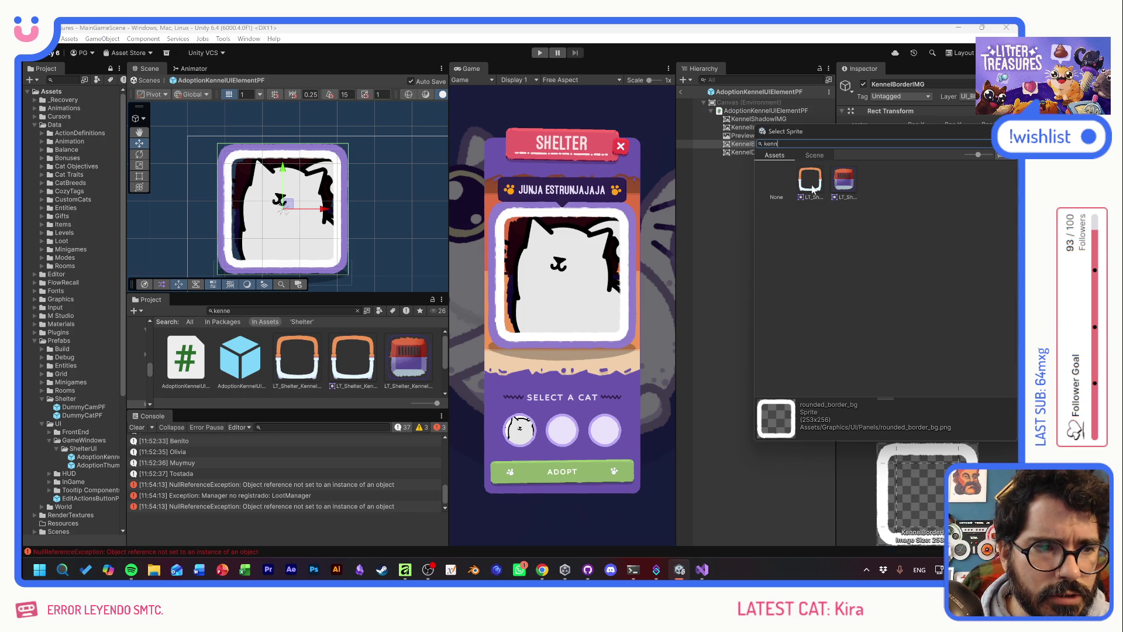
pyautogui.click(811, 182)
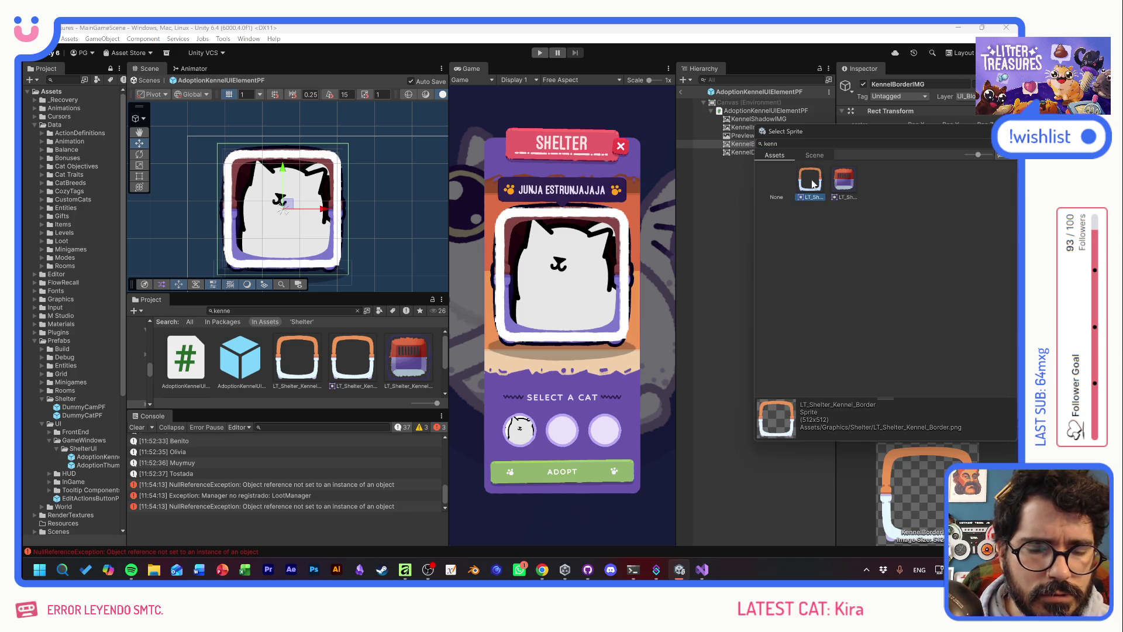
pyautogui.doubleClick(812, 184)
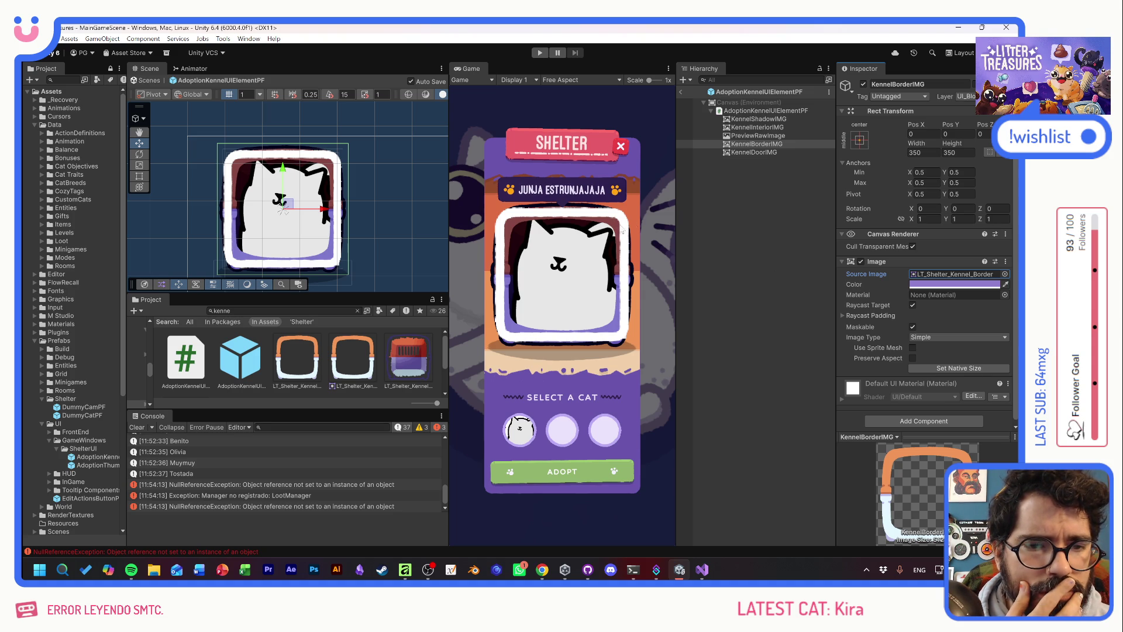
# Tint both KennelInteriorIMG and KennelBorderIMG pure white
pyautogui.click(753, 128)
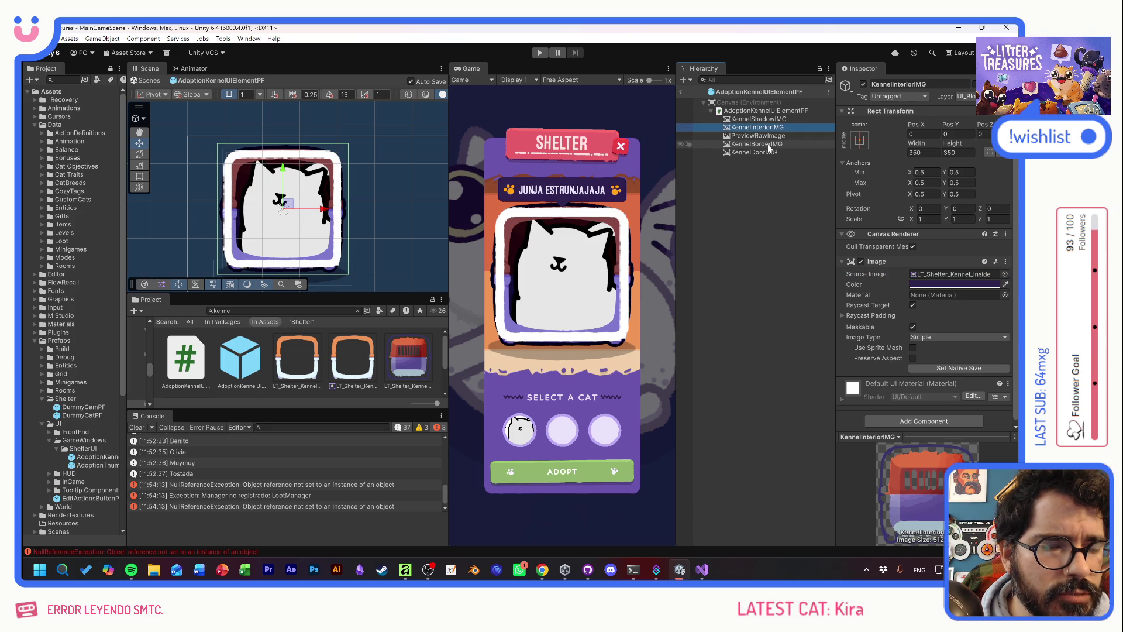
pyautogui.keyDown('ctrl'); pyautogui.click(767, 144); pyautogui.keyUp('ctrl')
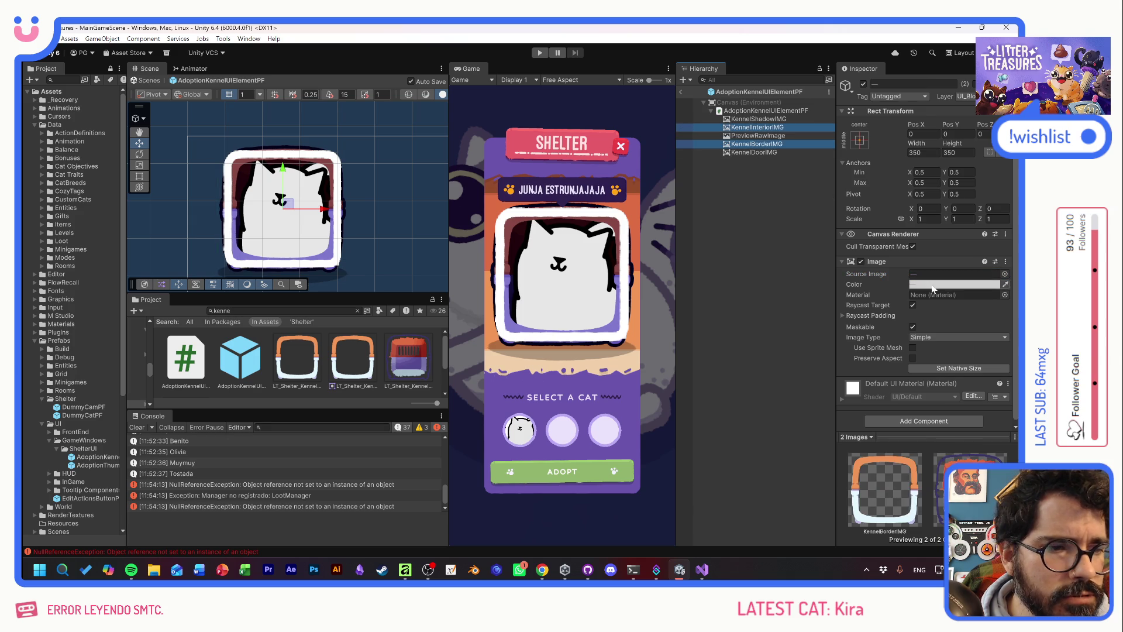
pyautogui.click(953, 285)
pyautogui.moveTo(959, 347); pyautogui.dragTo(780, 251)
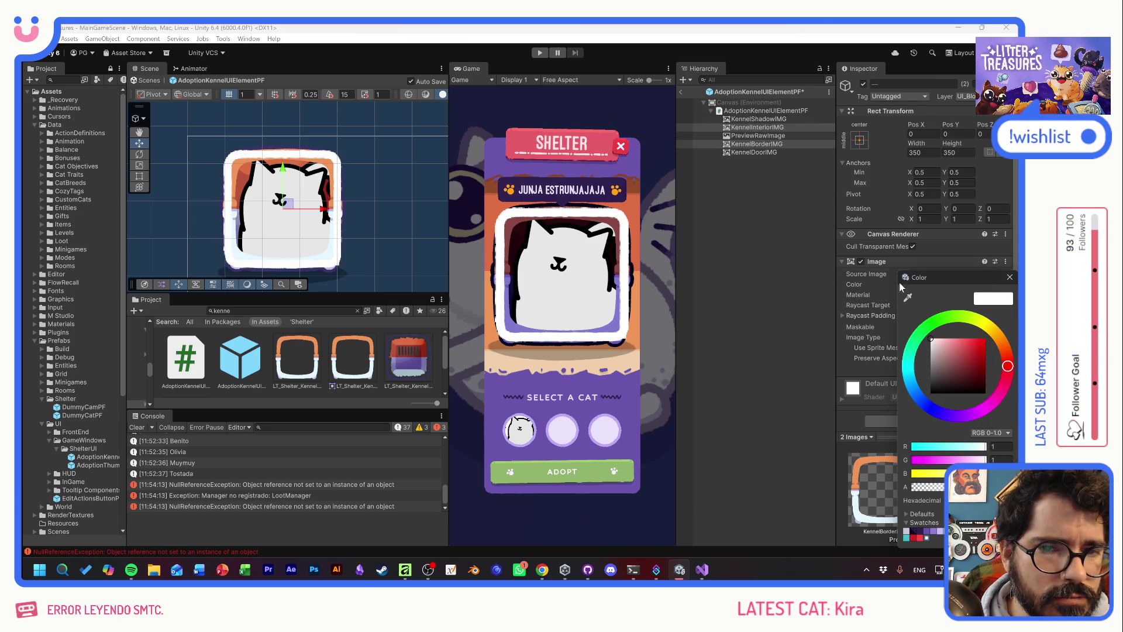
pyautogui.click(1010, 277)
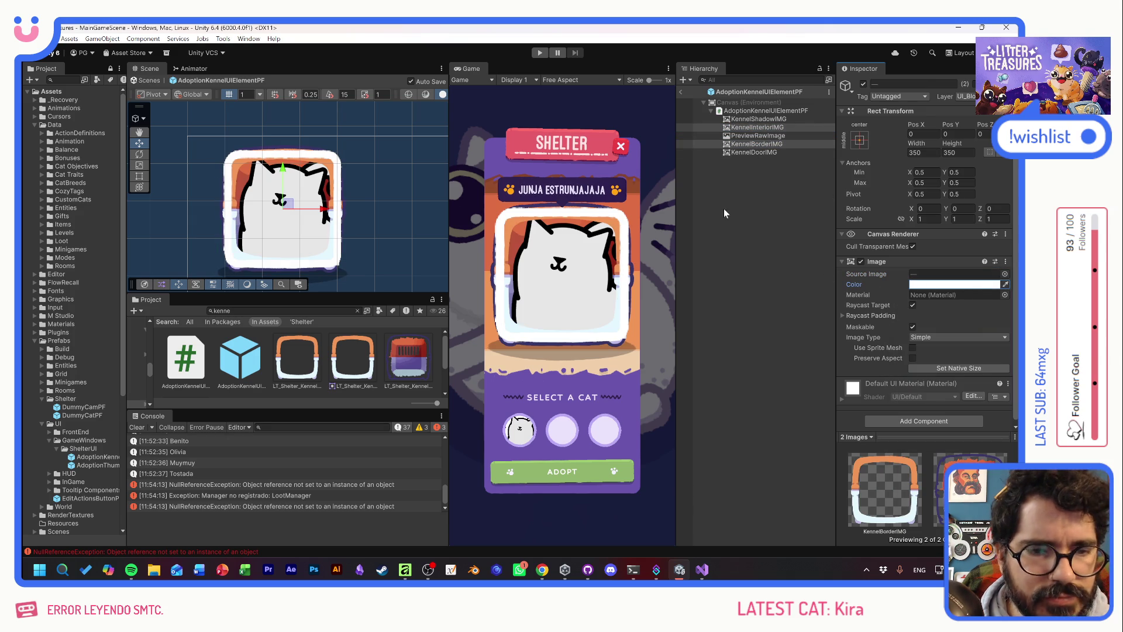
# Resize KennelDoorIMG to 280 × 280, nudge it left, and darken its tint
pyautogui.click(754, 152)
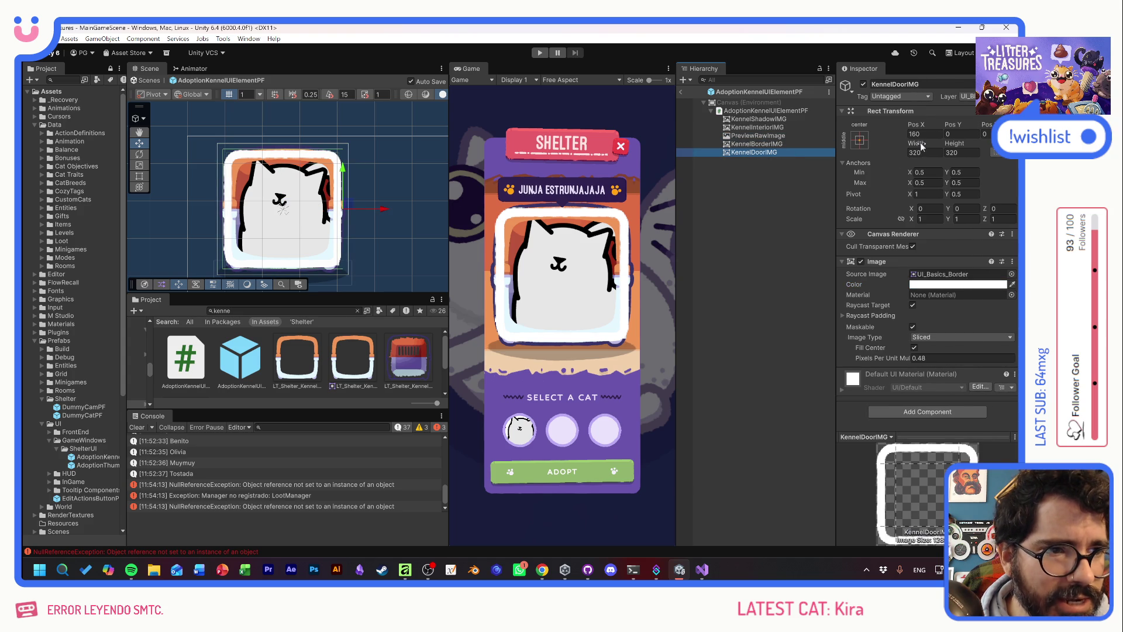
pyautogui.moveTo(918, 148); pyautogui.dragTo(282, 77)
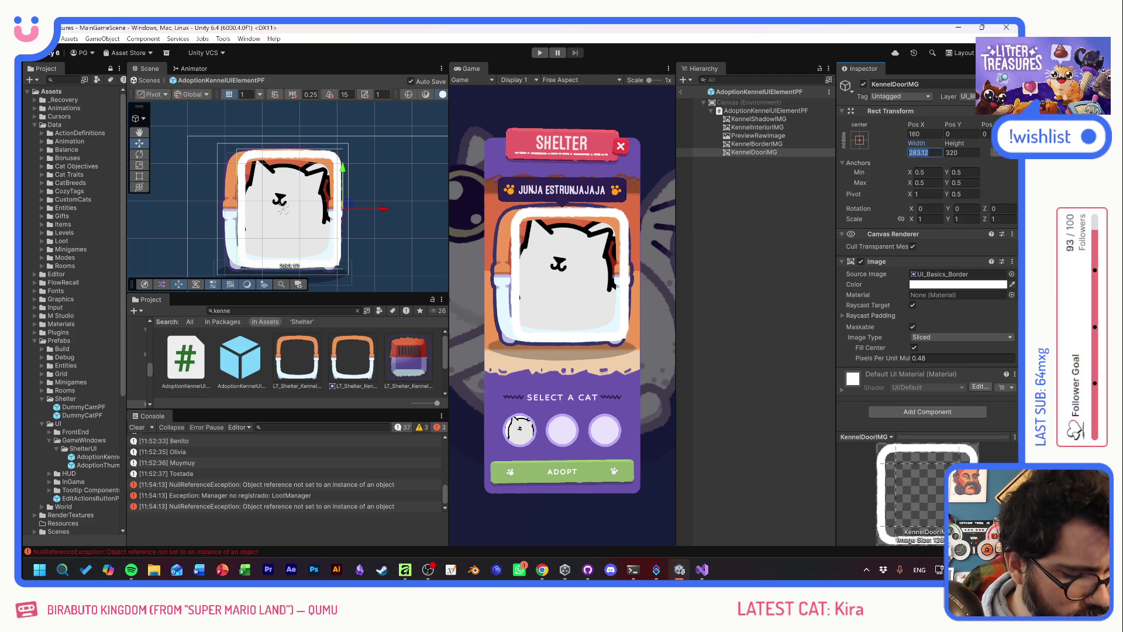
pyautogui.write('280')
pyautogui.press('Tab')
pyautogui.write('280')
pyautogui.press('Return')
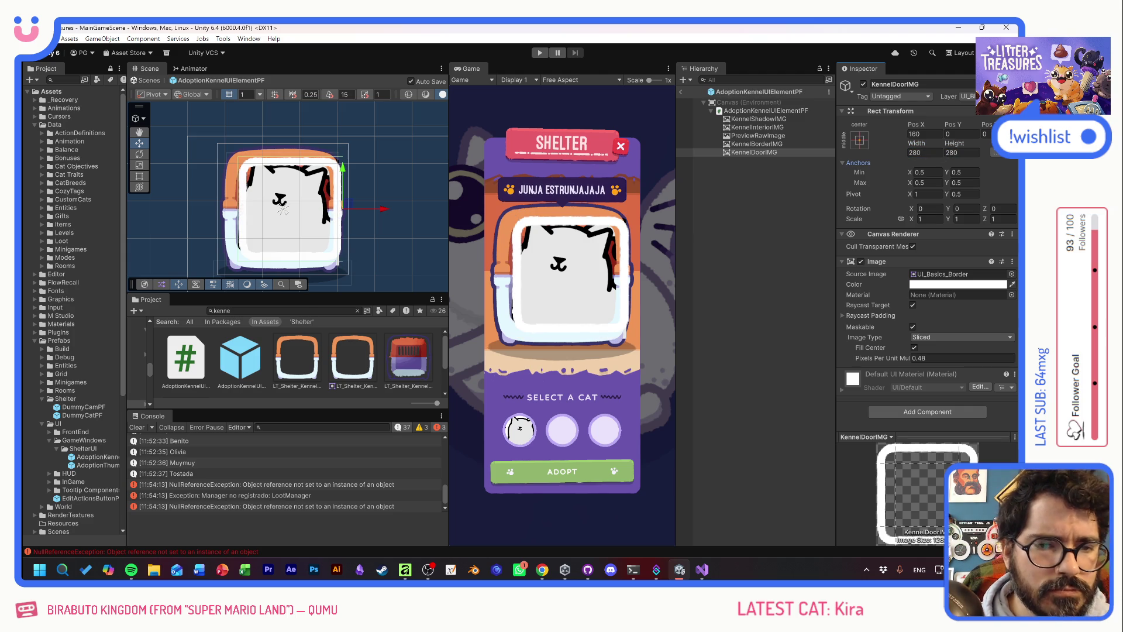
pyautogui.moveTo(384, 209); pyautogui.dragTo(373, 213)
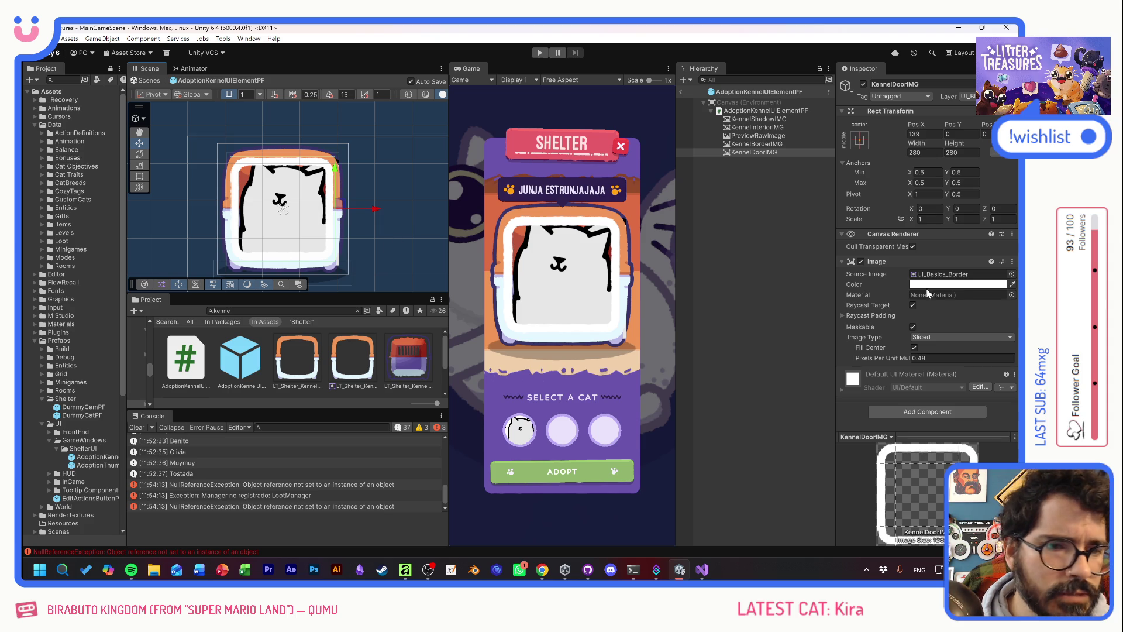
pyautogui.click(960, 283)
pyautogui.moveTo(931, 391); pyautogui.dragTo(920, 397)
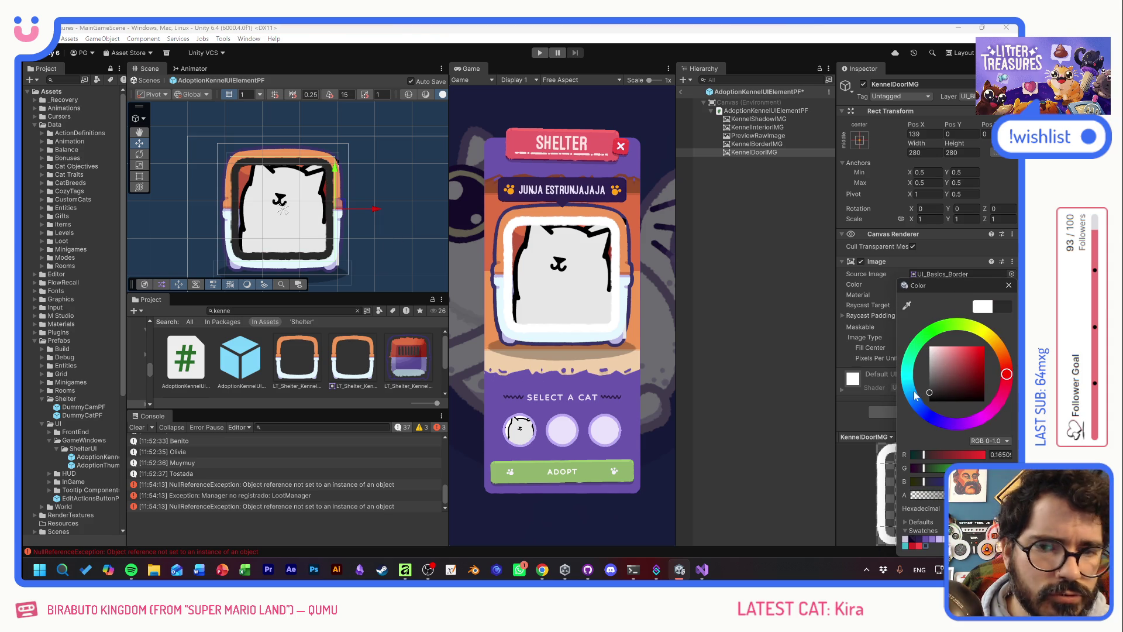
pyautogui.click(1009, 285)
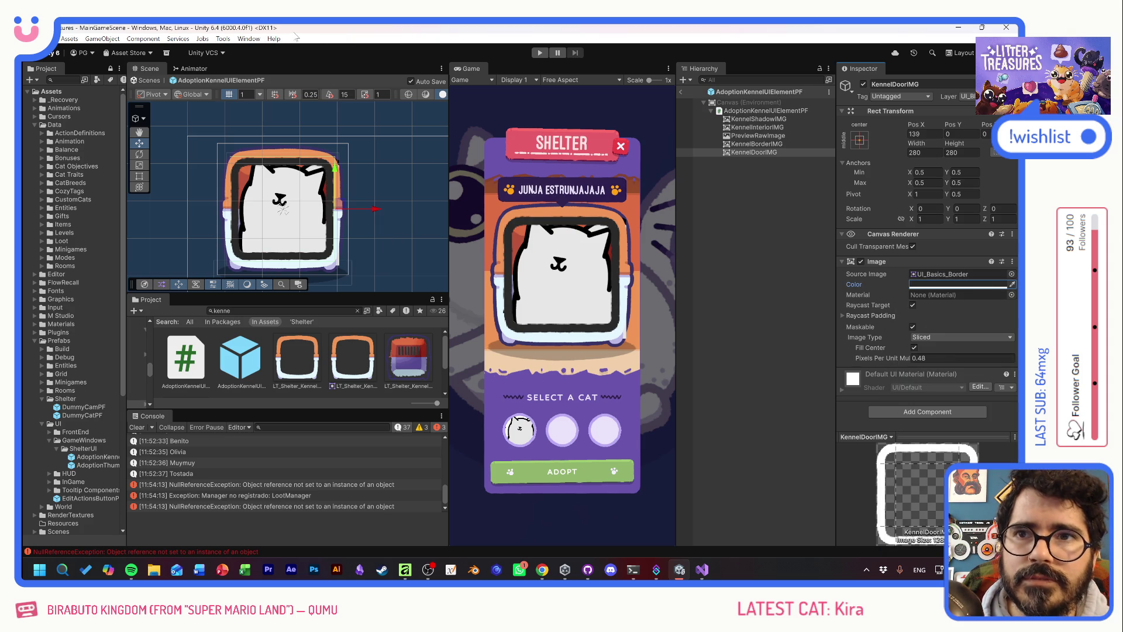
# Run the game, open the Shelter screen, and preview Tostada and Olivia in the kennel
pyautogui.click(539, 53)
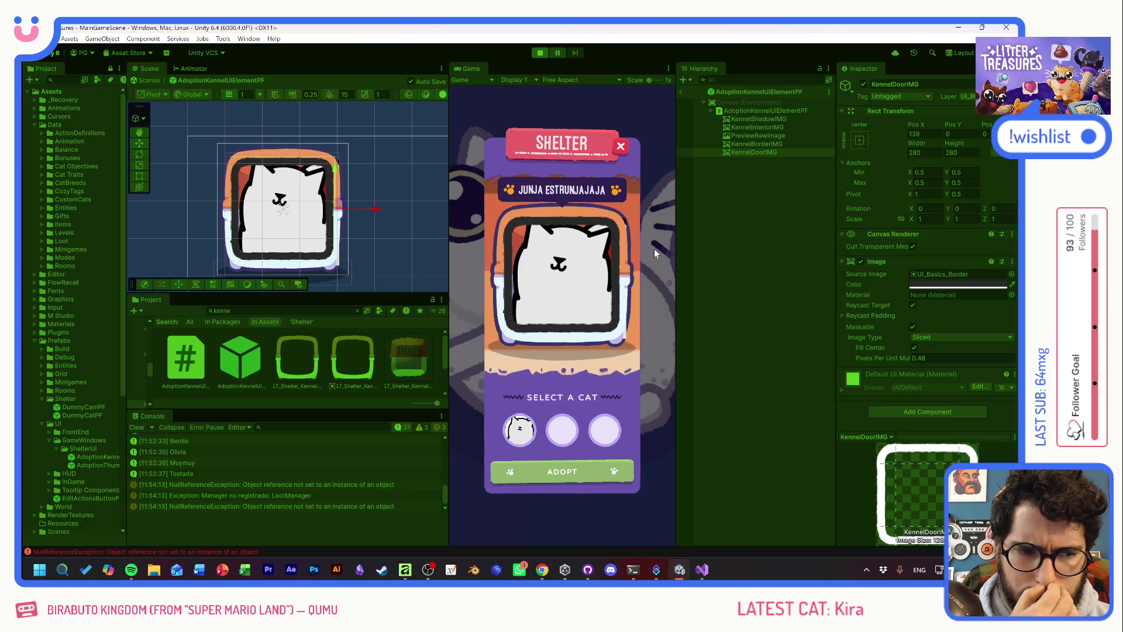
pyautogui.click(576, 317)
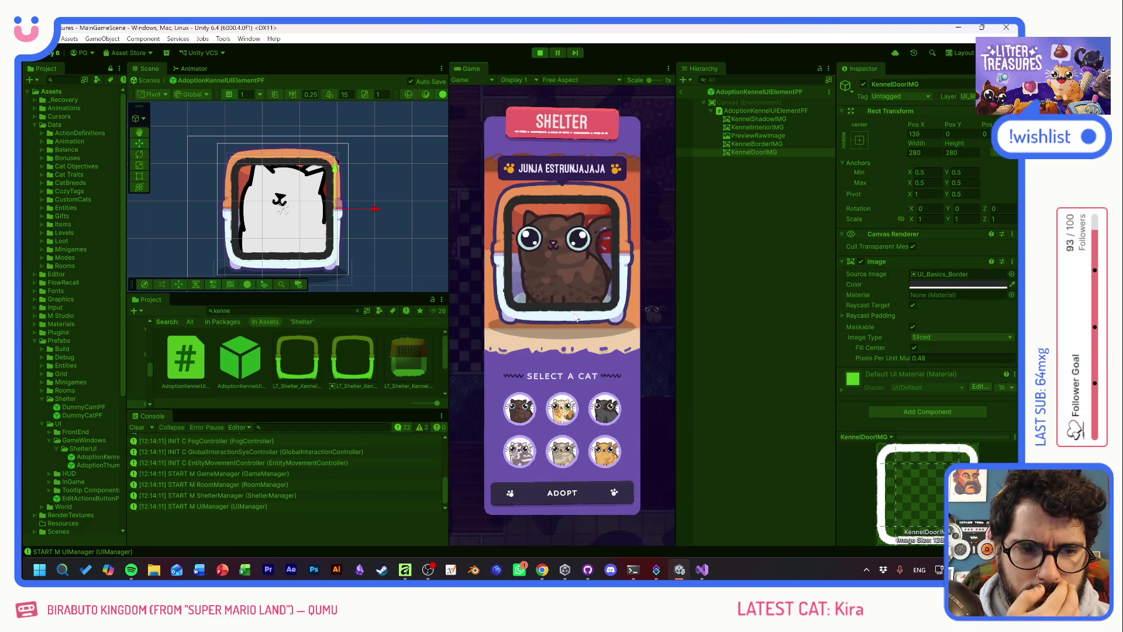
pyautogui.click(568, 411)
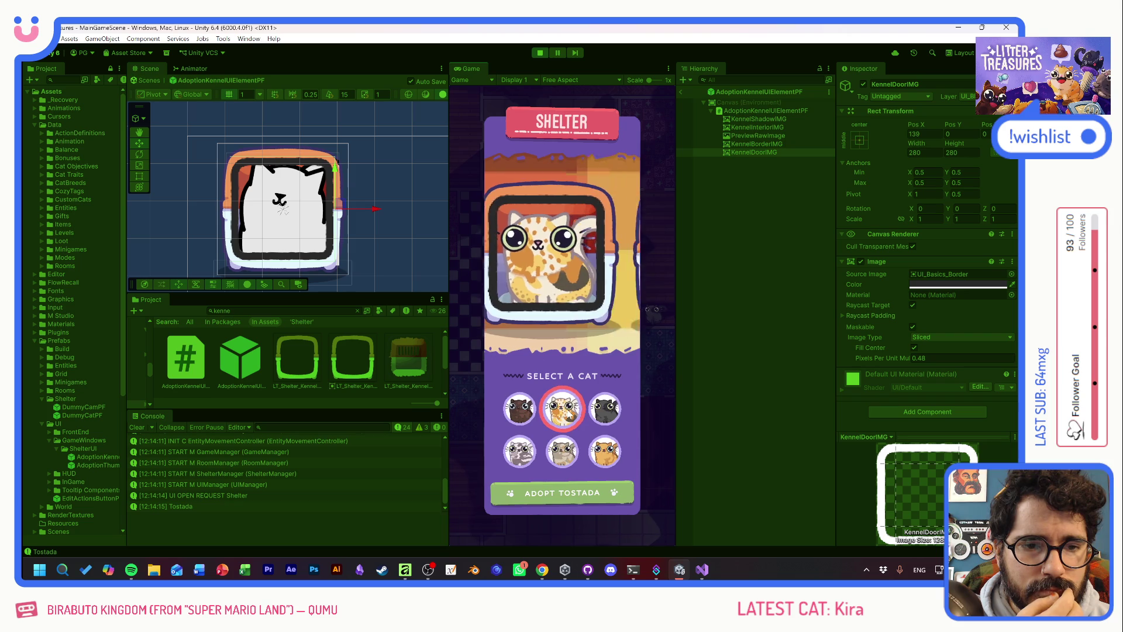
pyautogui.click(603, 411)
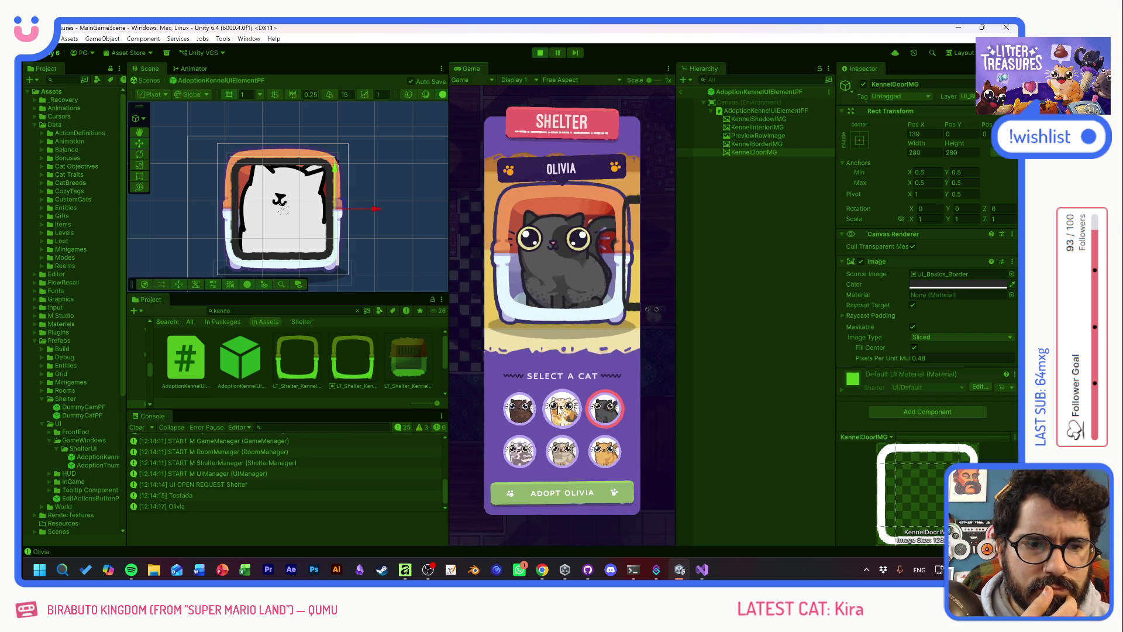
pyautogui.click(558, 409)
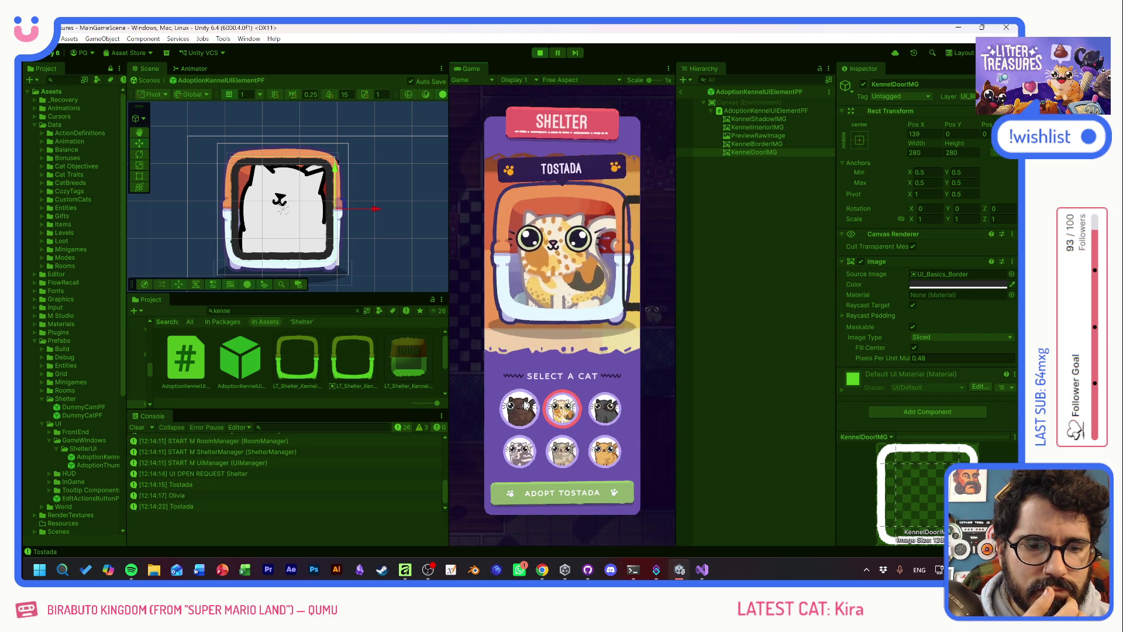
pyautogui.click(603, 410)
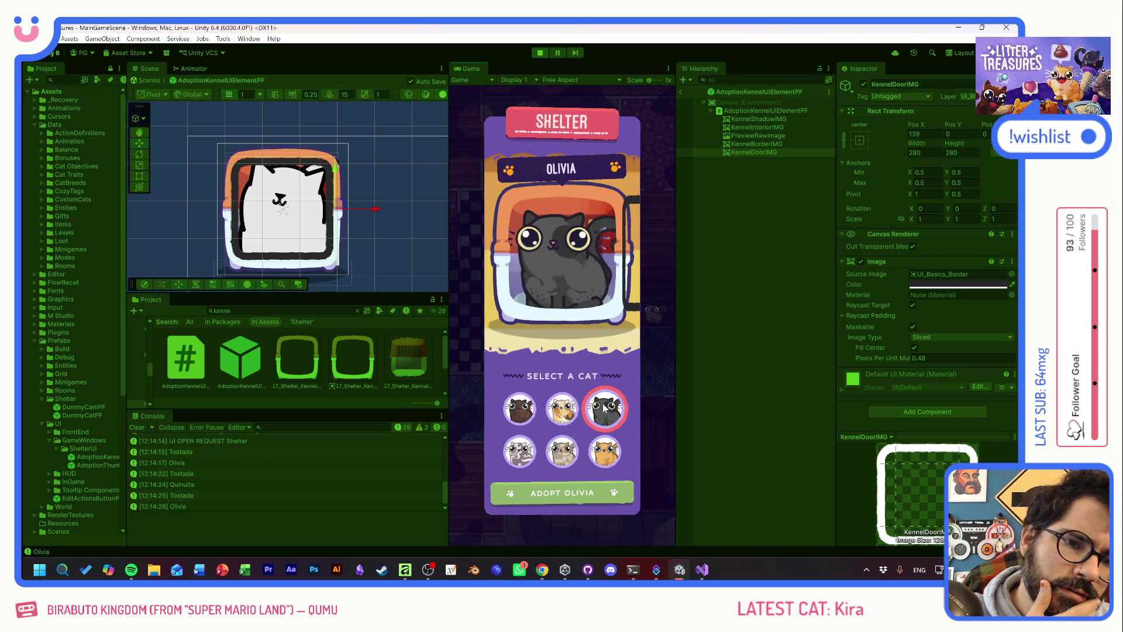
pyautogui.click(608, 408)
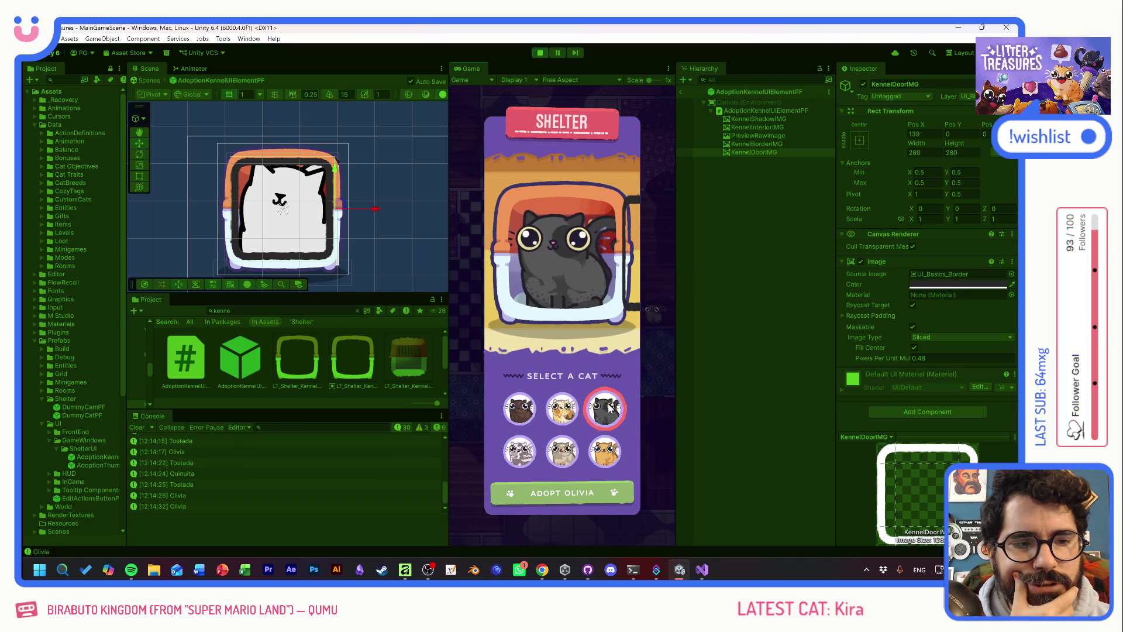
# Cycle Benito, Quinuita, Legolas, Muymuy, Tostada and Olivia through the kennel preview
pyautogui.click(562, 408)
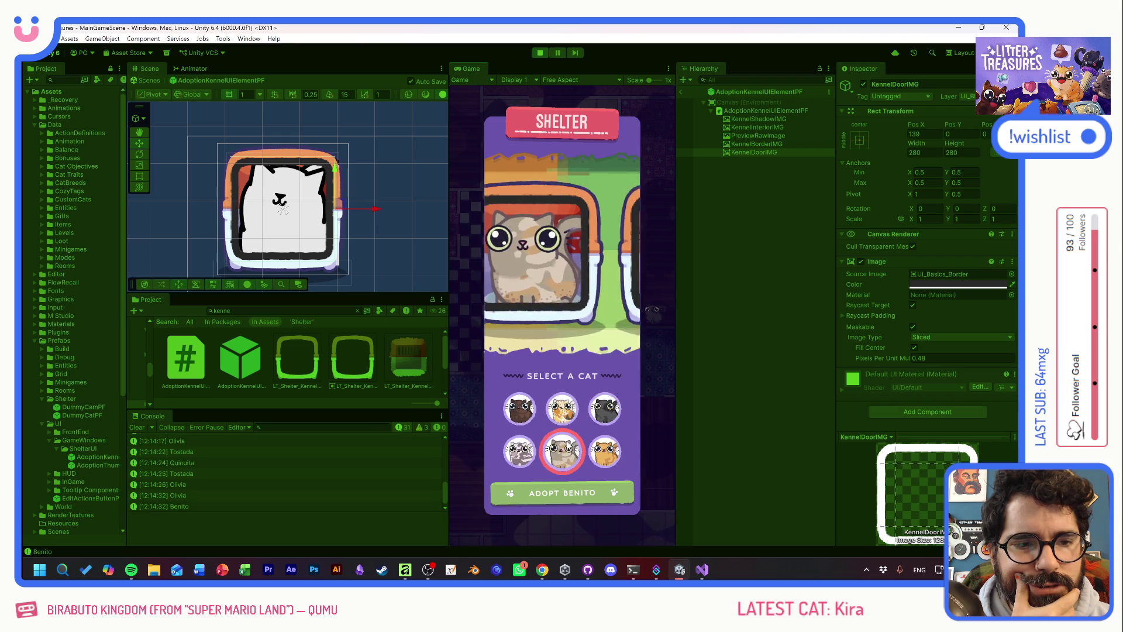
pyautogui.click(522, 408)
pyautogui.click(520, 451)
pyautogui.click(604, 456)
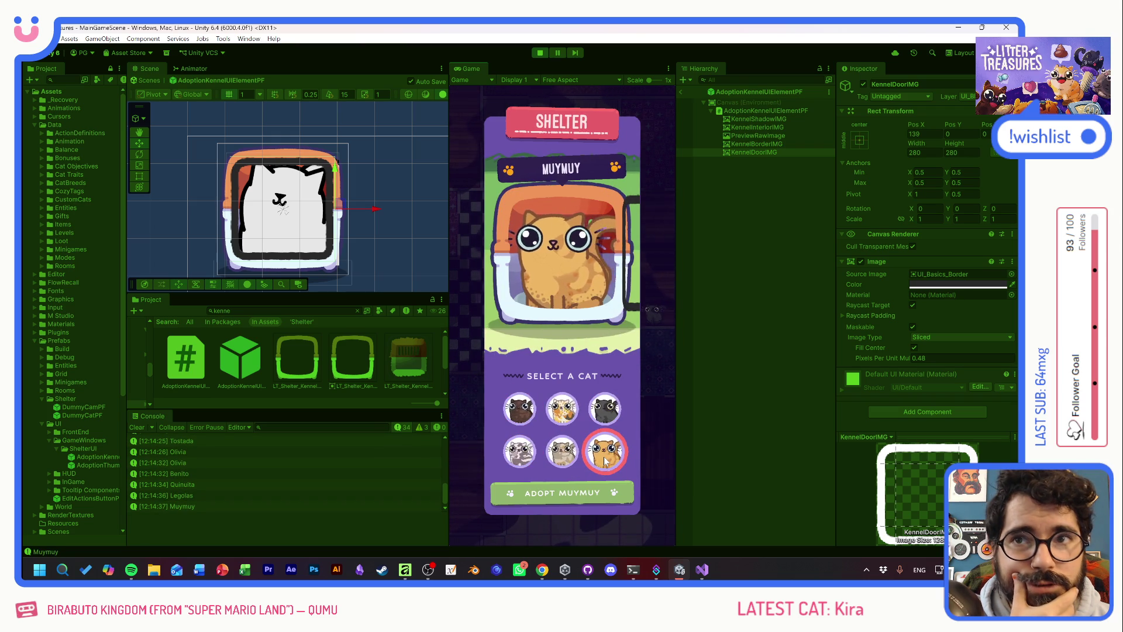
pyautogui.click(577, 408)
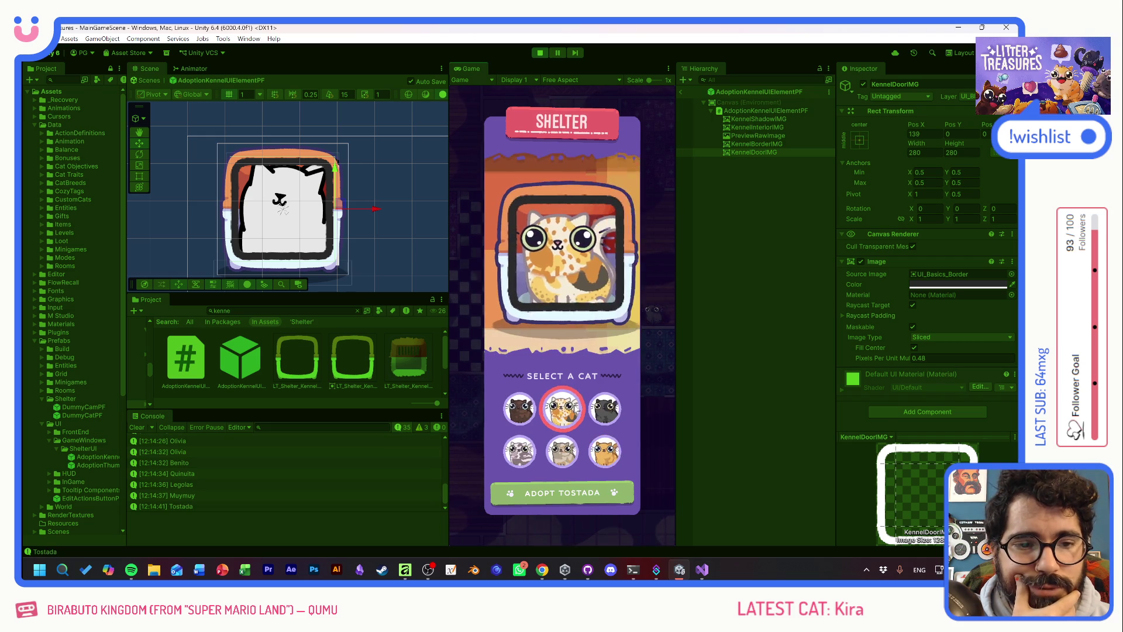
pyautogui.click(522, 406)
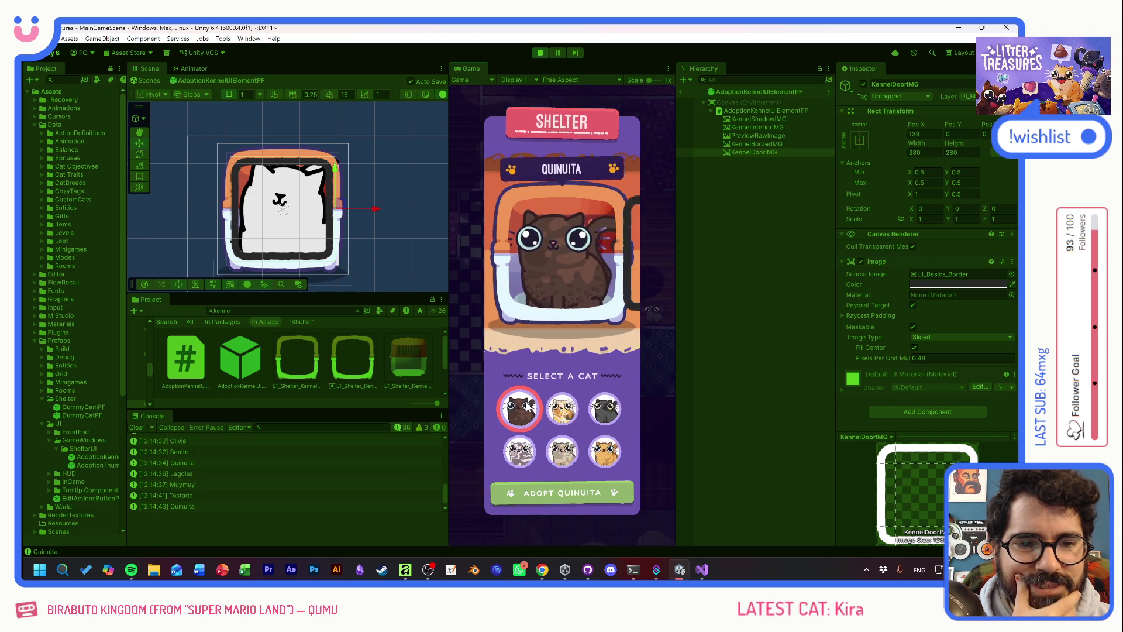
pyautogui.click(577, 411)
pyautogui.click(613, 410)
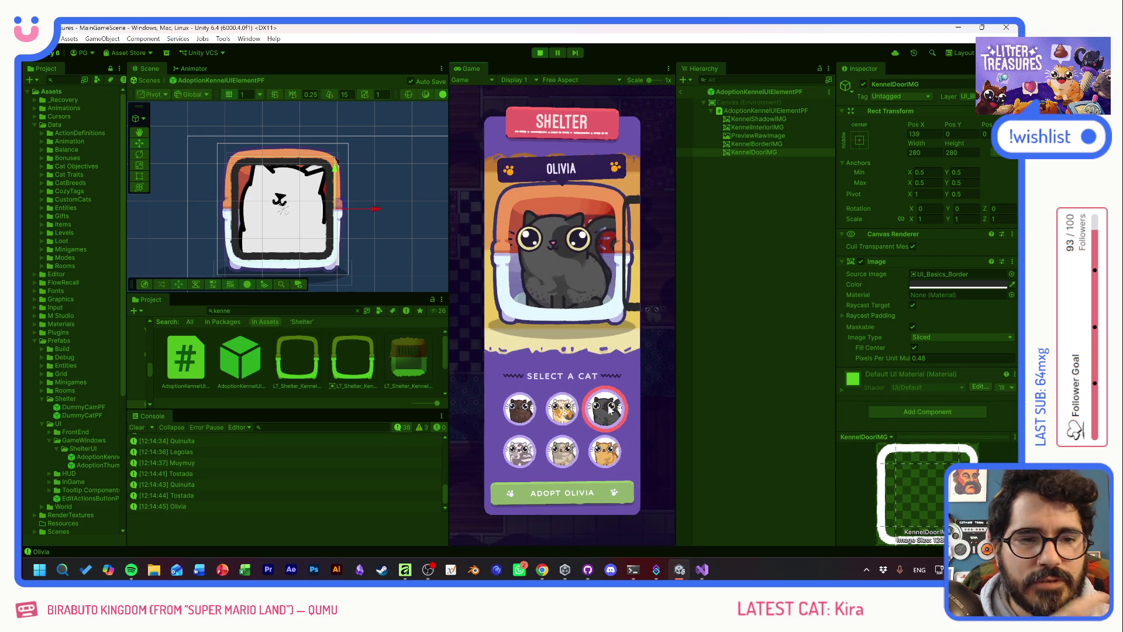
pyautogui.click(562, 452)
pyautogui.click(522, 460)
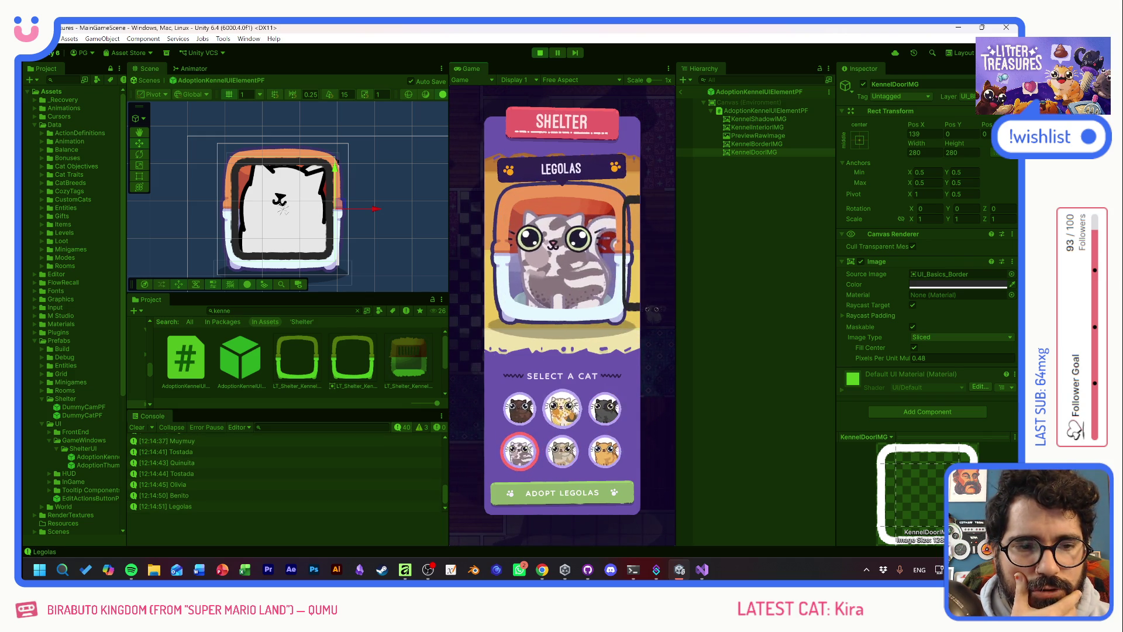
pyautogui.click(575, 409)
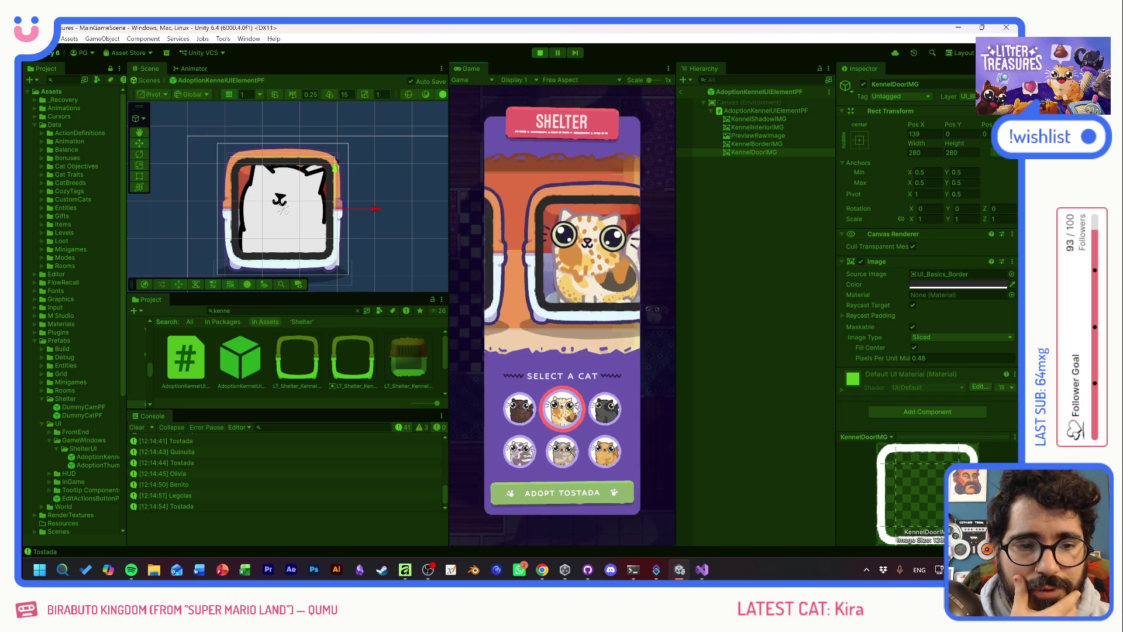
pyautogui.click(613, 409)
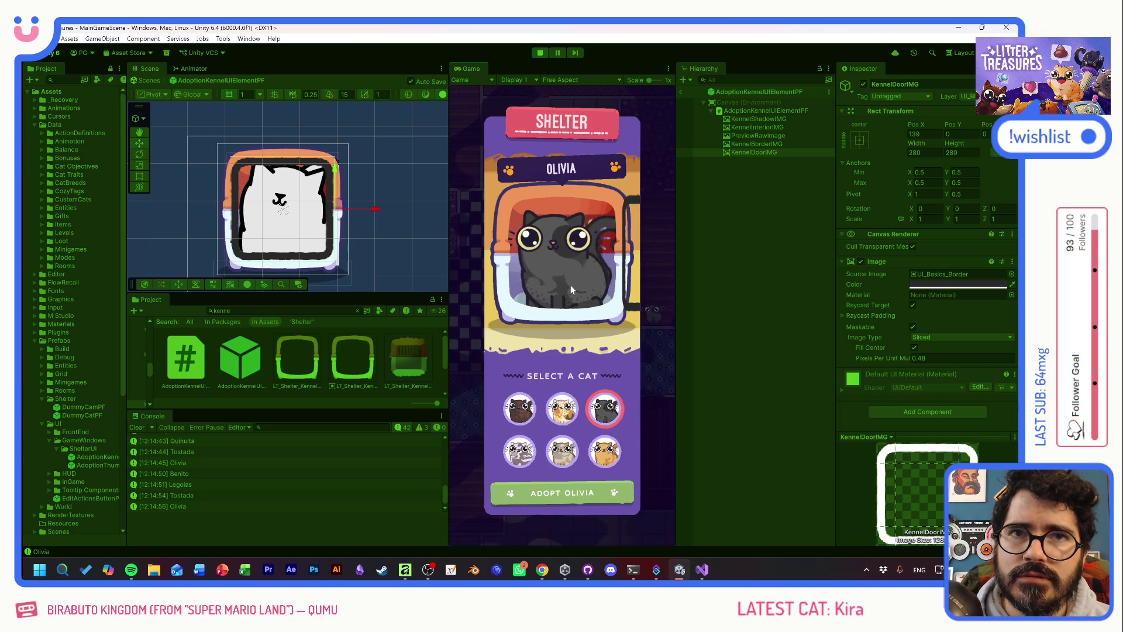
# Preview Tostada, Olivia, Benito, Quinuita and Muymuy again, stop Play mode, and return to Affinity
pyautogui.click(562, 408)
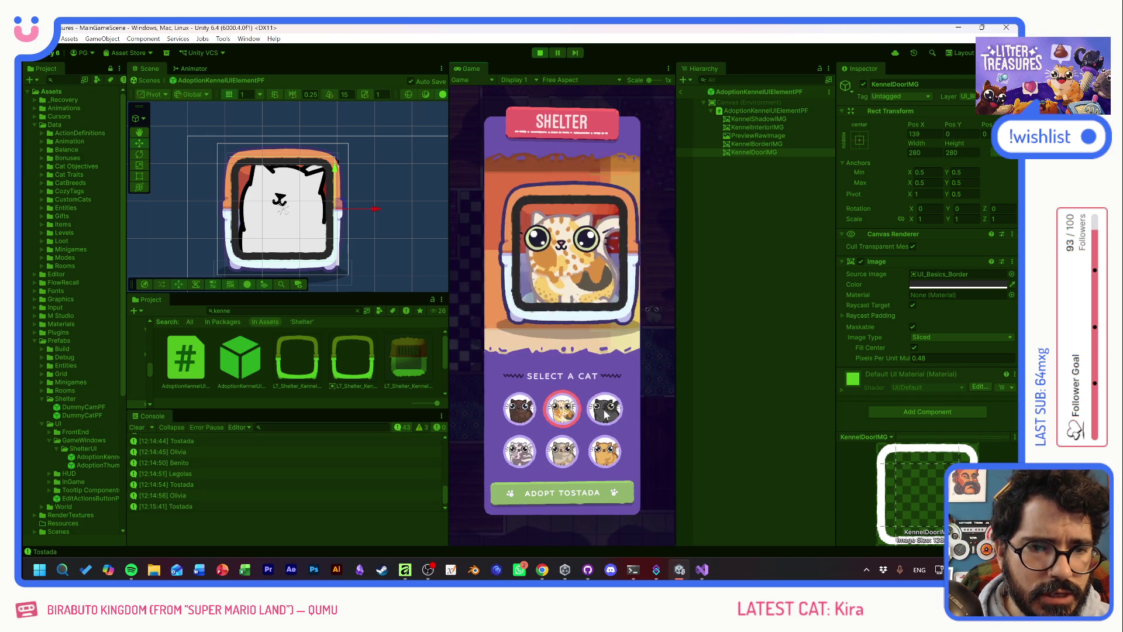
pyautogui.click(606, 409)
pyautogui.click(564, 454)
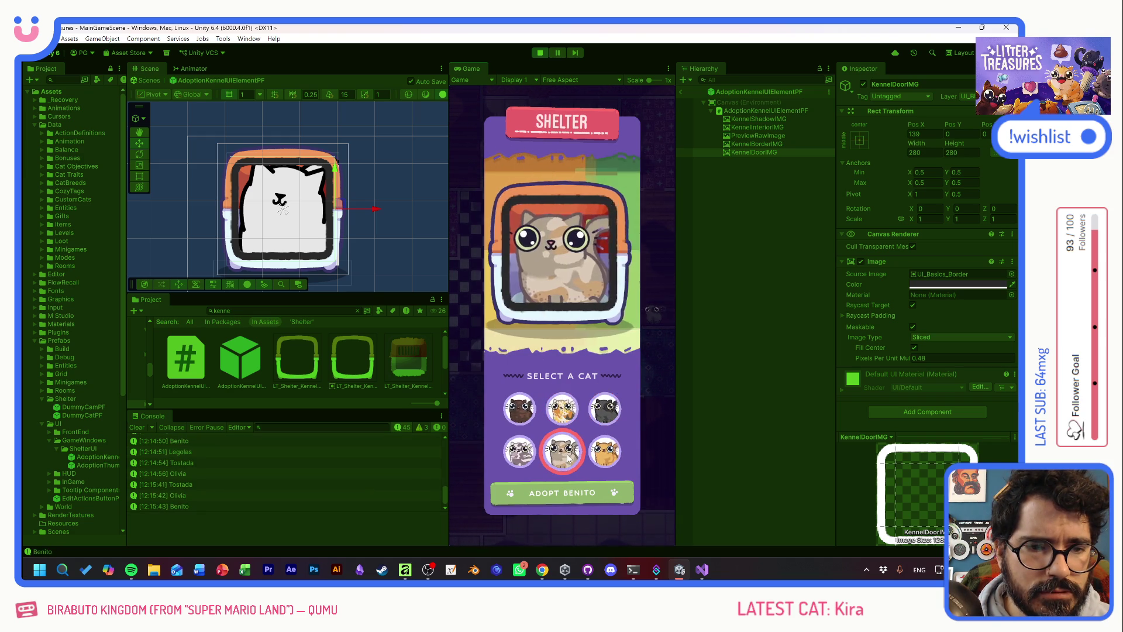
pyautogui.click(524, 412)
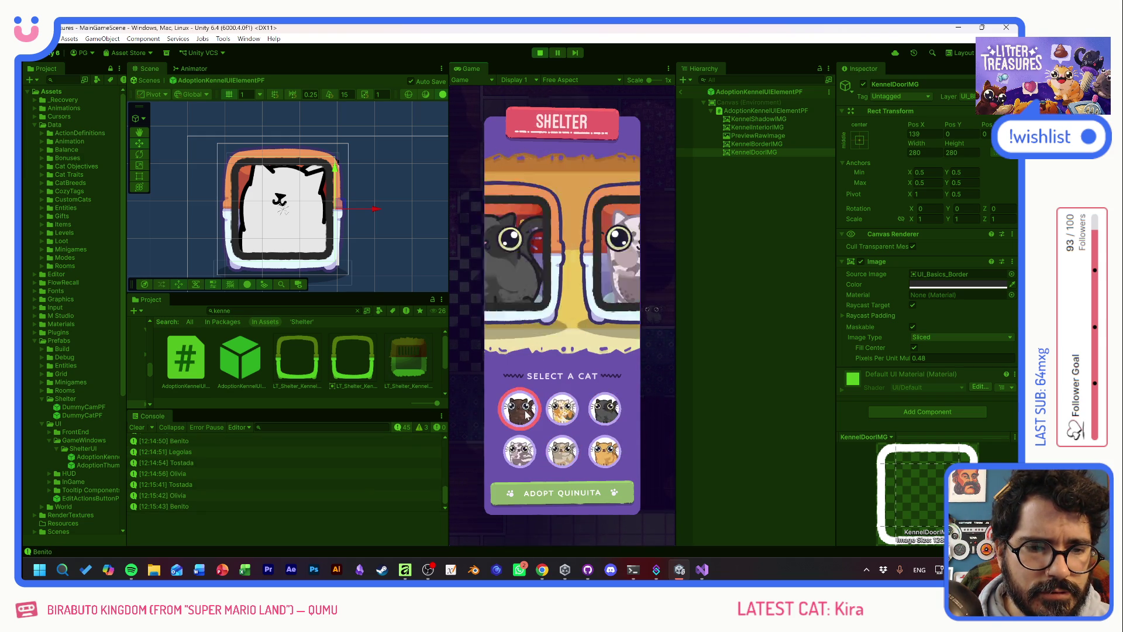
pyautogui.click(606, 409)
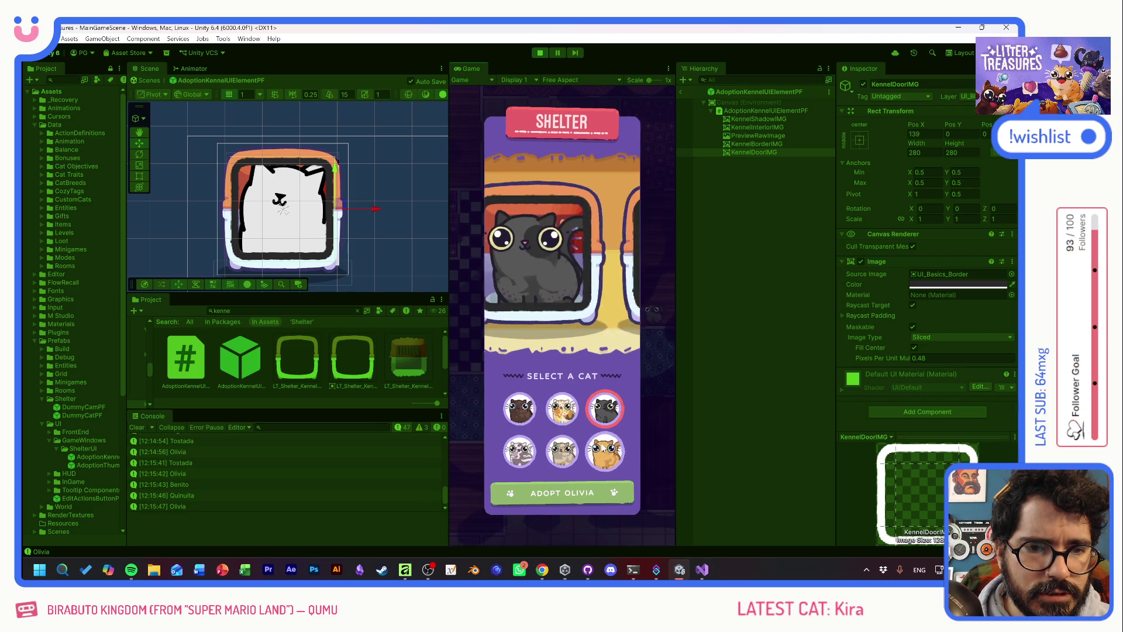
pyautogui.click(601, 454)
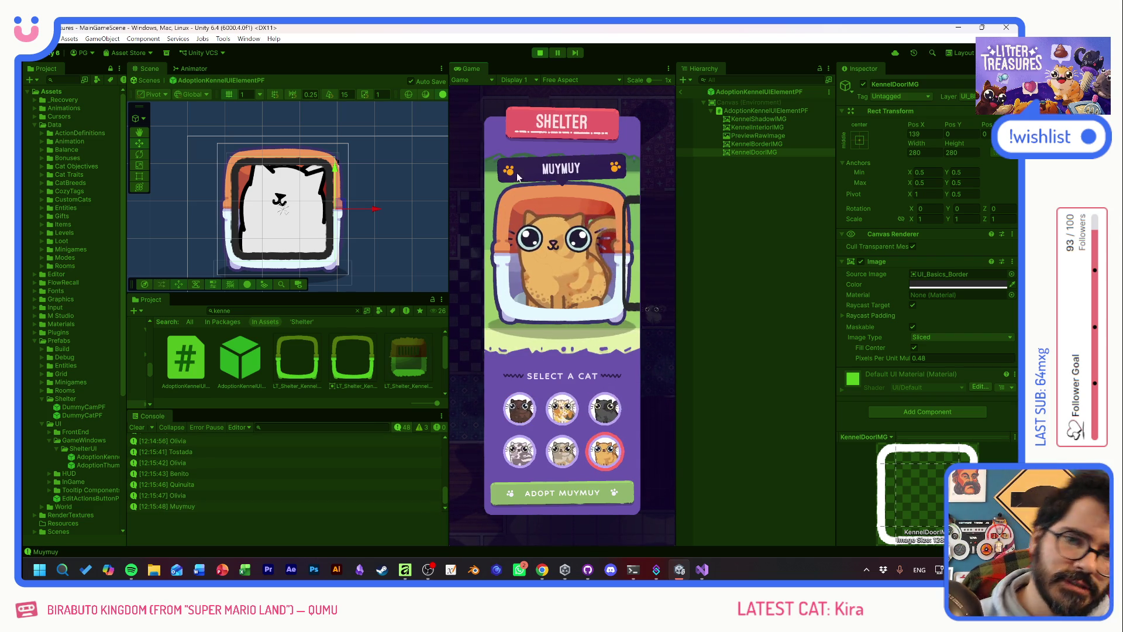
pyautogui.click(542, 53)
pyautogui.hotkey('alt', 'Tab')
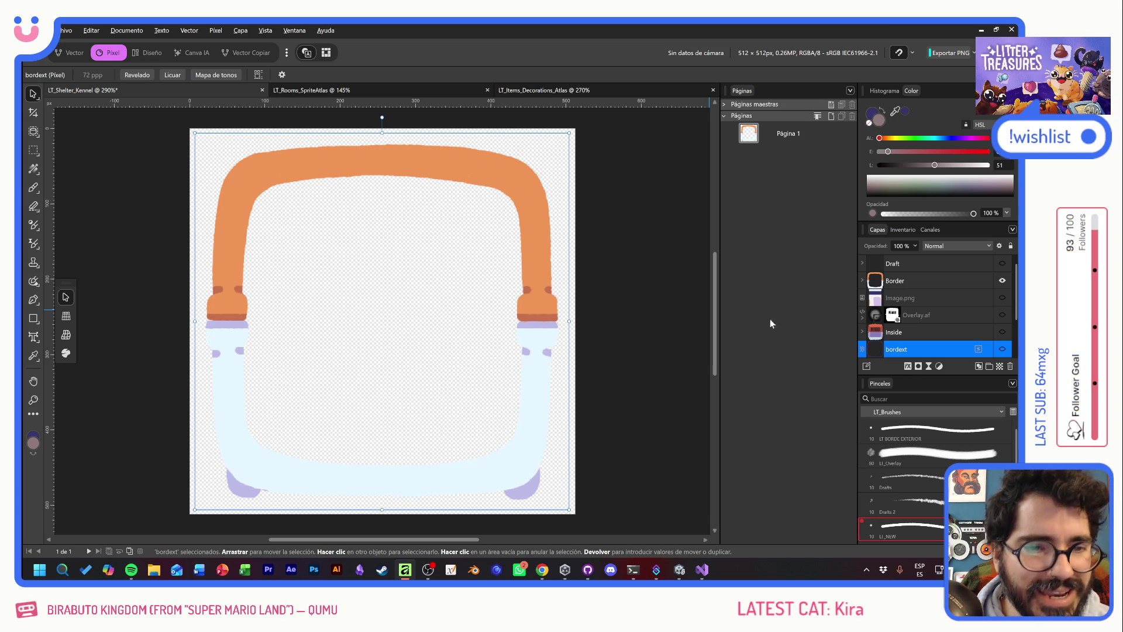
# Expand the Inside and next Pixel groups and add an empty pixel layer there
pyautogui.click(862, 332)
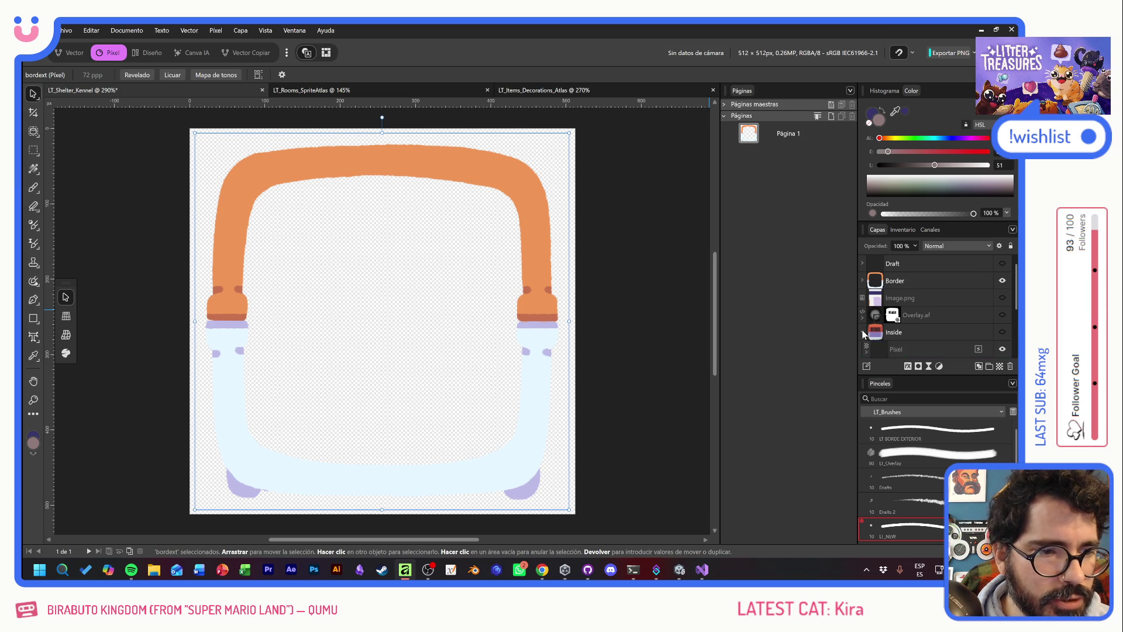
pyautogui.scroll(-3, 871, 292)
pyautogui.click(868, 282)
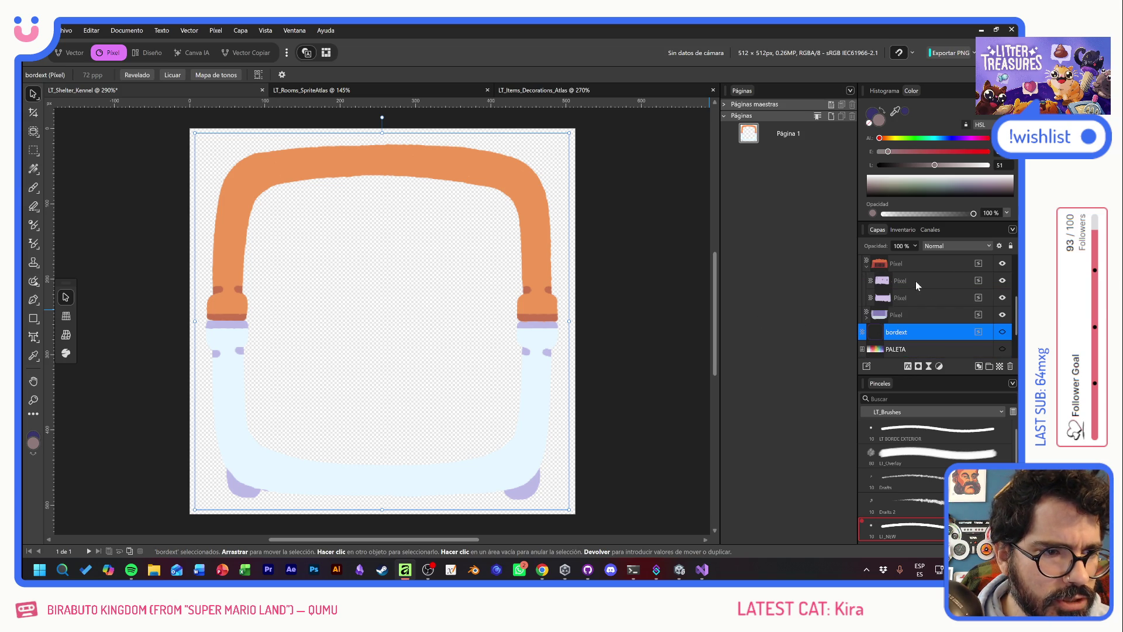
pyautogui.click(928, 287)
pyautogui.click(1000, 366)
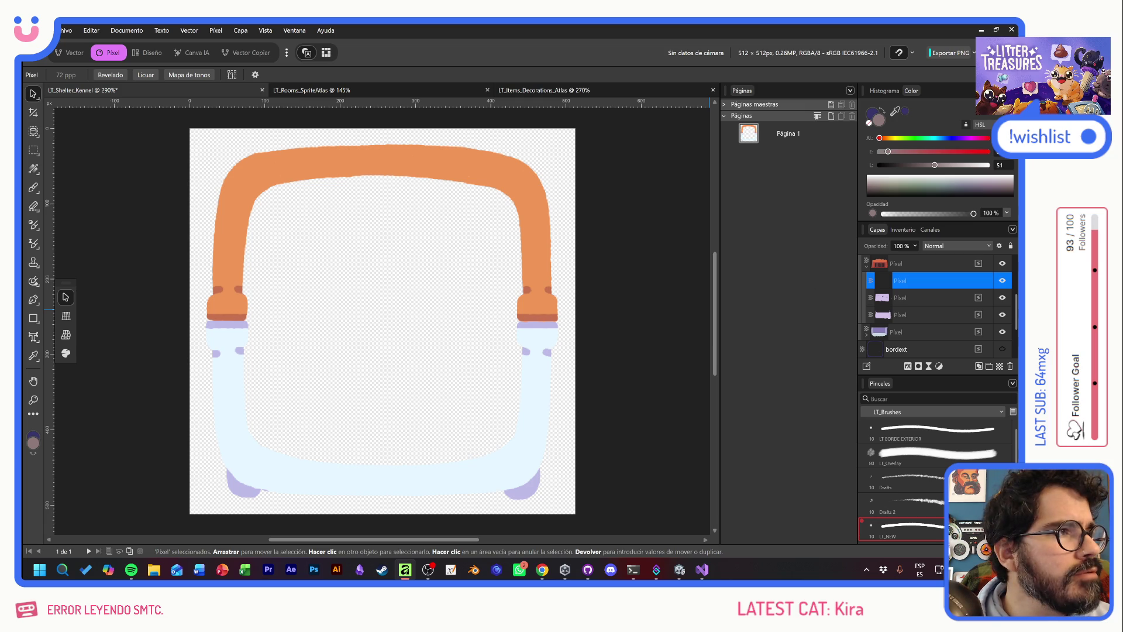
pyautogui.hotkey('alt', 'Tab')
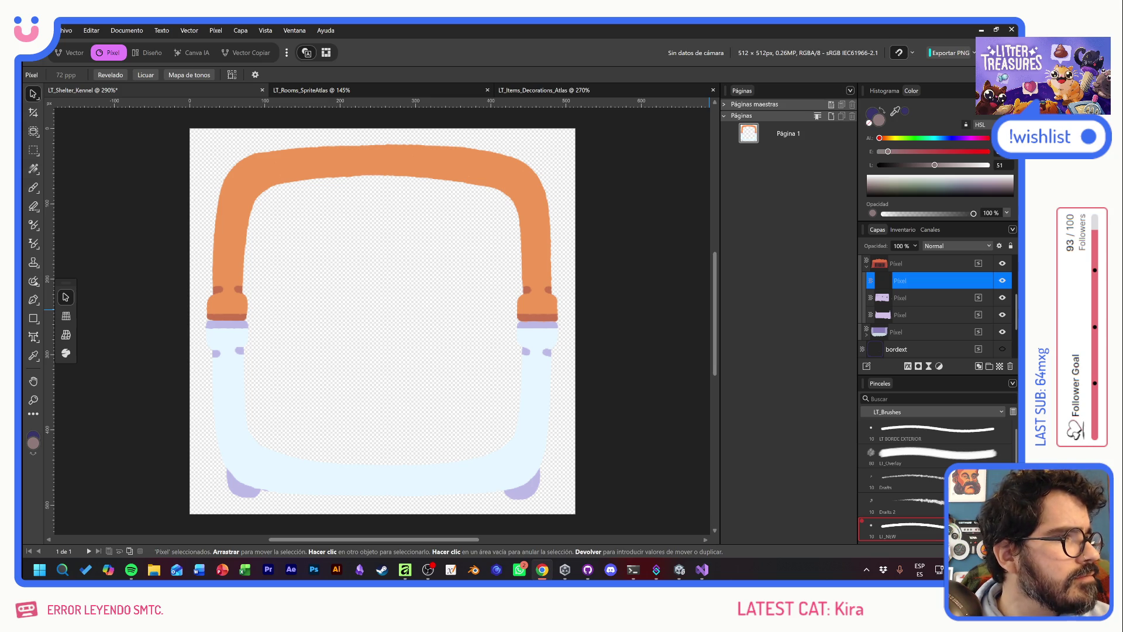
# Bring Chrome onto this screen maximized and view the Nintendo and Cubed3 screenshots
pyautogui.moveTo(1021, 175); pyautogui.dragTo(422, 185)
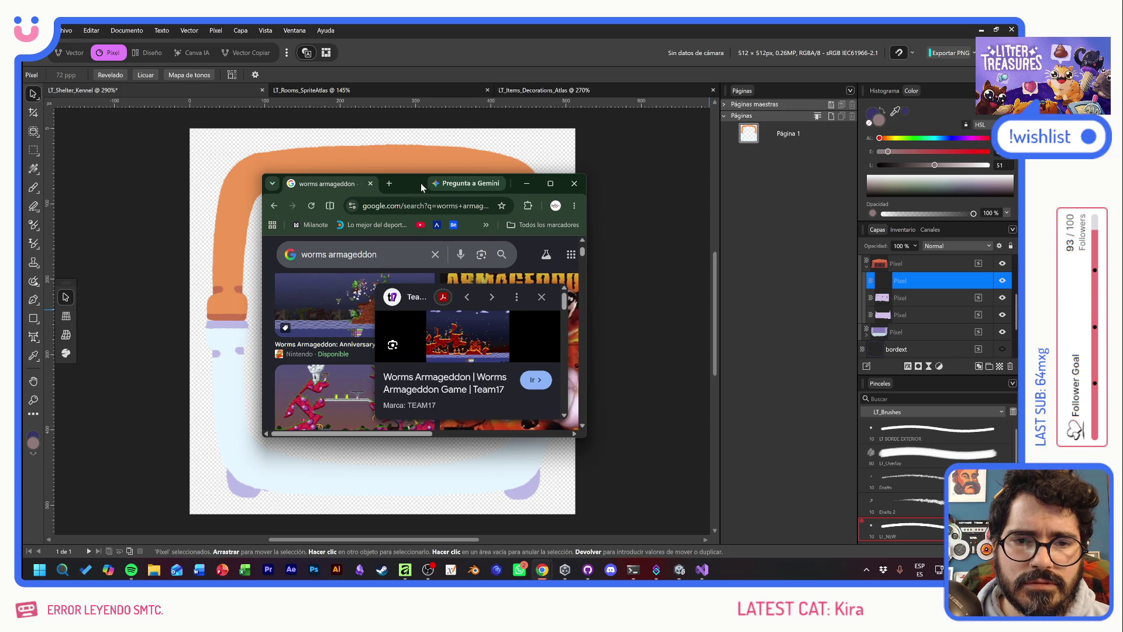
pyautogui.doubleClick(425, 185)
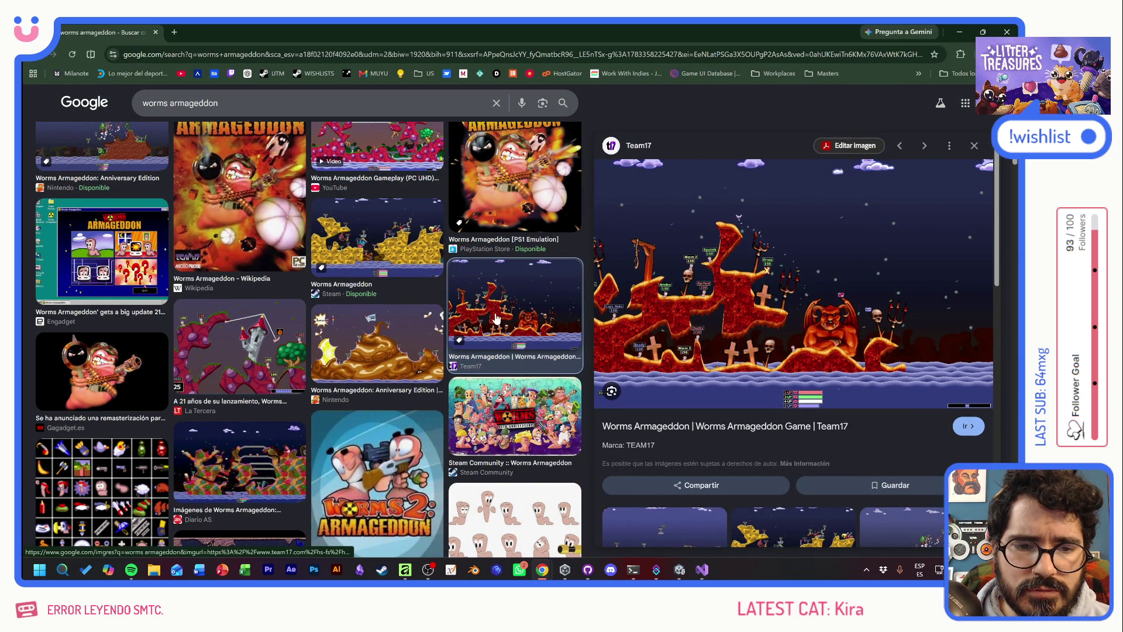
pyautogui.click(377, 345)
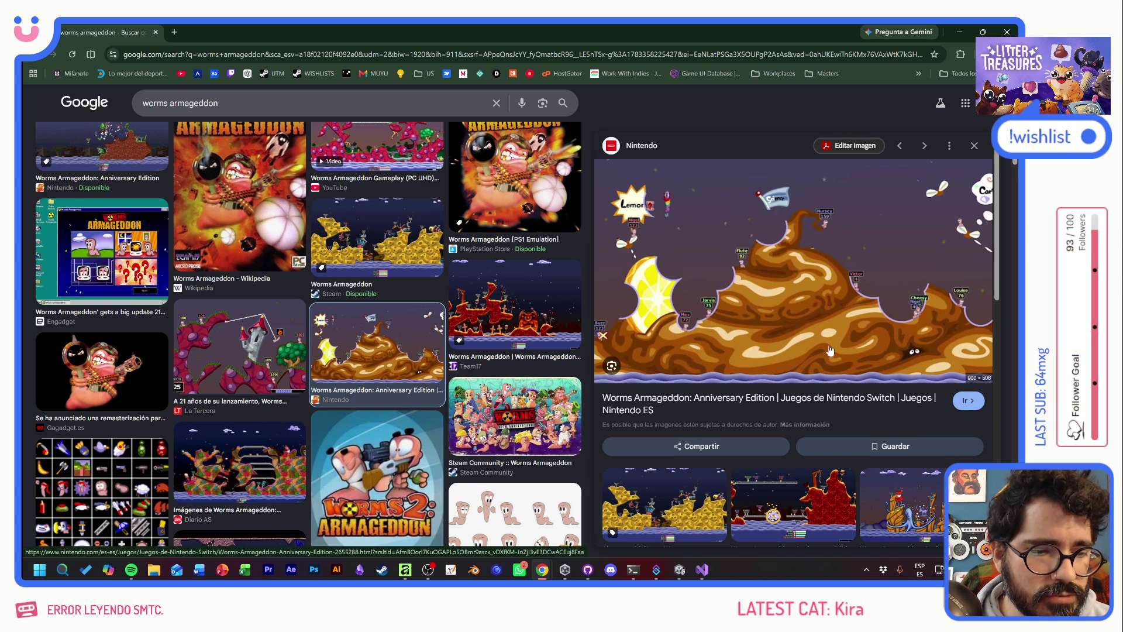
pyautogui.click(801, 498)
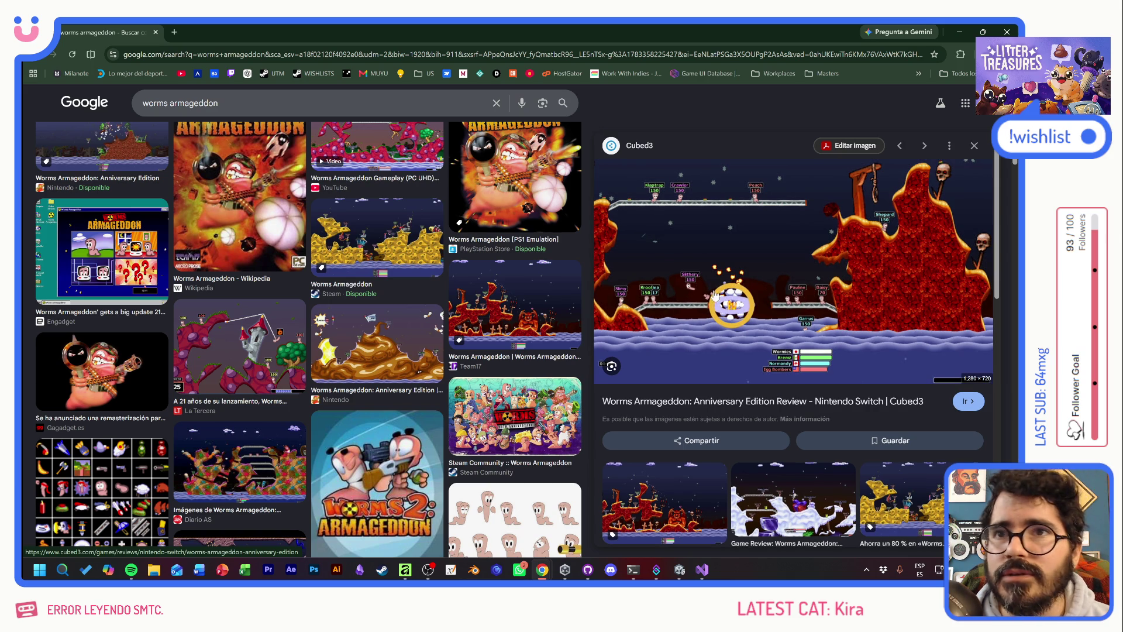
pyautogui.scroll(-5, 824, 322)
pyautogui.scroll(-1, 823, 328)
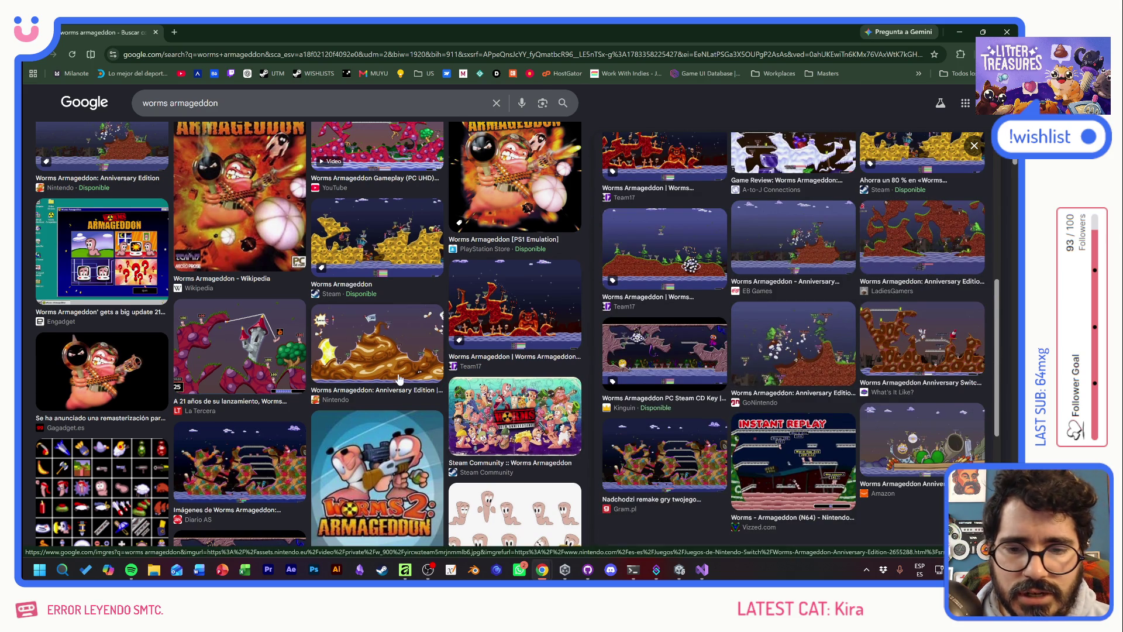
pyautogui.scroll(2, 400, 379)
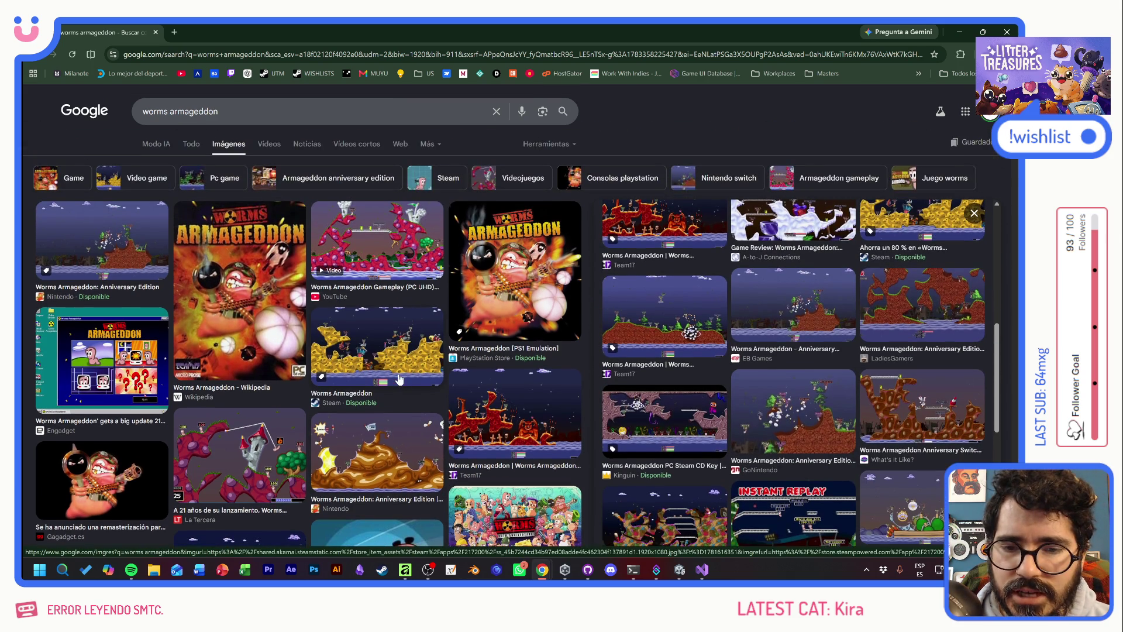
# Preview the Wikipedia image, then the Anniversary Edition PlayStation Store screenshot, and return to Affinity
pyautogui.click(243, 269)
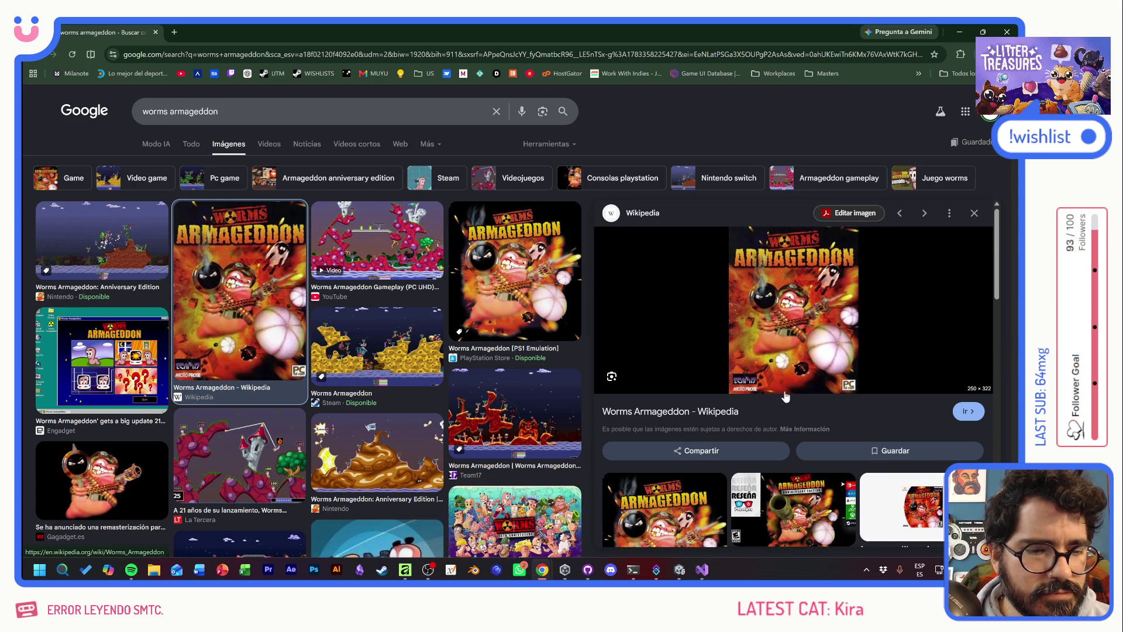
pyautogui.scroll(-5, 786, 402)
pyautogui.scroll(-5, 351, 406)
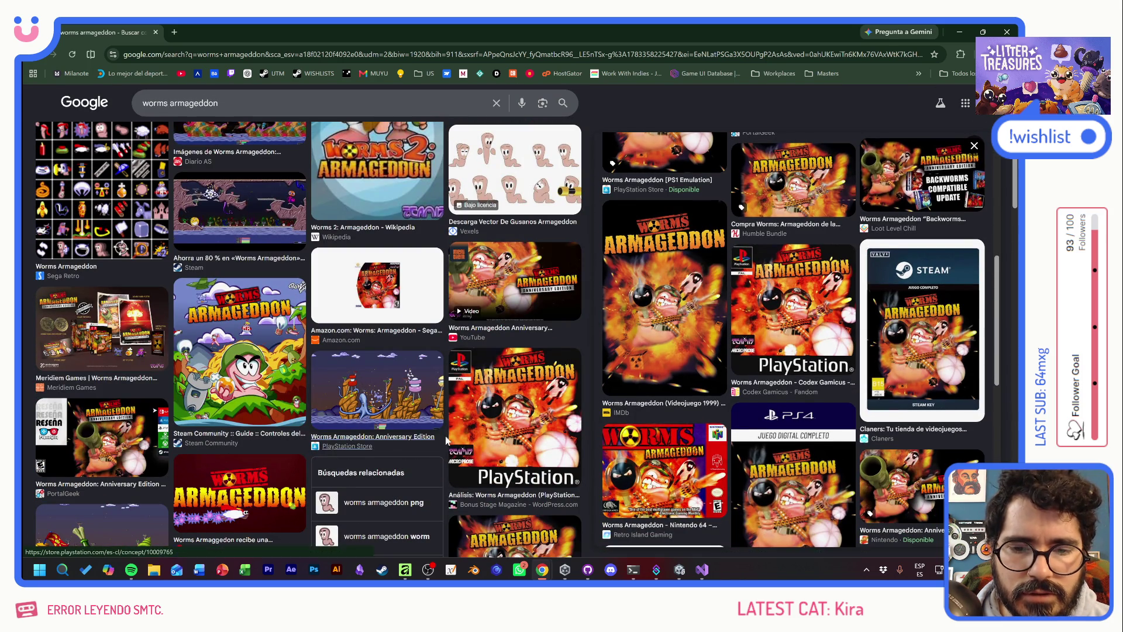
pyautogui.click(390, 403)
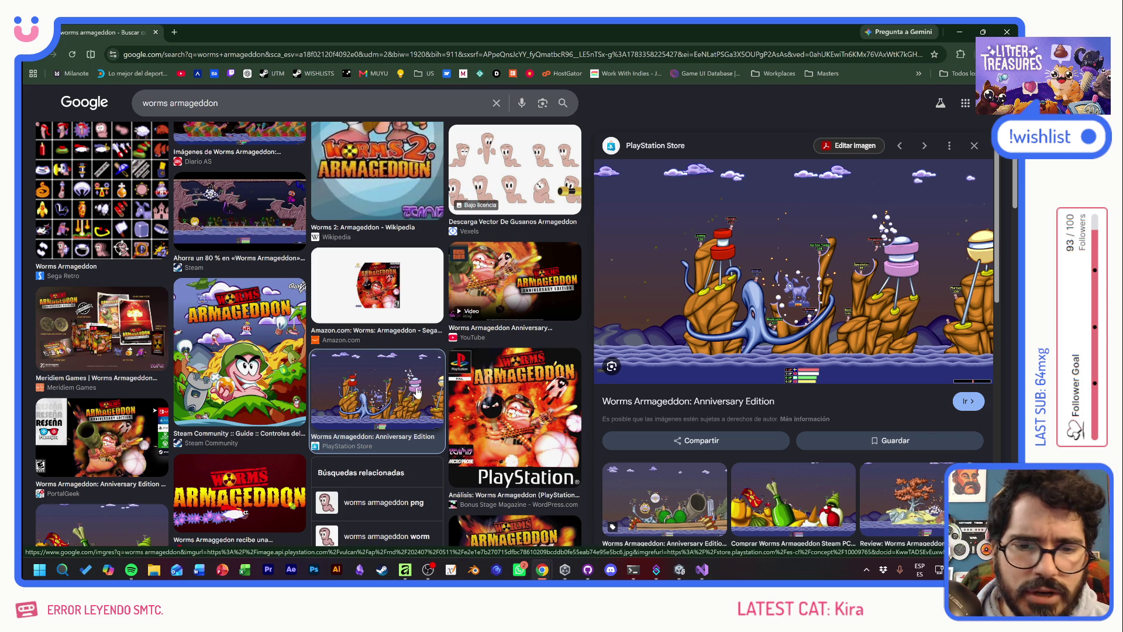
pyautogui.scroll(4, 498, 391)
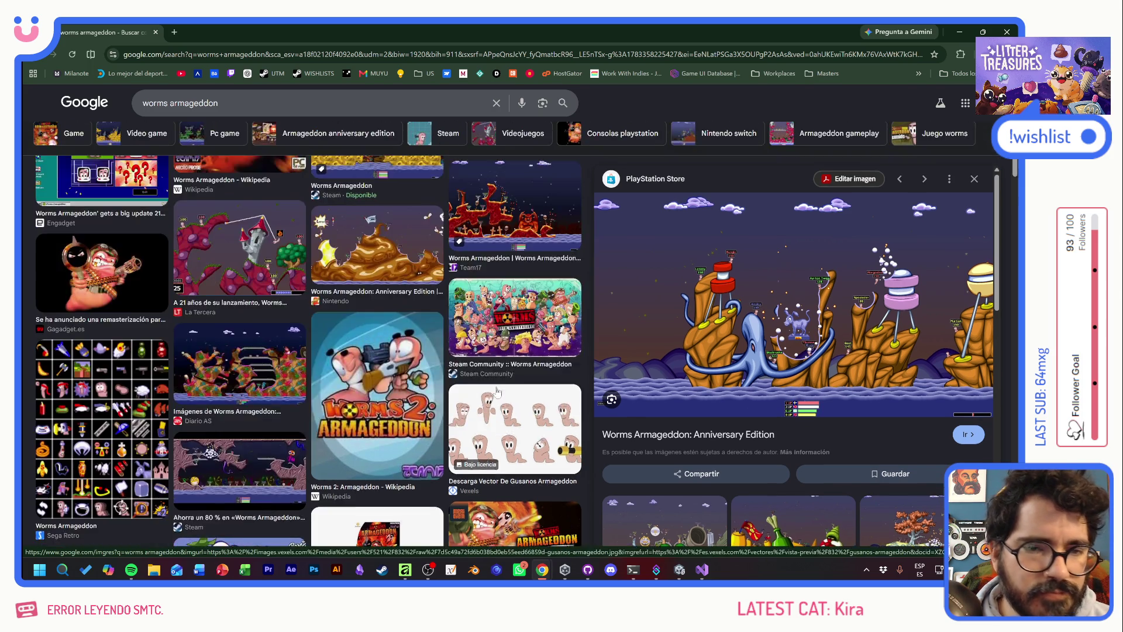
pyautogui.scroll(3, 498, 391)
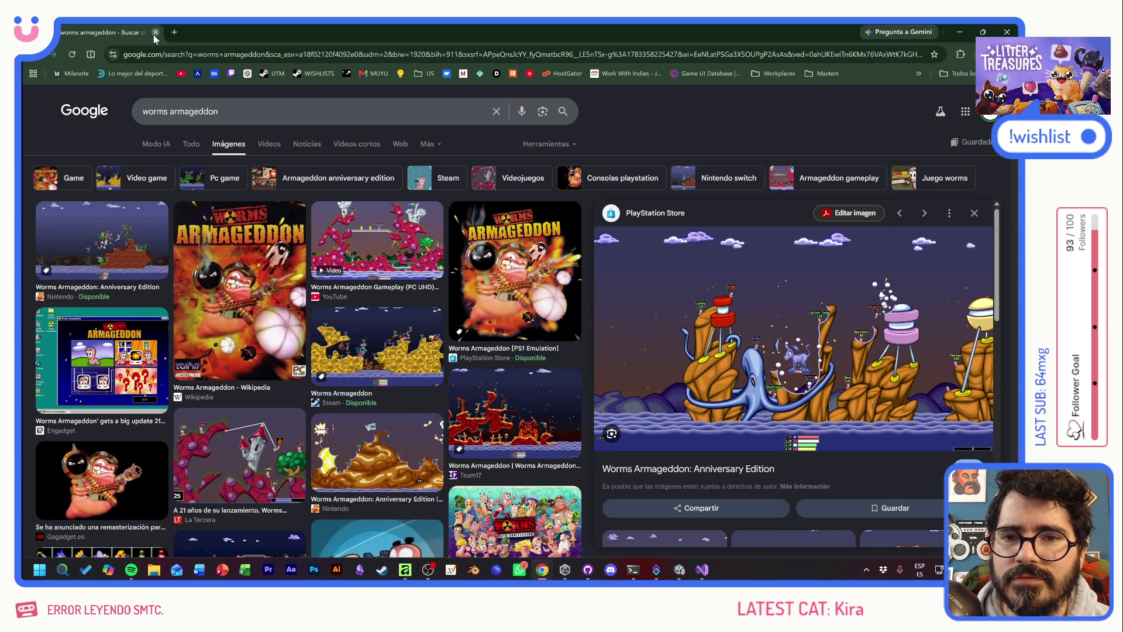
pyautogui.hotkey('alt', 'Tab')
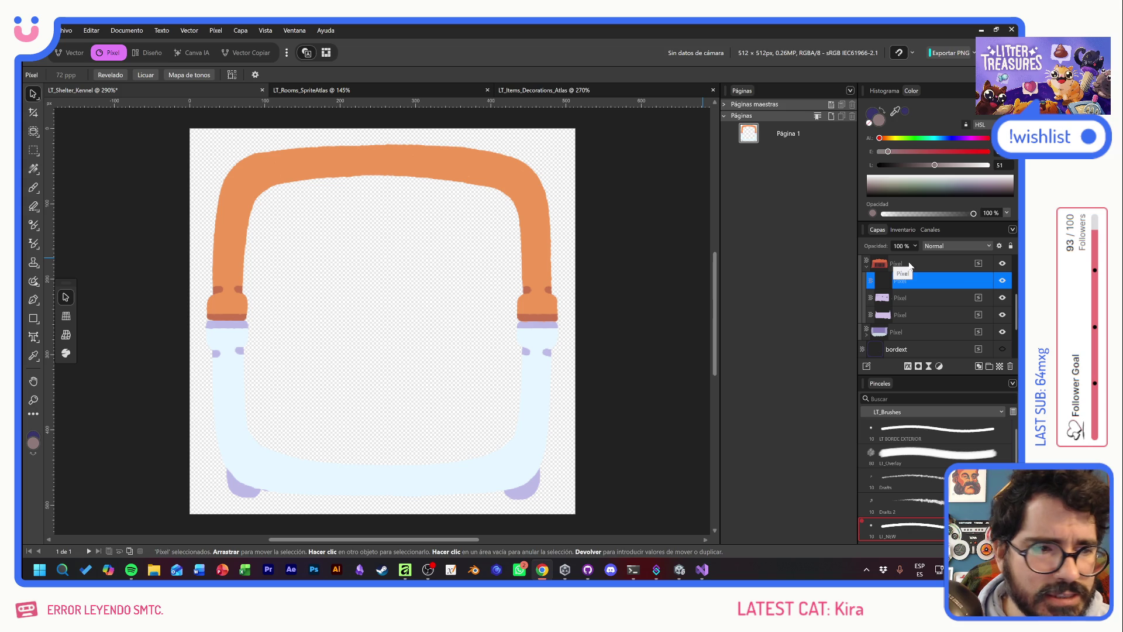
# Show the Overlay.af and Inside layers, choose the Paint Brush, and raise PALETA in the stack
pyautogui.scroll(2, 983, 298)
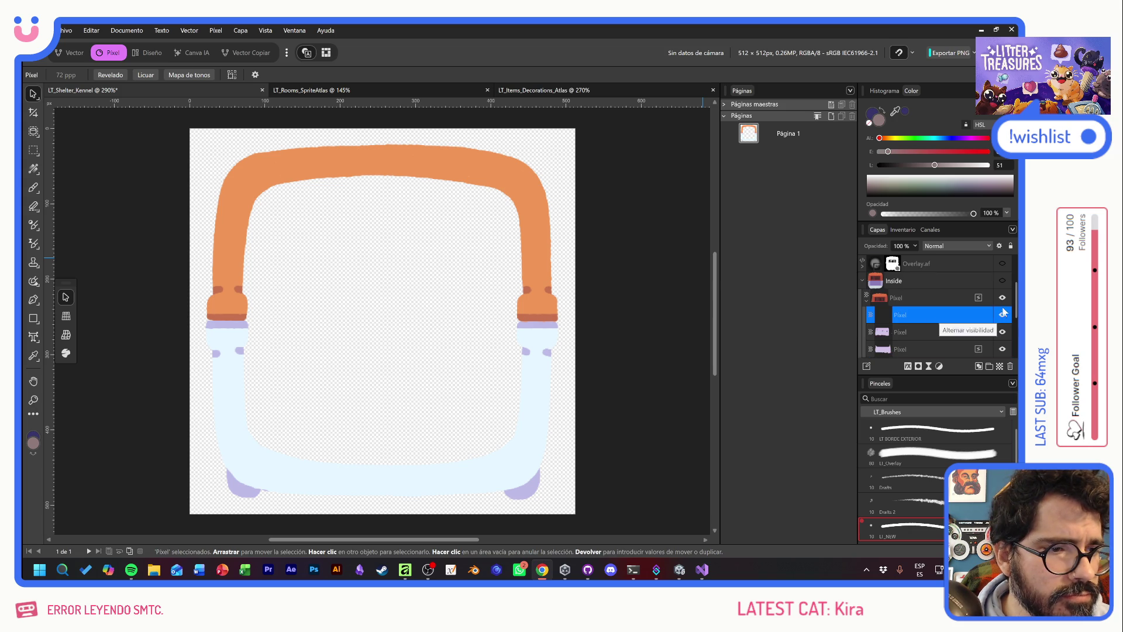
pyautogui.click(1004, 265)
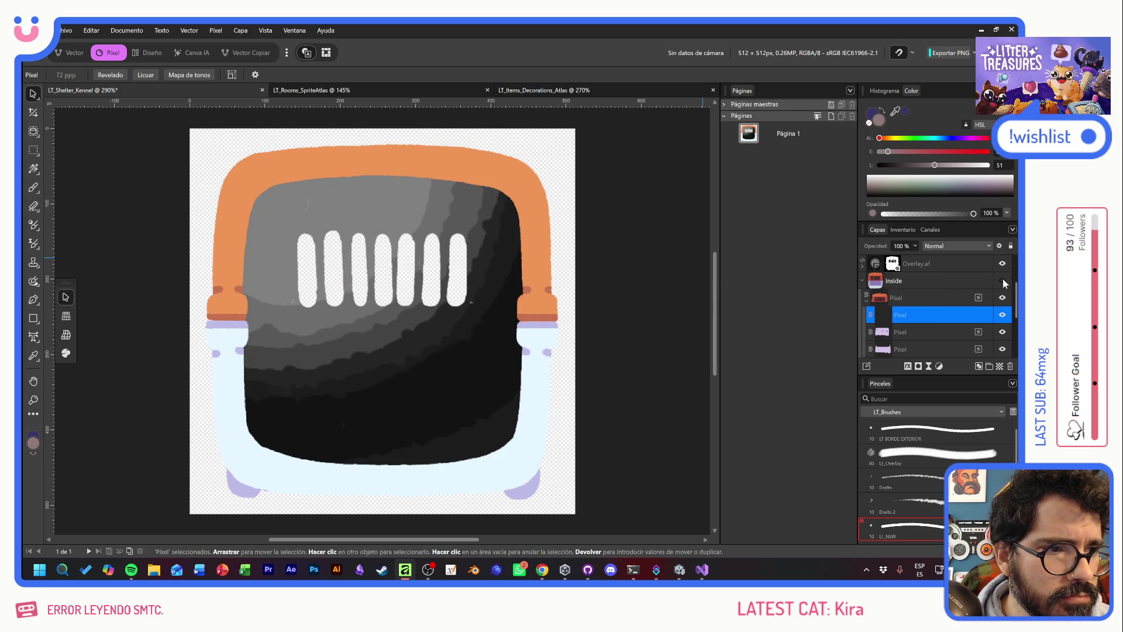
pyautogui.click(1003, 280)
pyautogui.click(35, 187)
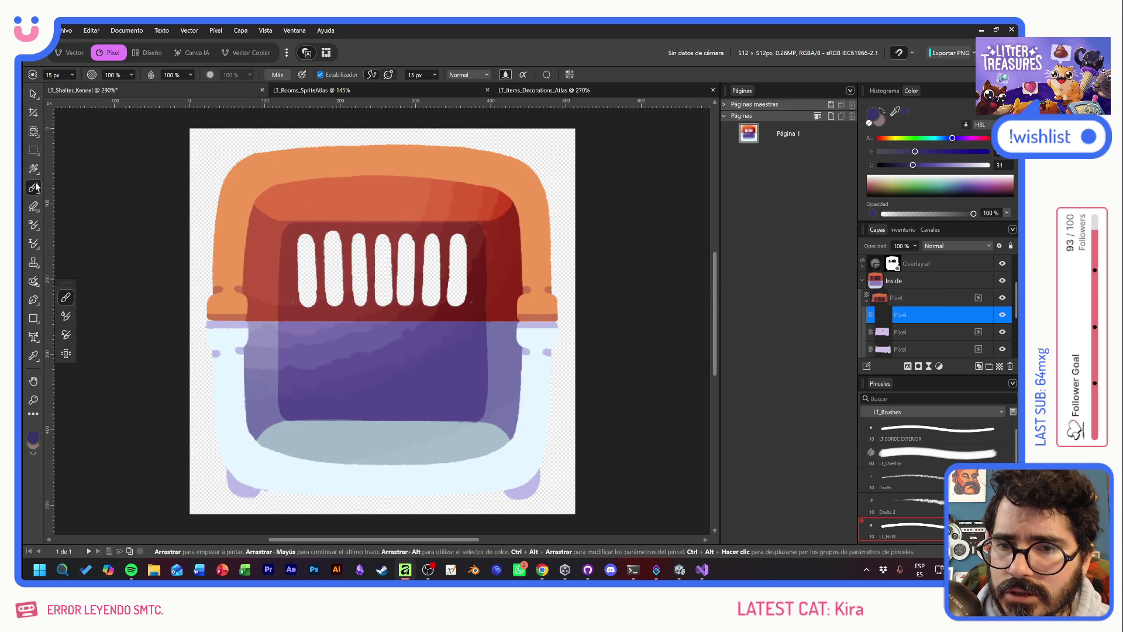
pyautogui.scroll(-5, 953, 327)
pyautogui.moveTo(938, 320)
pyautogui.mouseDown()
pyautogui.moveTo(998, 317)
pyautogui.moveTo(852, 320)
pyautogui.moveTo(923, 287)
pyautogui.moveTo(925, 248)
pyautogui.moveTo(925, 281)
pyautogui.mouseUp()
# Move the empty Pixel layer lower in the group
pyautogui.scroll(3, 928, 321)
pyautogui.scroll(-3, 925, 333)
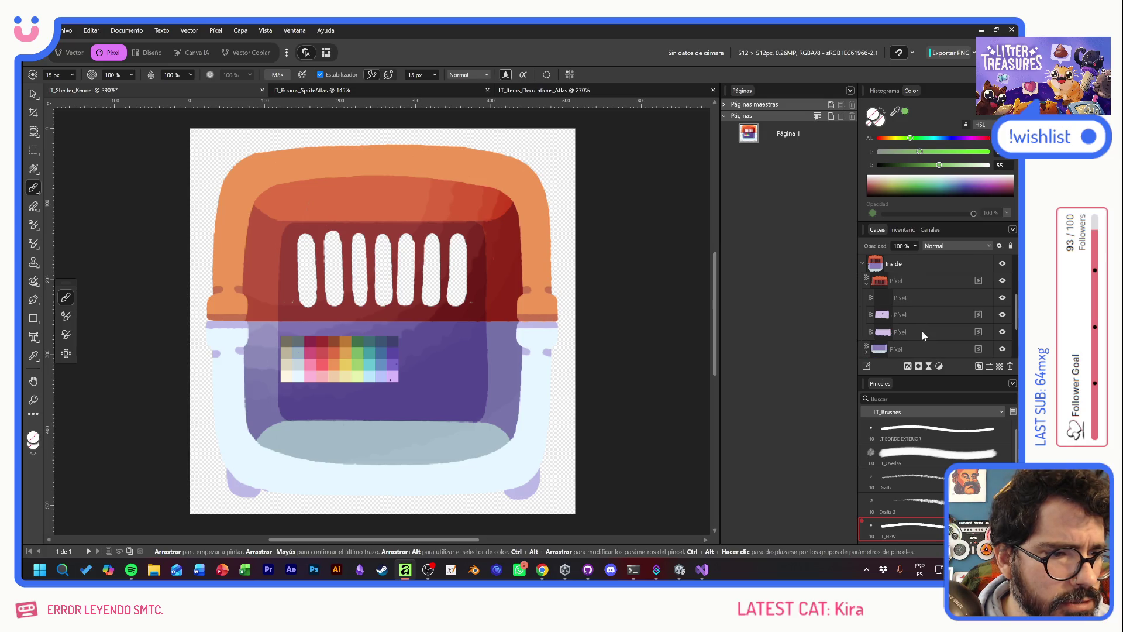
pyautogui.moveTo(923, 299)
pyautogui.mouseDown()
pyautogui.moveTo(910, 297)
pyautogui.moveTo(926, 341)
pyautogui.mouseUp()
# Paint green over the red top band and strips, turning off Estabilizador partway
pyautogui.moveTo(515, 318)
pyautogui.mouseDown()
pyautogui.moveTo(386, 305)
pyautogui.moveTo(521, 313)
pyautogui.mouseUp()
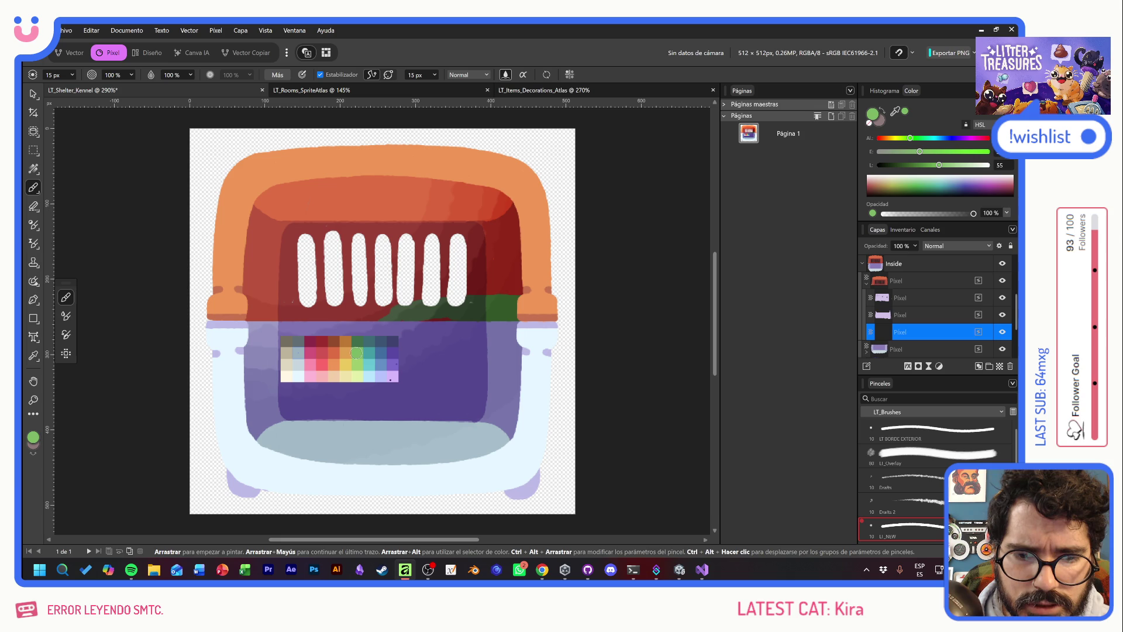
pyautogui.moveTo(291, 321)
pyautogui.mouseDown()
pyautogui.moveTo(184, 324)
pyautogui.moveTo(351, 281)
pyautogui.moveTo(197, 272)
pyautogui.moveTo(296, 231)
pyautogui.moveTo(257, 213)
pyautogui.moveTo(400, 203)
pyautogui.moveTo(305, 176)
pyautogui.mouseUp()
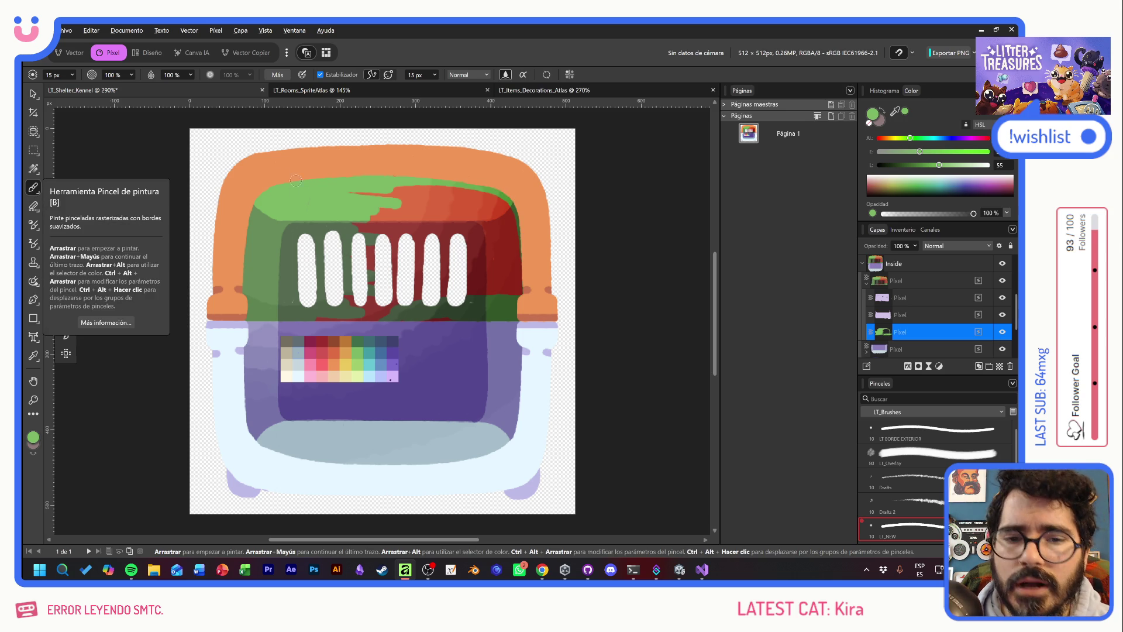
pyautogui.moveTo(351, 195); pyautogui.dragTo(512, 198)
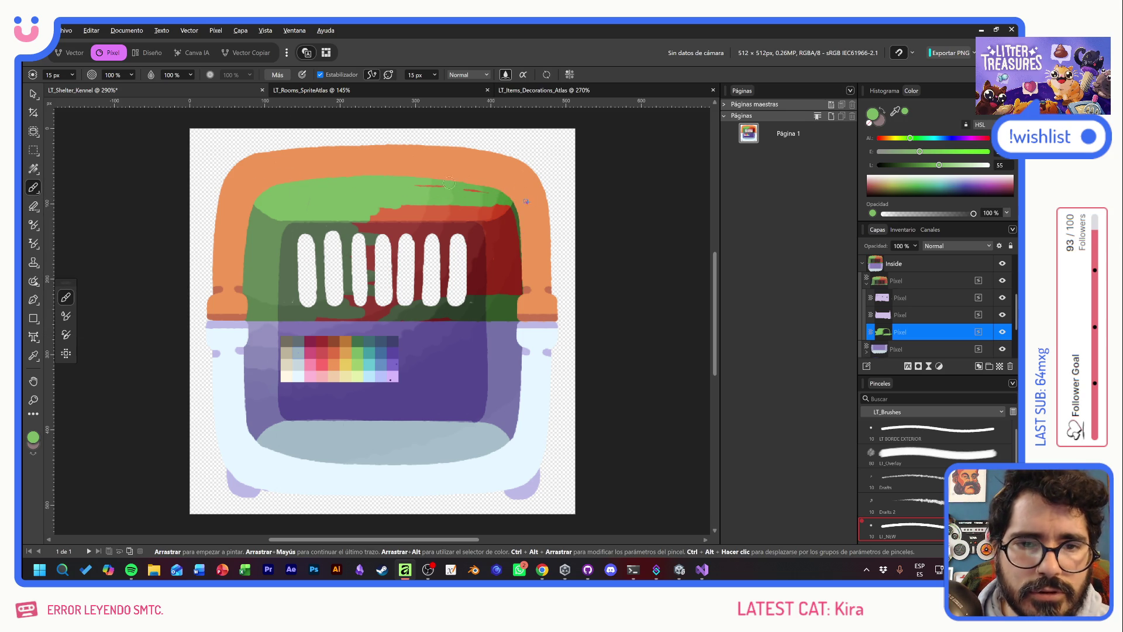
pyautogui.click(320, 75)
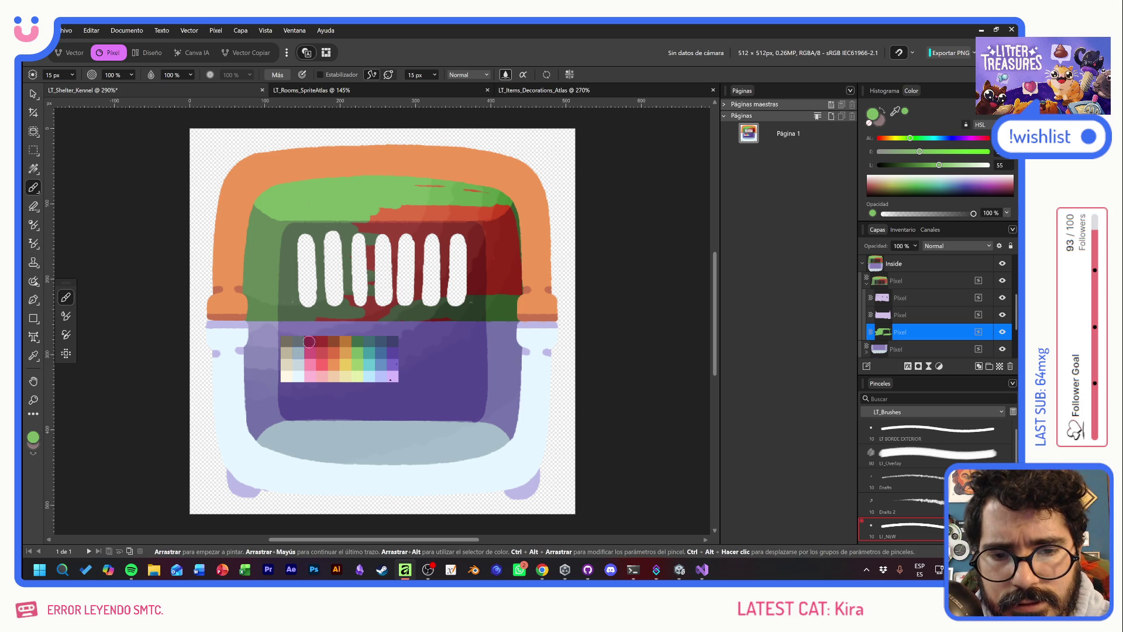
pyautogui.moveTo(353, 314)
pyautogui.mouseDown()
pyautogui.moveTo(410, 307)
pyautogui.moveTo(459, 331)
pyautogui.moveTo(483, 269)
pyautogui.moveTo(494, 319)
pyautogui.moveTo(521, 264)
pyautogui.moveTo(491, 231)
pyautogui.moveTo(459, 222)
pyautogui.moveTo(404, 225)
pyautogui.moveTo(389, 246)
pyautogui.moveTo(381, 215)
pyautogui.moveTo(351, 241)
pyautogui.moveTo(339, 231)
pyautogui.mouseUp()
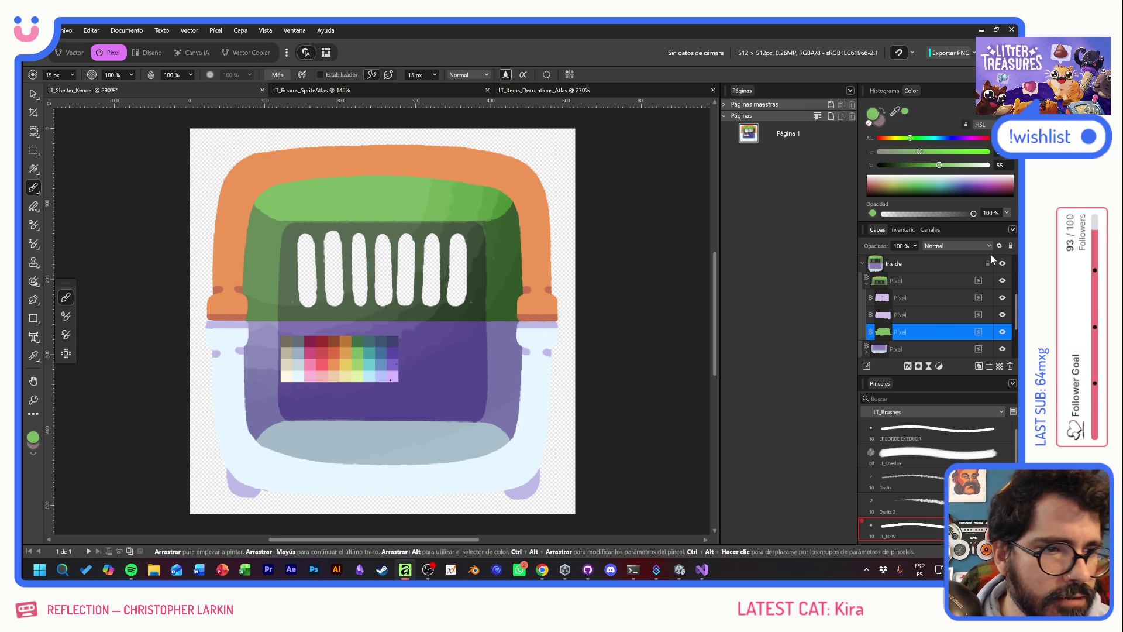
pyautogui.scroll(5, 942, 331)
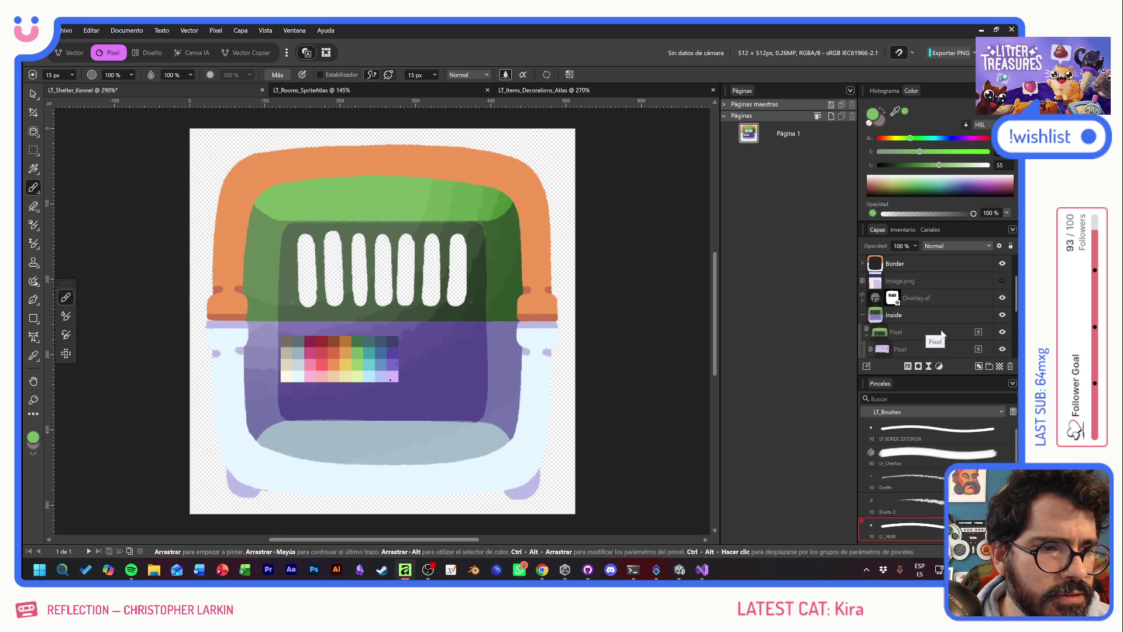
# Paint the orange handle sublayer in Border with a lighter green from the palette
pyautogui.click(862, 298)
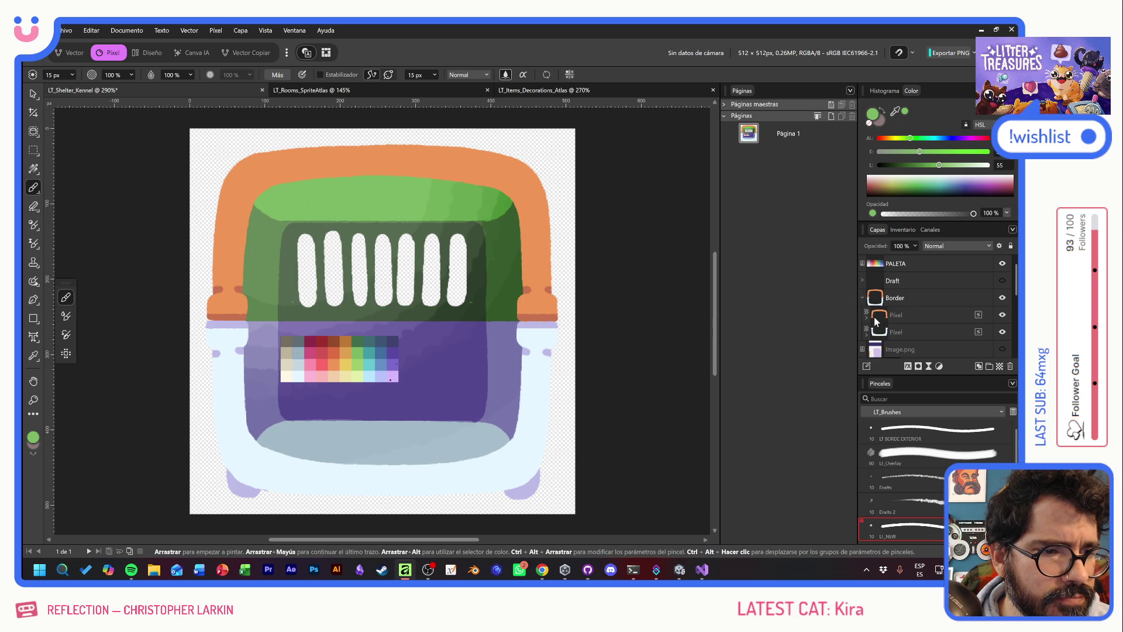
pyautogui.click(867, 316)
pyautogui.scroll(-2, 937, 330)
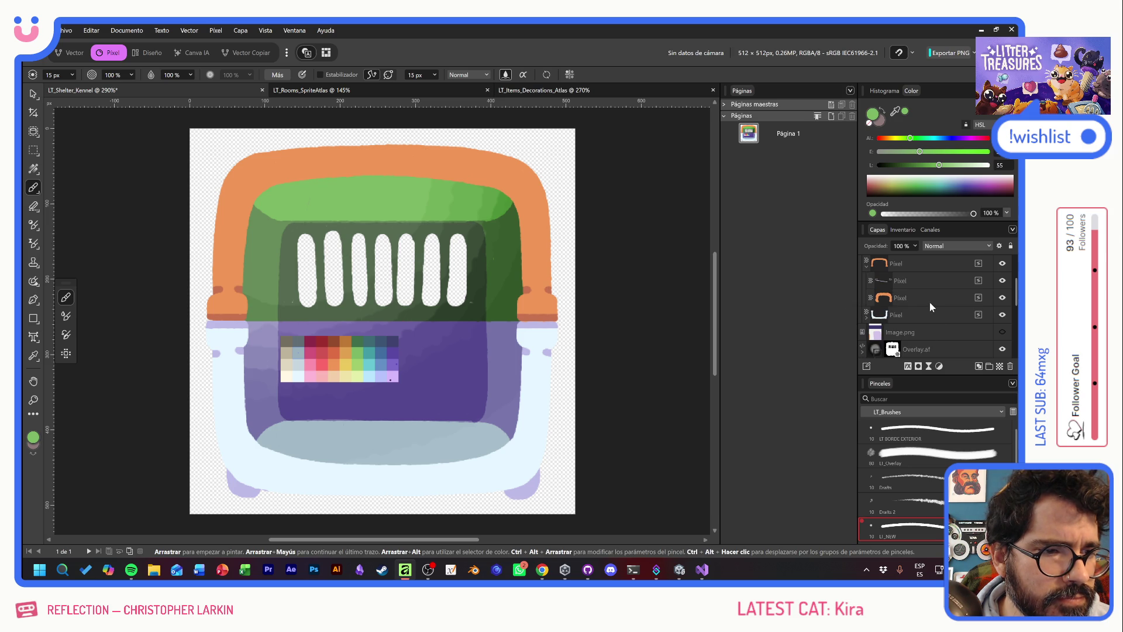
pyautogui.click(929, 300)
pyautogui.keyDown('alt'); pyautogui.click(356, 366); pyautogui.keyUp('alt')
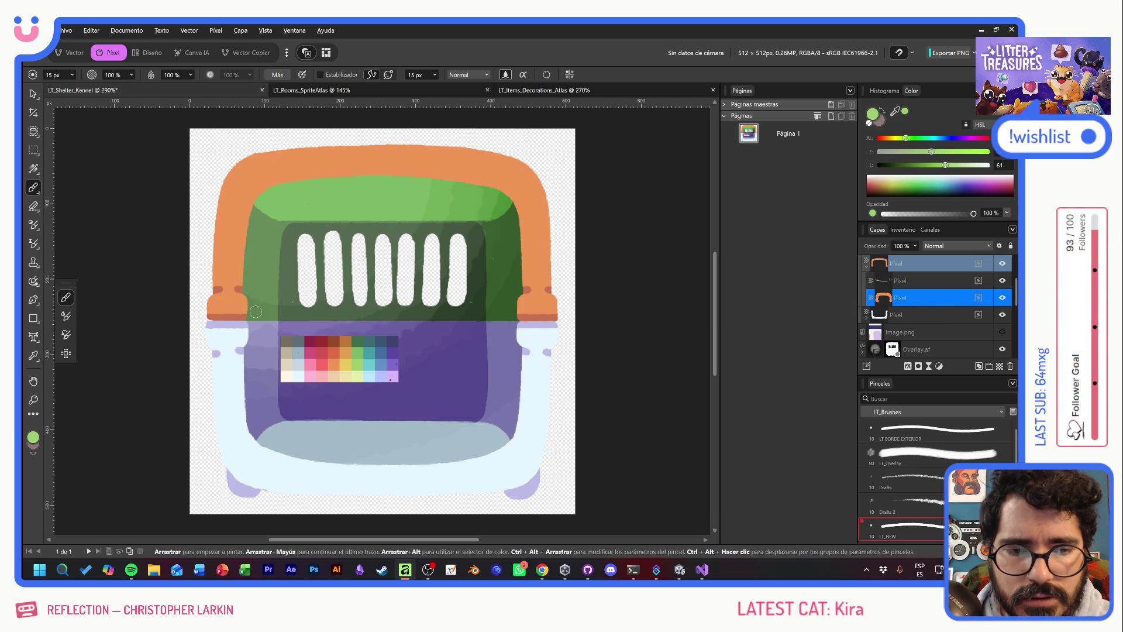
pyautogui.moveTo(553, 319)
pyautogui.mouseDown()
pyautogui.moveTo(529, 280)
pyautogui.moveTo(555, 242)
pyautogui.moveTo(522, 177)
pyautogui.moveTo(496, 188)
pyautogui.moveTo(400, 184)
pyautogui.moveTo(392, 159)
pyautogui.moveTo(323, 151)
pyautogui.moveTo(271, 157)
pyautogui.moveTo(234, 189)
pyautogui.moveTo(218, 298)
pyautogui.moveTo(214, 290)
pyautogui.moveTo(202, 307)
pyautogui.mouseUp()
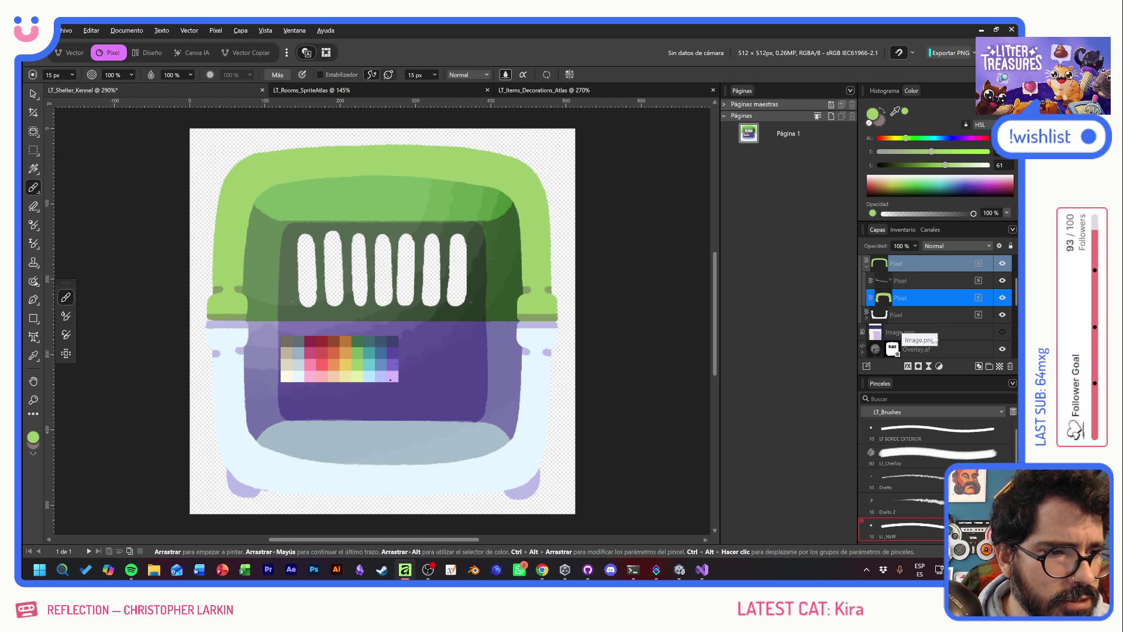
# Collapse the Inside group and hide the Border layer
pyautogui.scroll(-3, 966, 331)
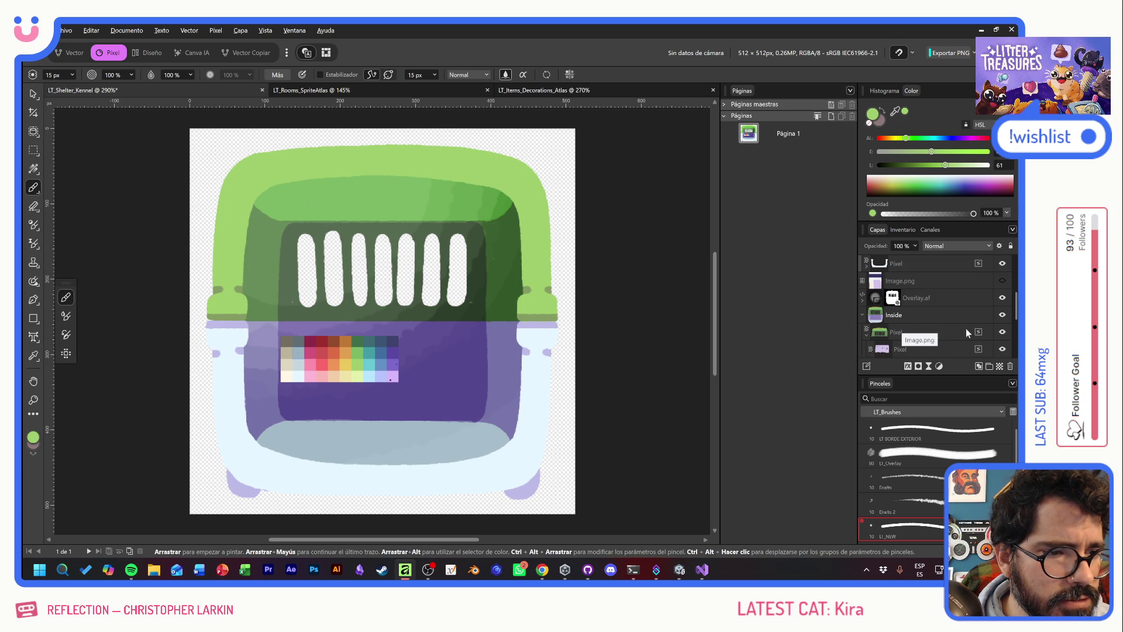
pyautogui.click(861, 314)
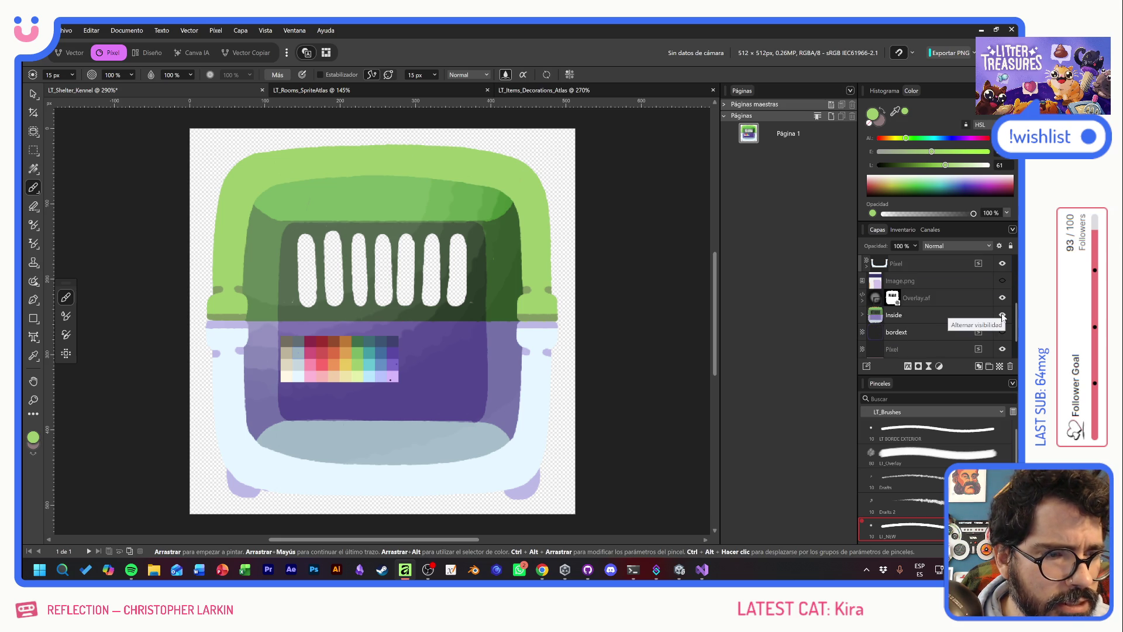
pyautogui.scroll(3, 950, 299)
pyautogui.scroll(3, 964, 303)
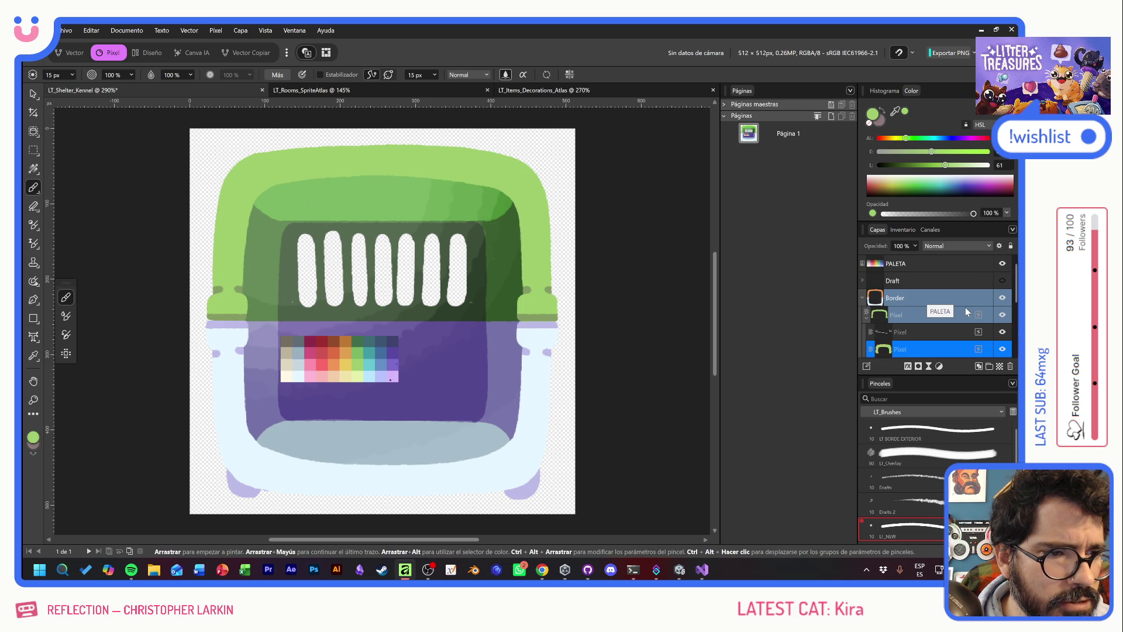
pyautogui.click(1002, 298)
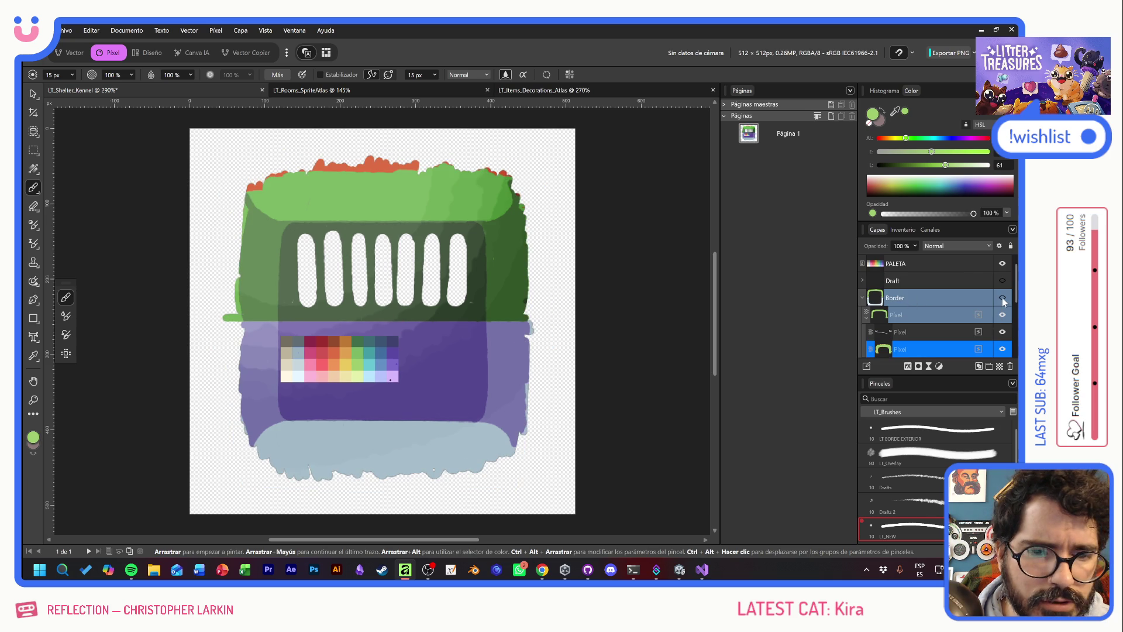
# Hide PALETA and the carrier's inner content, and show the dark bordext outline
pyautogui.click(1002, 265)
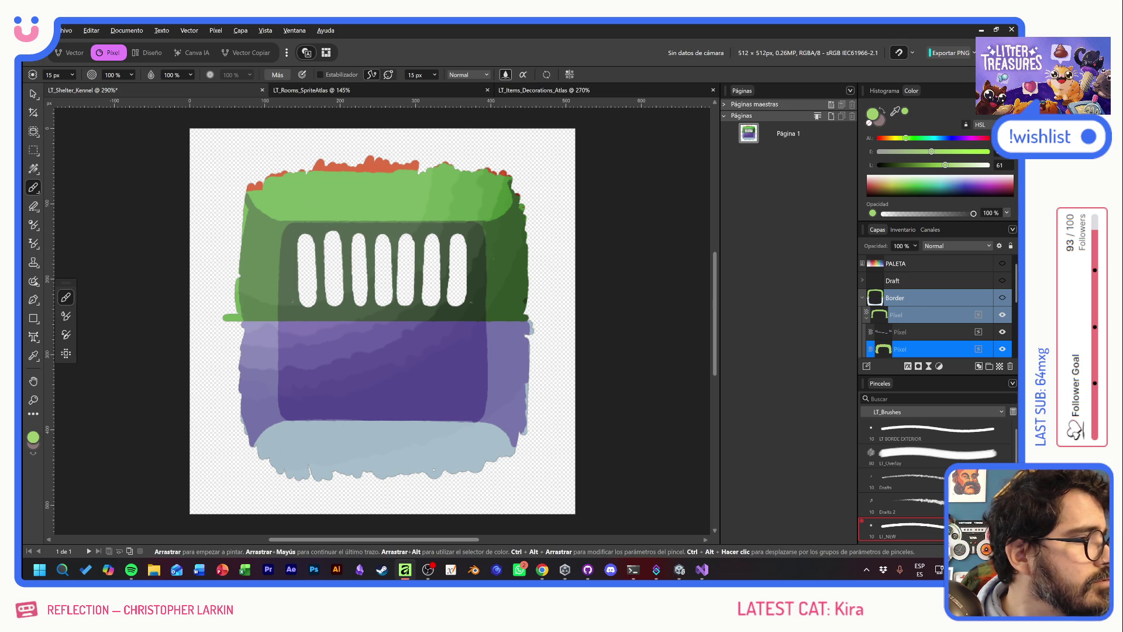
pyautogui.hotkey('alt', 'Tab')
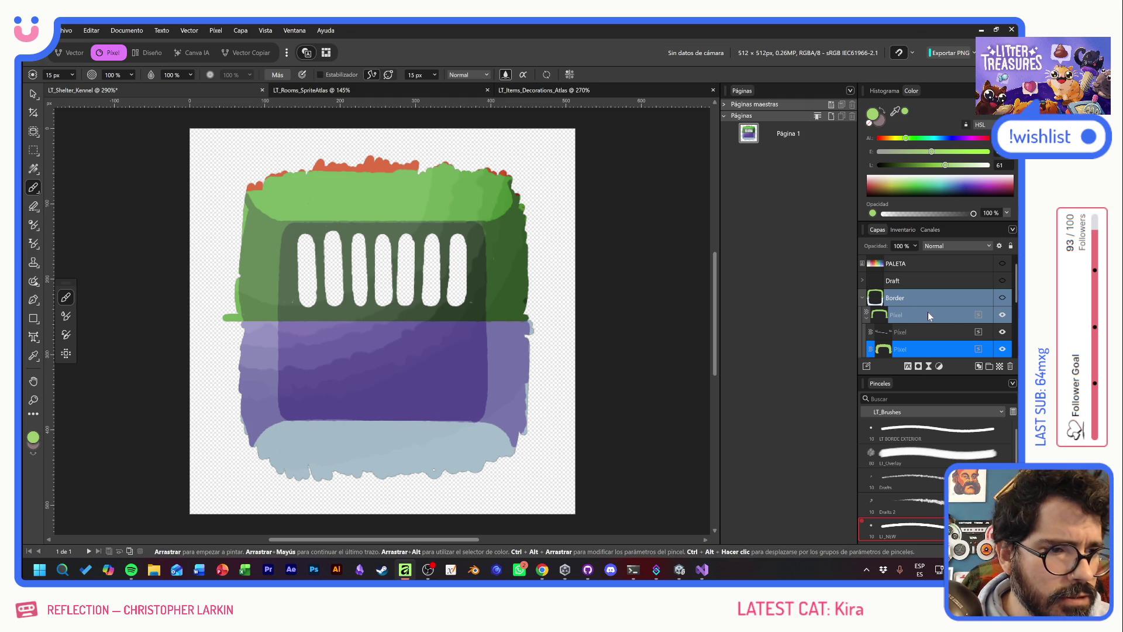
pyautogui.scroll(-2, 994, 310)
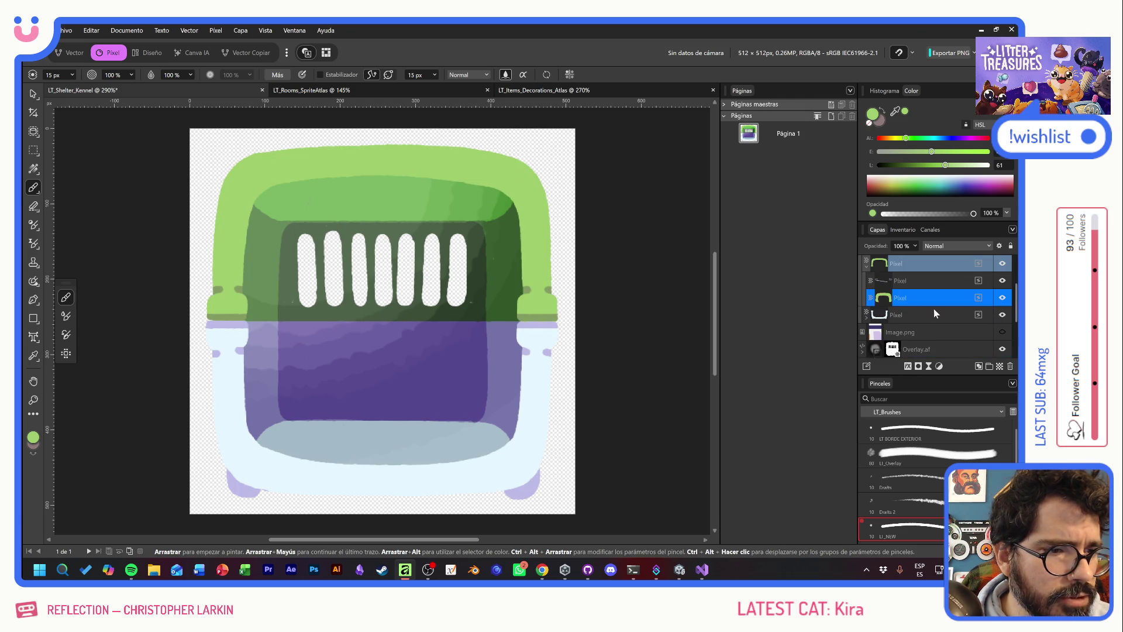
pyautogui.click(866, 269)
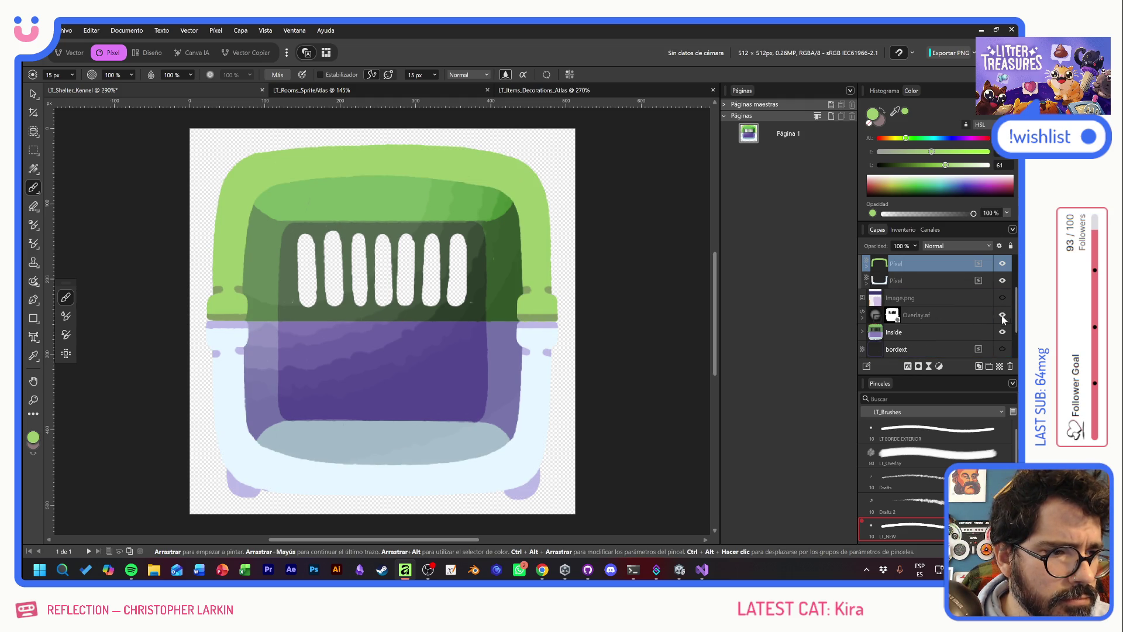
pyautogui.click(1001, 332)
pyautogui.click(862, 332)
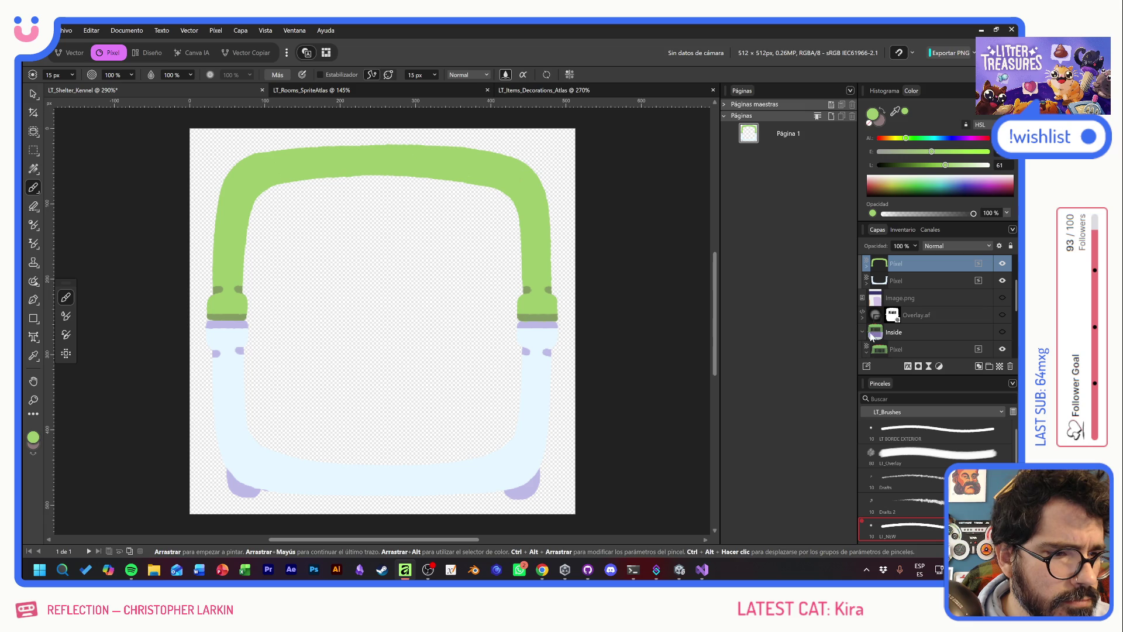
pyautogui.scroll(-3, 954, 334)
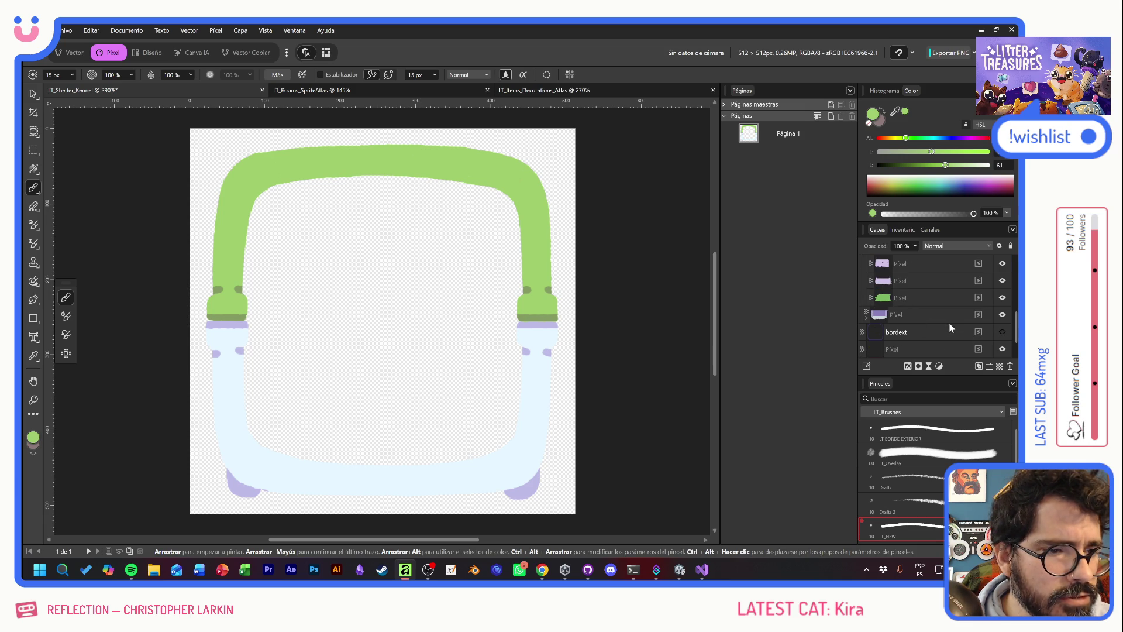
pyautogui.click(1003, 333)
# Marquee-select the two dark dots on bordext, delete them, and deselect
pyautogui.scroll(4, 957, 316)
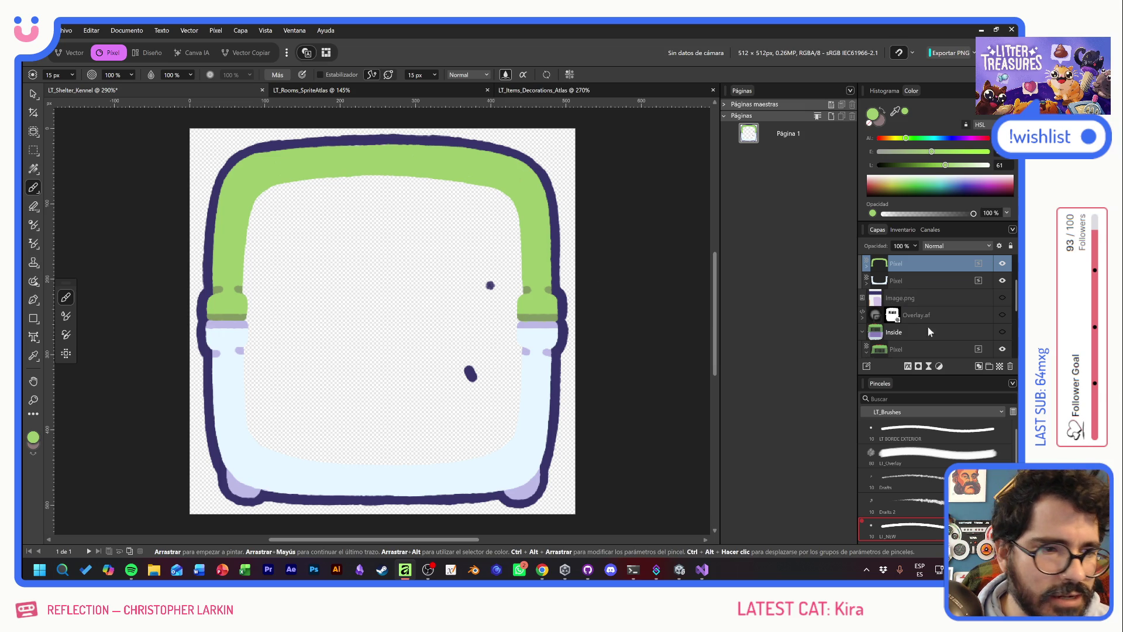
pyautogui.scroll(-5, 939, 328)
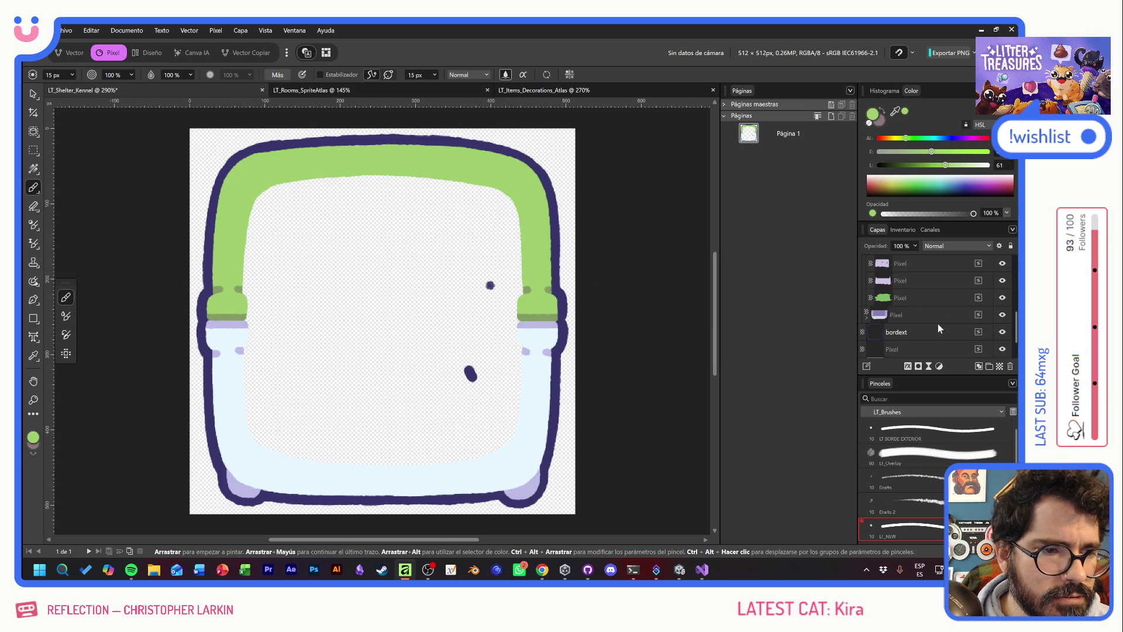
pyautogui.click(923, 316)
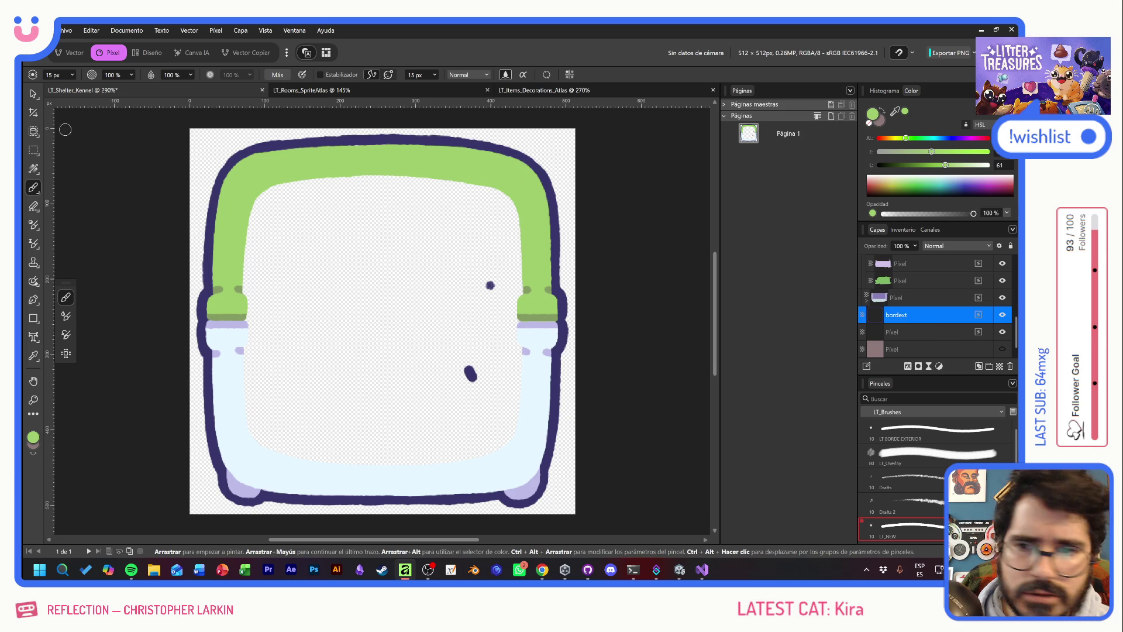
pyautogui.click(34, 150)
pyautogui.moveTo(439, 261); pyautogui.dragTo(501, 387)
pyautogui.press('Delete')
pyautogui.hotkey('ctrl', 'd')
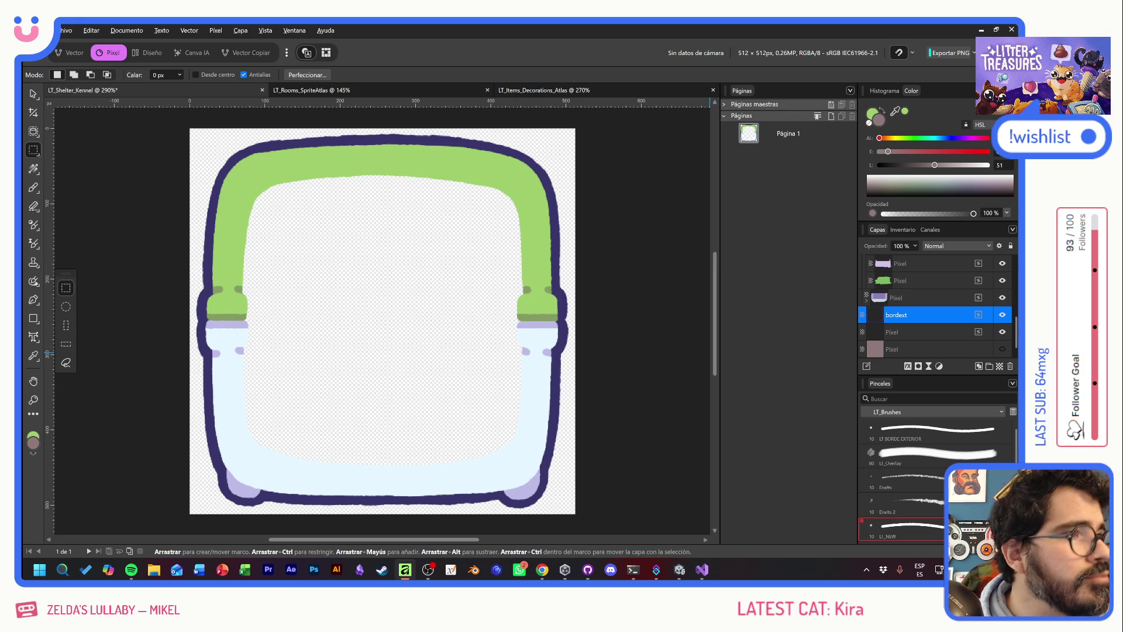
# Export a PNG, appending _green to the Border name: LT_Shelter_Kennel_Border_green.png
pyautogui.hotkey('ctrl', 'shift', 'alt', 'w')
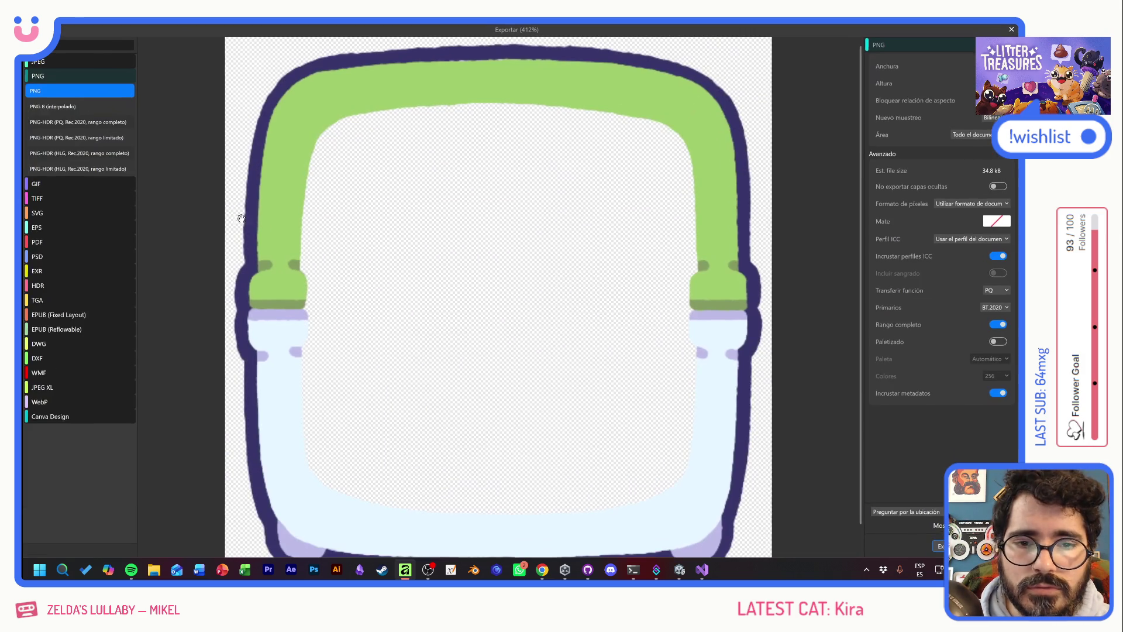
pyautogui.click(938, 546)
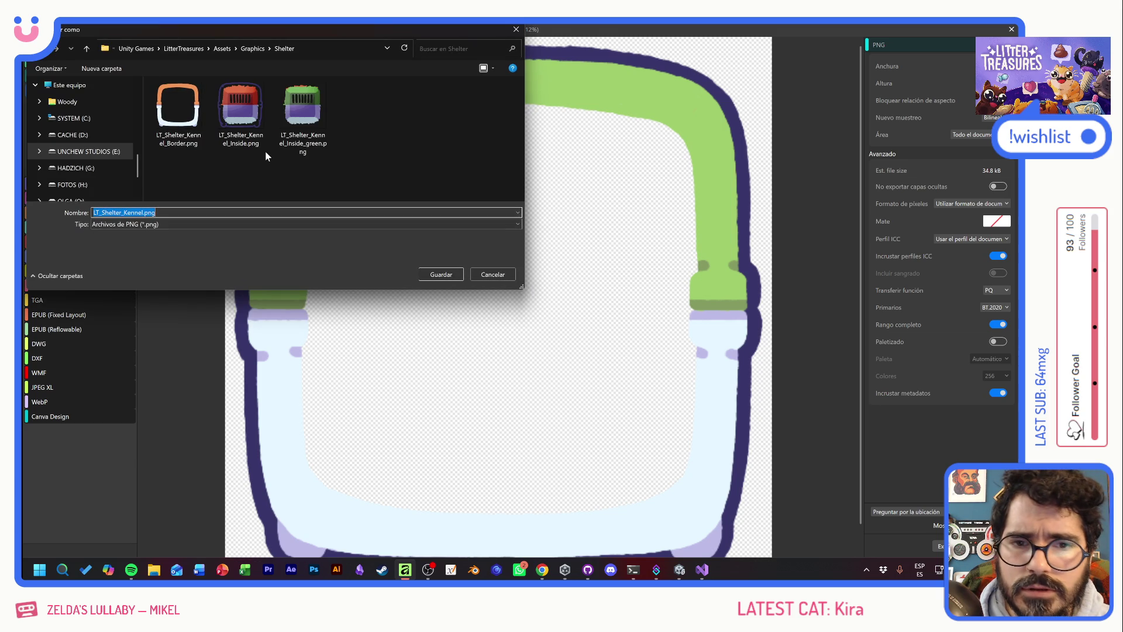
pyautogui.click(167, 99)
pyautogui.click(147, 212)
pyautogui.press('Right')
pyautogui.press('Right')
pyautogui.press('Right')
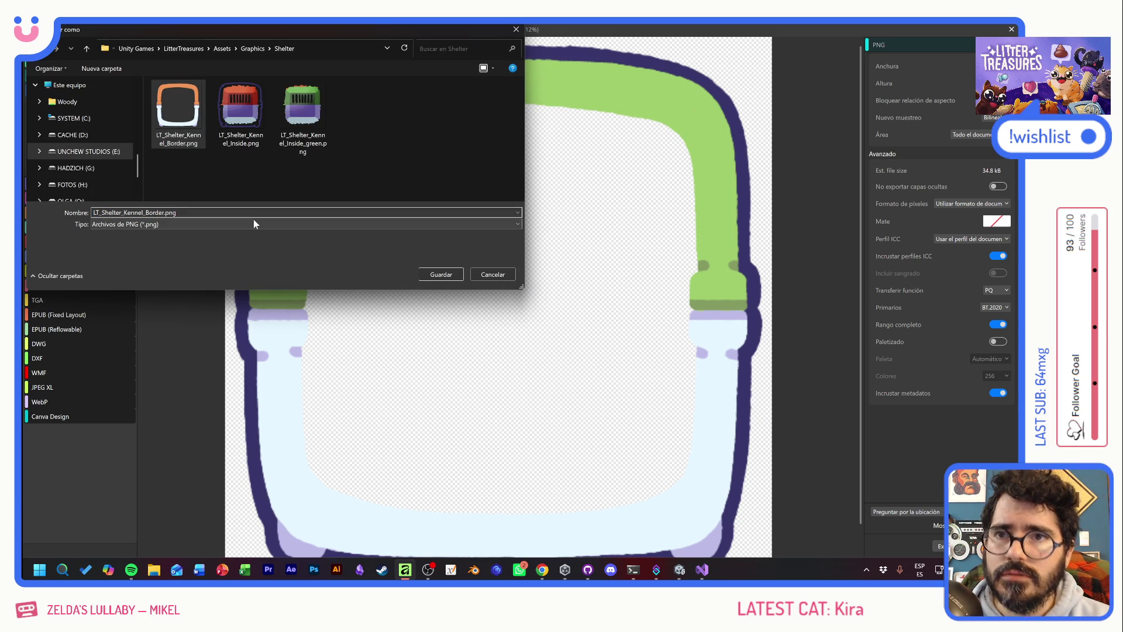
pyautogui.write('_green')
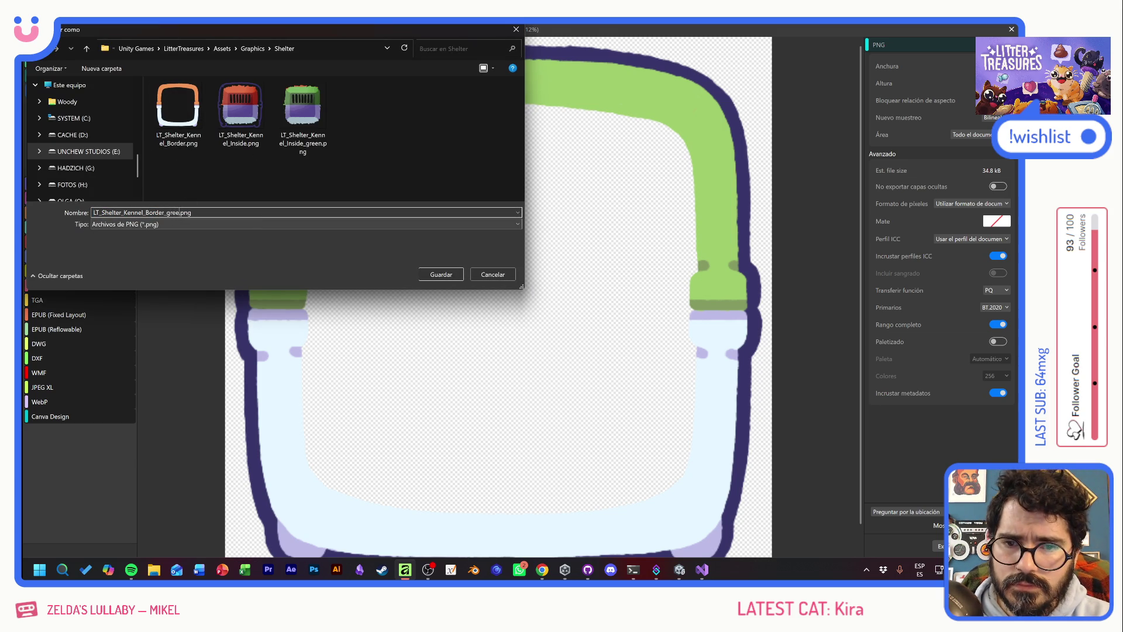
pyautogui.press('Return')
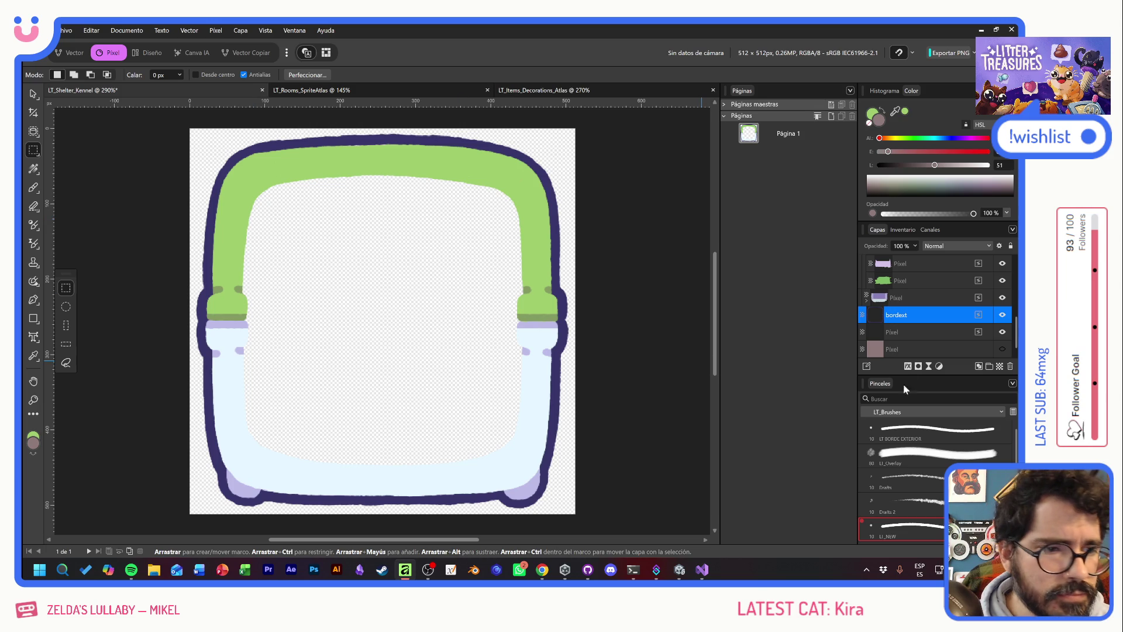
# Move bordext above the Border group, delete Image.png, and hide Border and bordext
pyautogui.scroll(2, 921, 319)
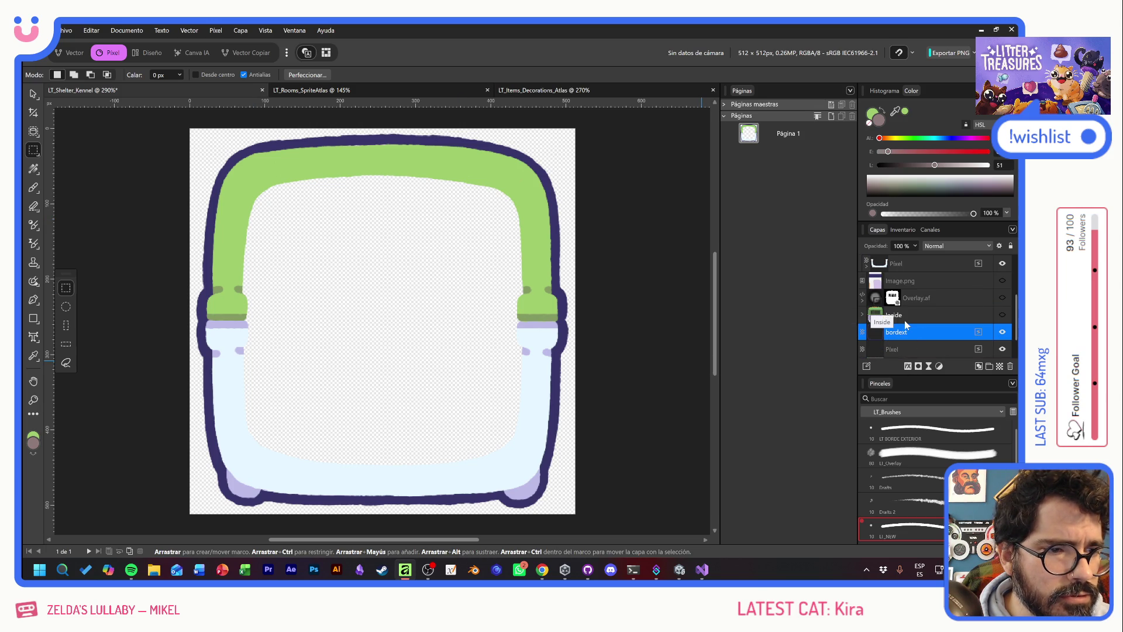
pyautogui.scroll(2, 913, 327)
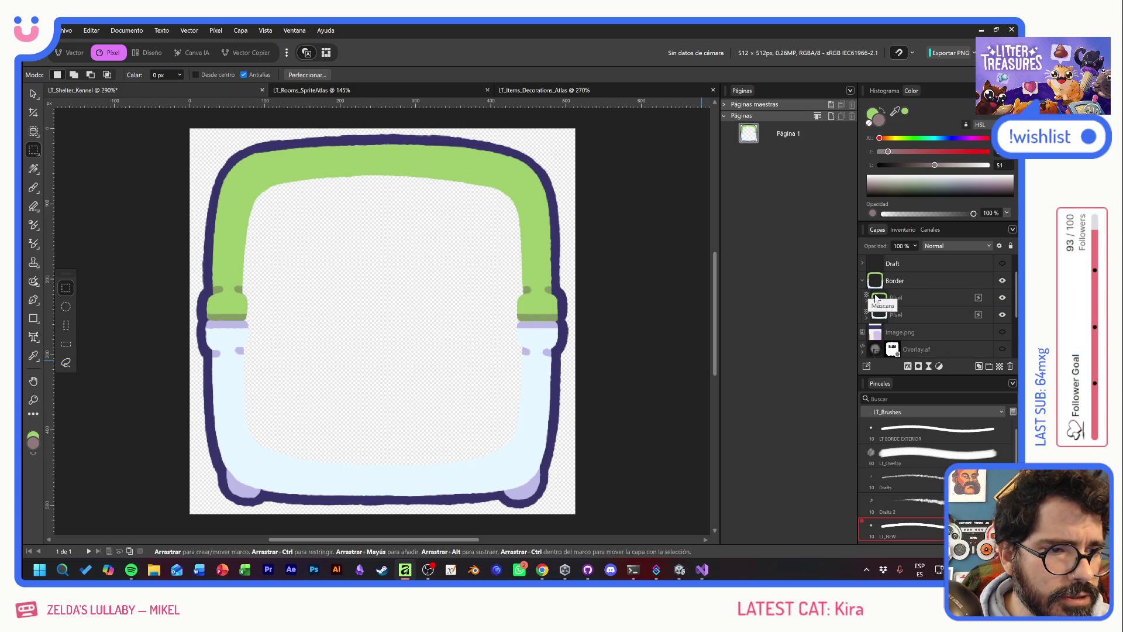
pyautogui.click(863, 280)
pyautogui.moveTo(907, 348)
pyautogui.mouseDown()
pyautogui.moveTo(905, 277)
pyautogui.moveTo(913, 306)
pyautogui.mouseUp()
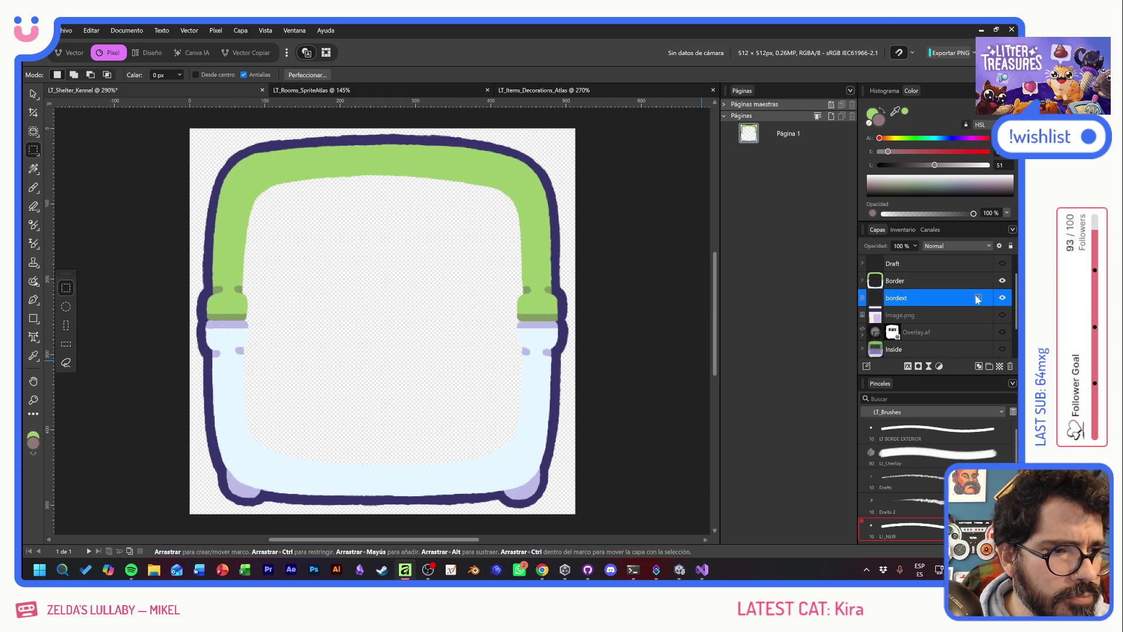
pyautogui.click(909, 316)
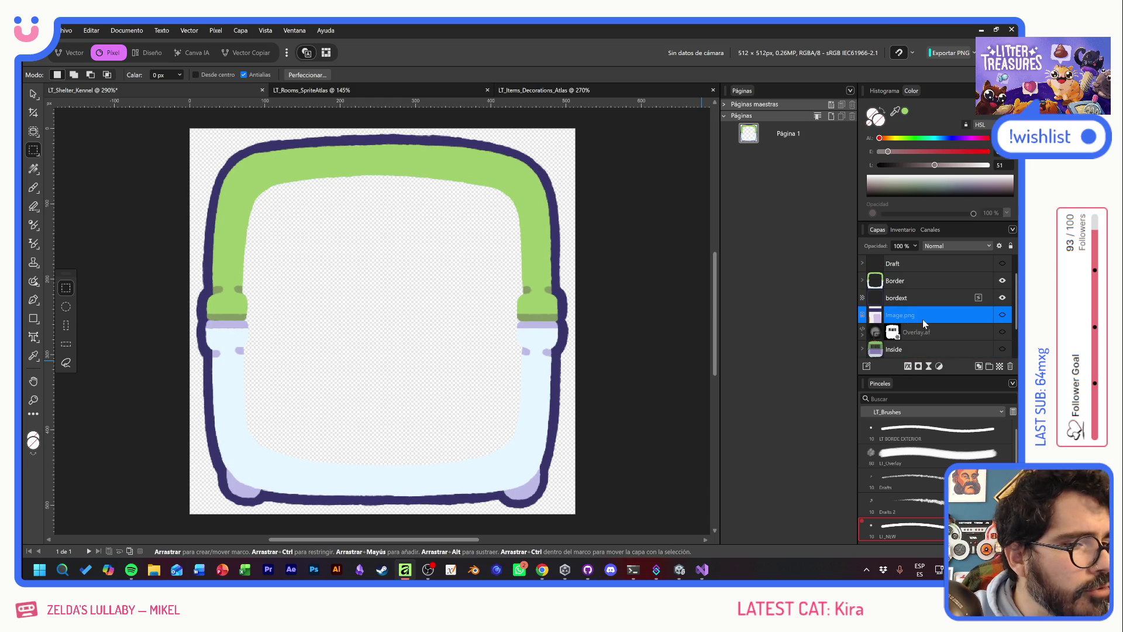
pyautogui.press('Delete')
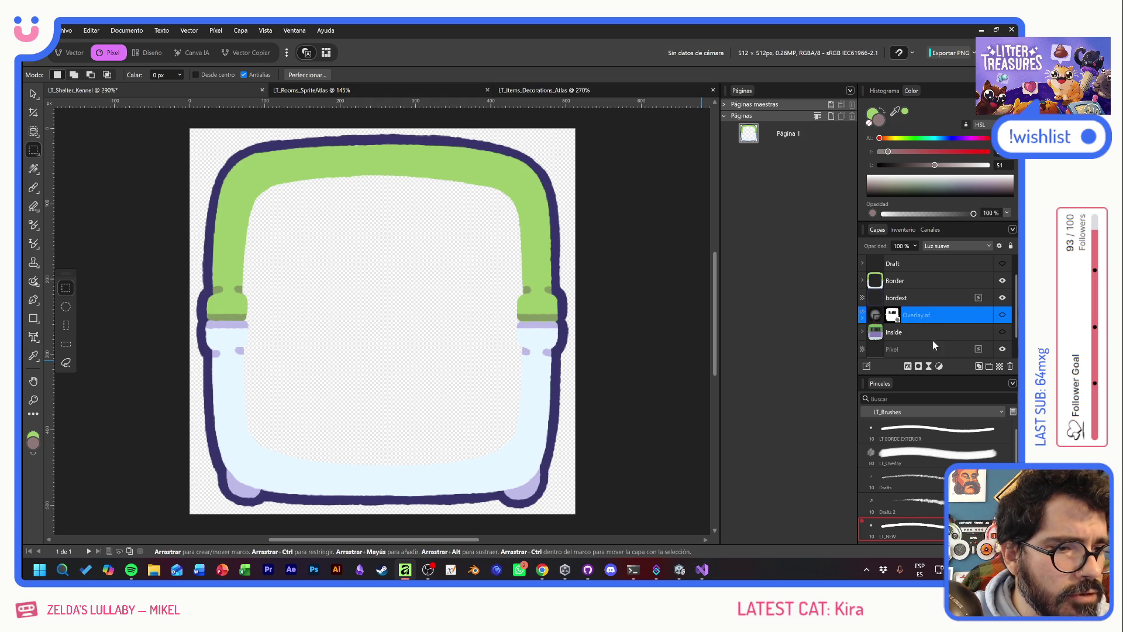
pyautogui.click(1003, 281)
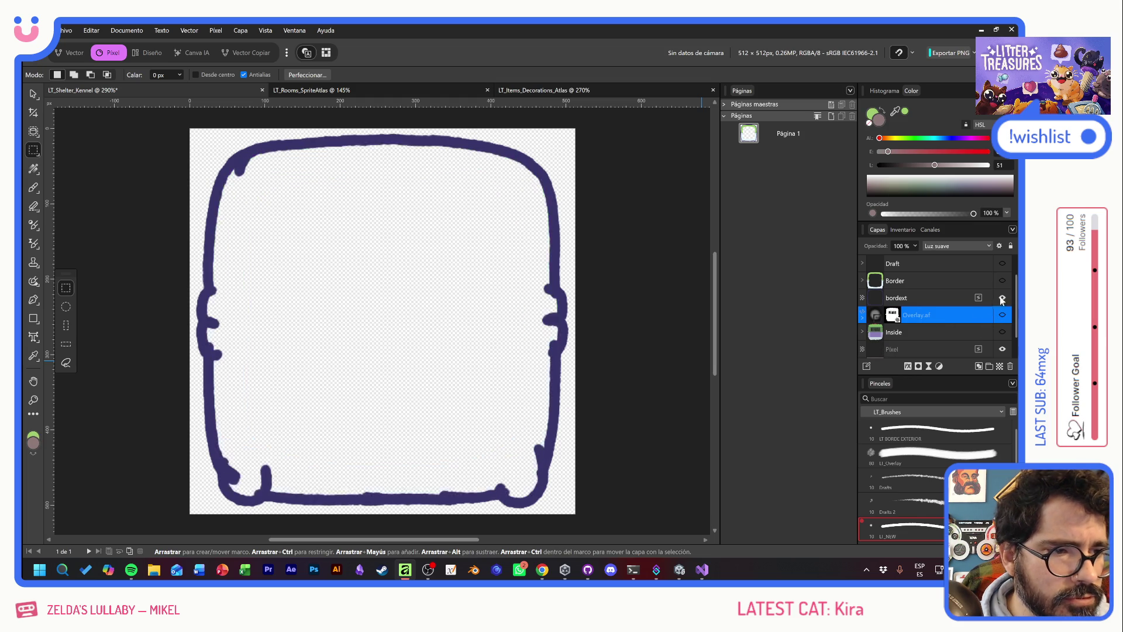
pyautogui.click(1002, 298)
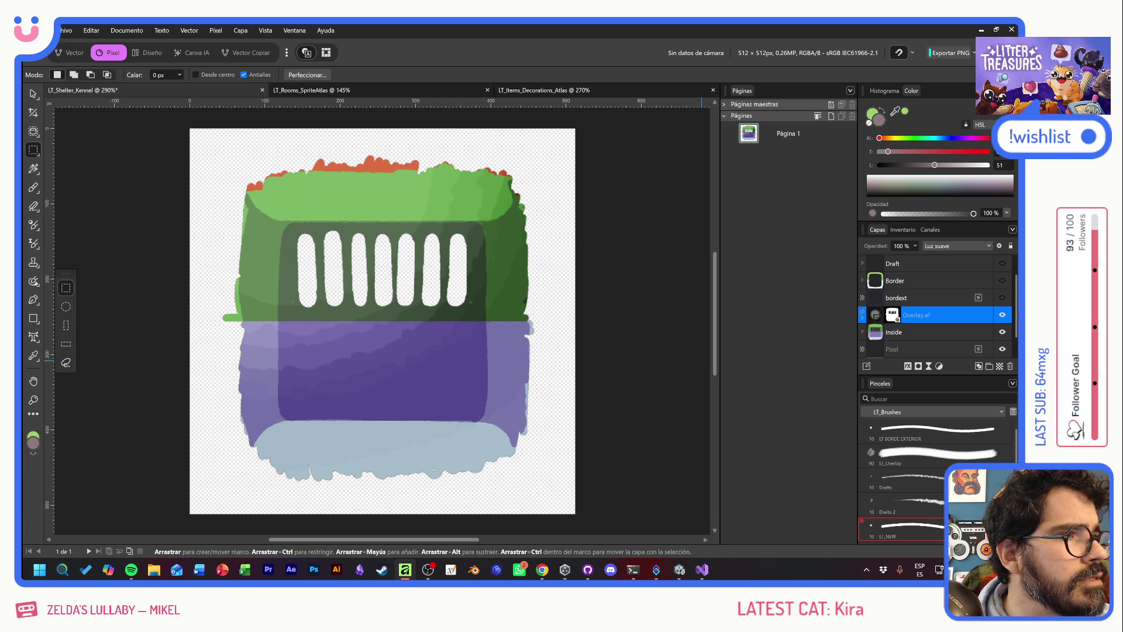
# Show PALETA, take the brush with blue sampled, and add a new pixel layer
pyautogui.click(862, 332)
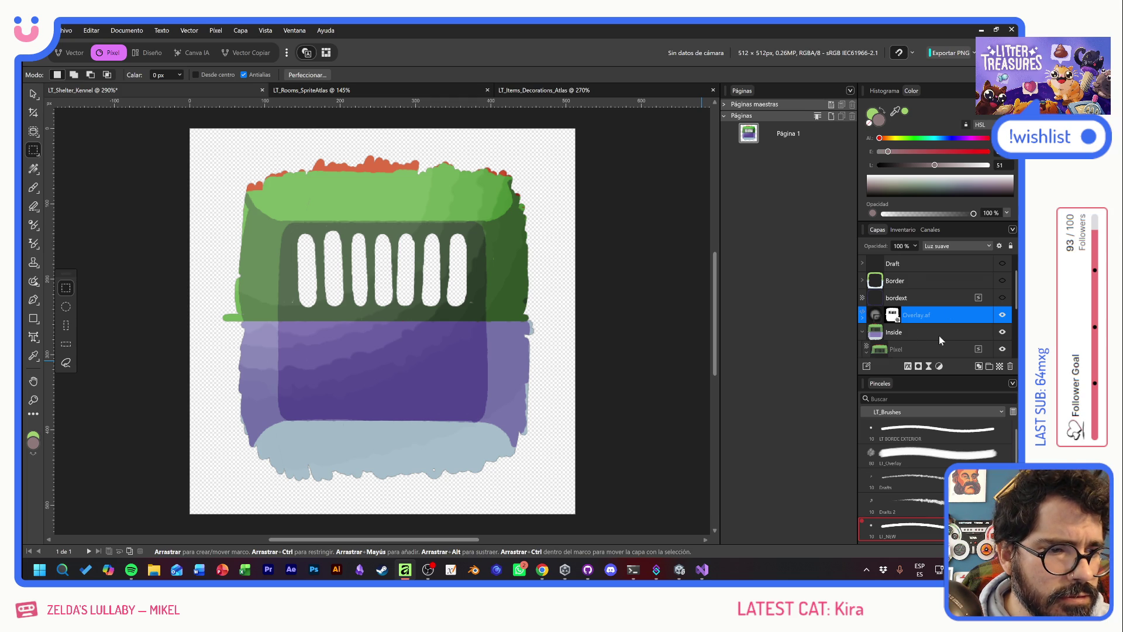
pyautogui.scroll(-3, 930, 332)
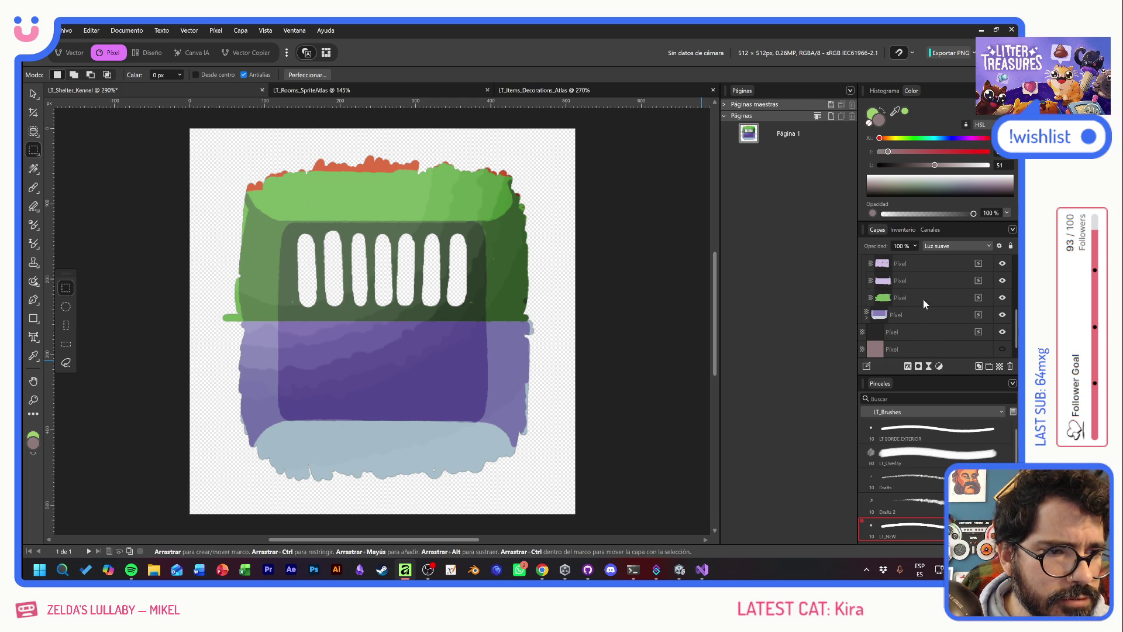
pyautogui.scroll(3, 960, 316)
pyautogui.click(935, 264)
pyautogui.click(1003, 264)
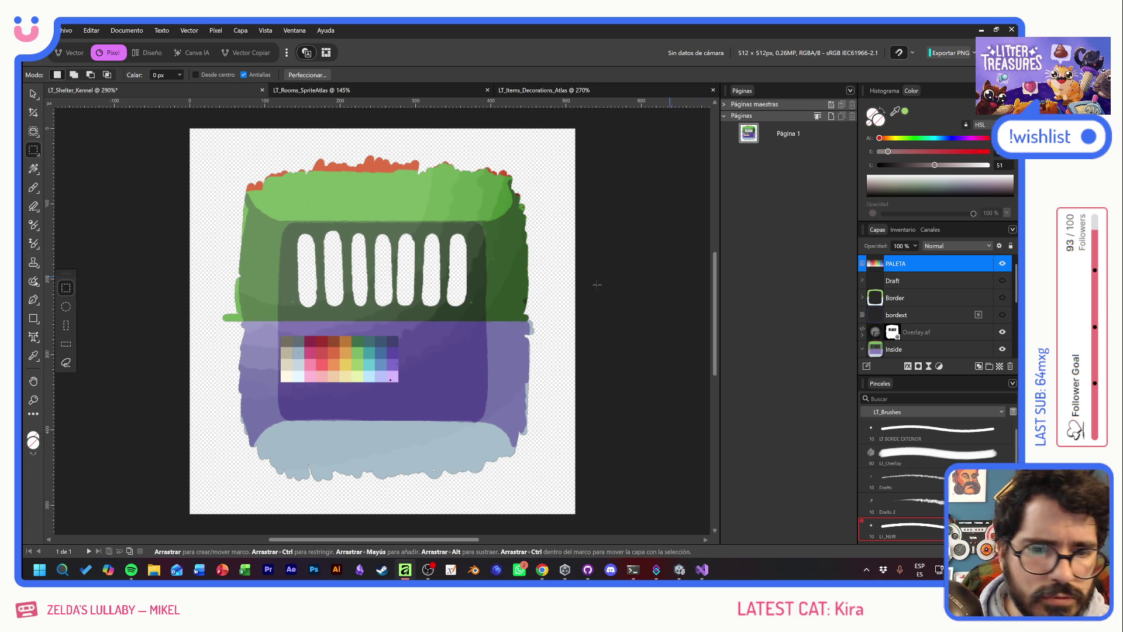
pyautogui.click(33, 187)
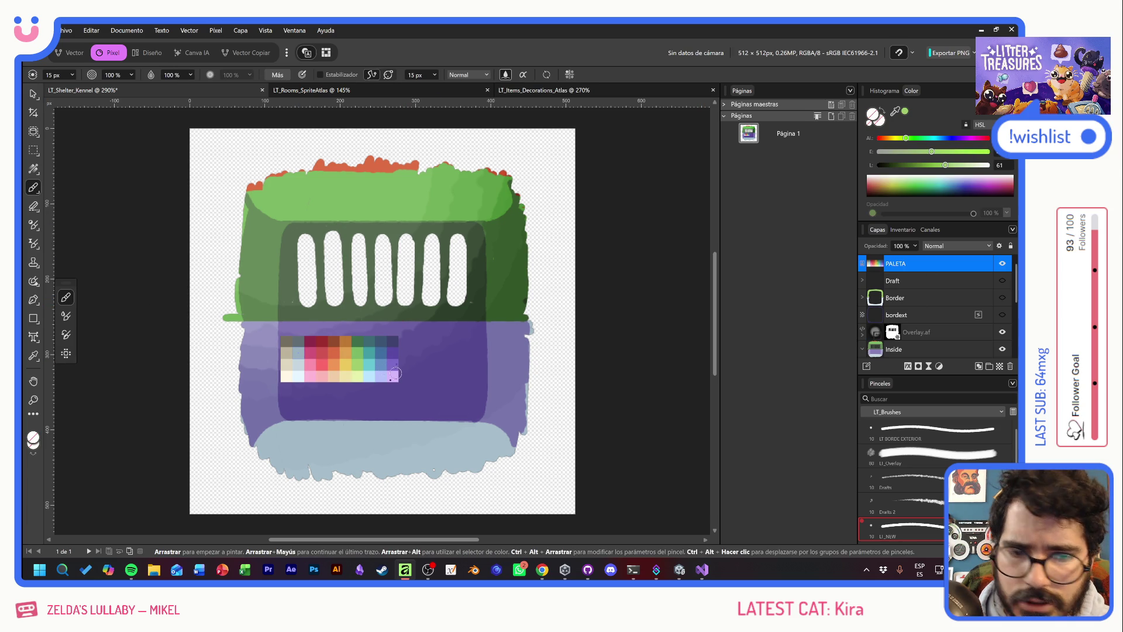
pyautogui.keyDown('alt'); pyautogui.click(382, 352); pyautogui.keyUp('alt')
pyautogui.hotkey('ctrl', 'shift', 'n')
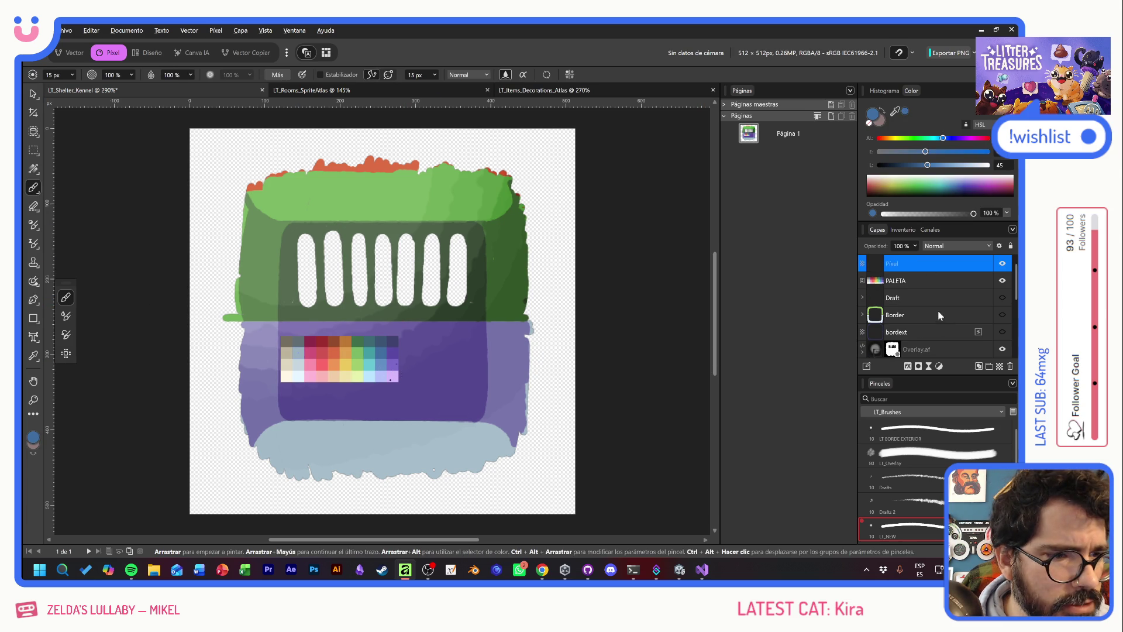
# Fill the green top-part layer with blue, preserving its shape
pyautogui.scroll(-4, 939, 318)
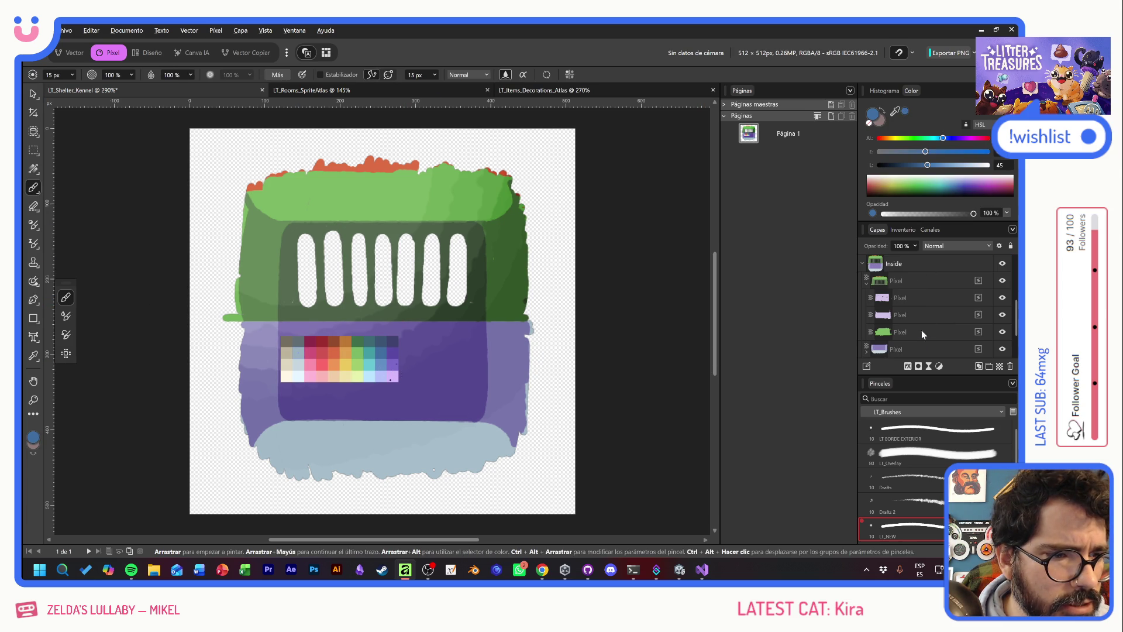
pyautogui.click(923, 333)
pyautogui.hotkey('alt', 'BackSpace')
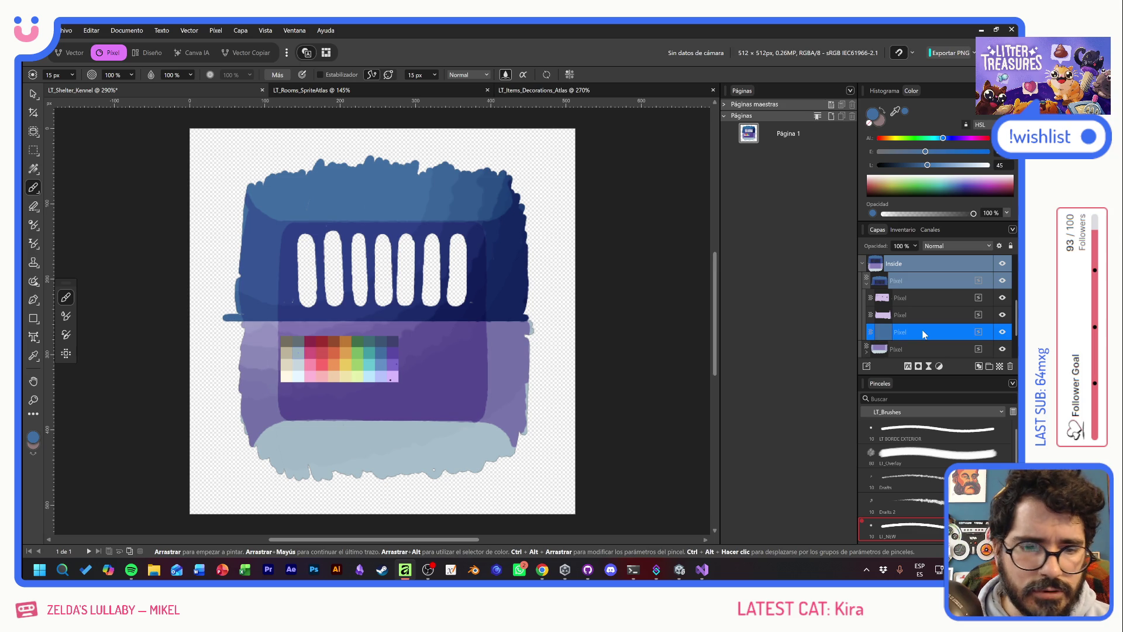
pyautogui.scroll(4, 930, 330)
pyautogui.click(1002, 280)
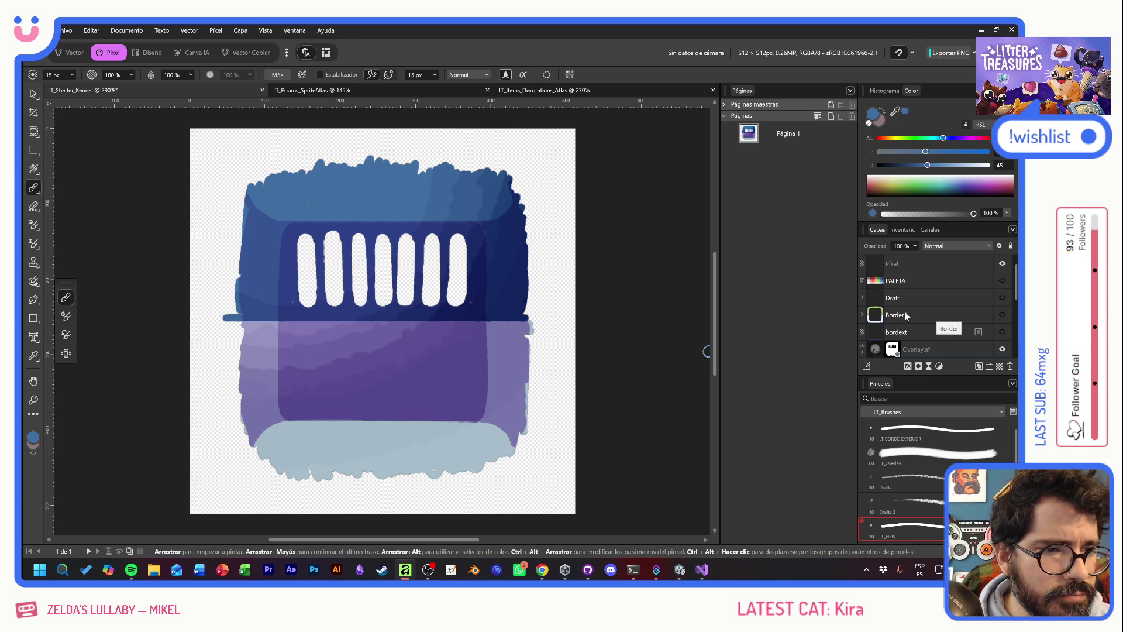
pyautogui.click(1002, 280)
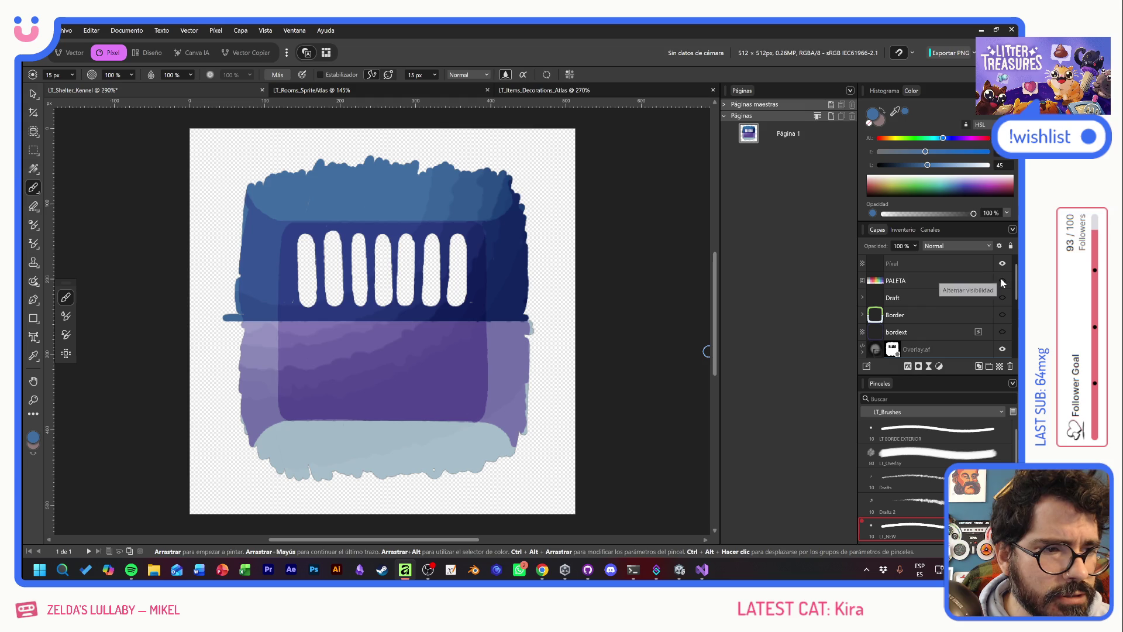
# Sample a darkened red from PALETA and refill the top part red
pyautogui.keyDown('alt'); pyautogui.click(321, 353); pyautogui.keyUp('alt')
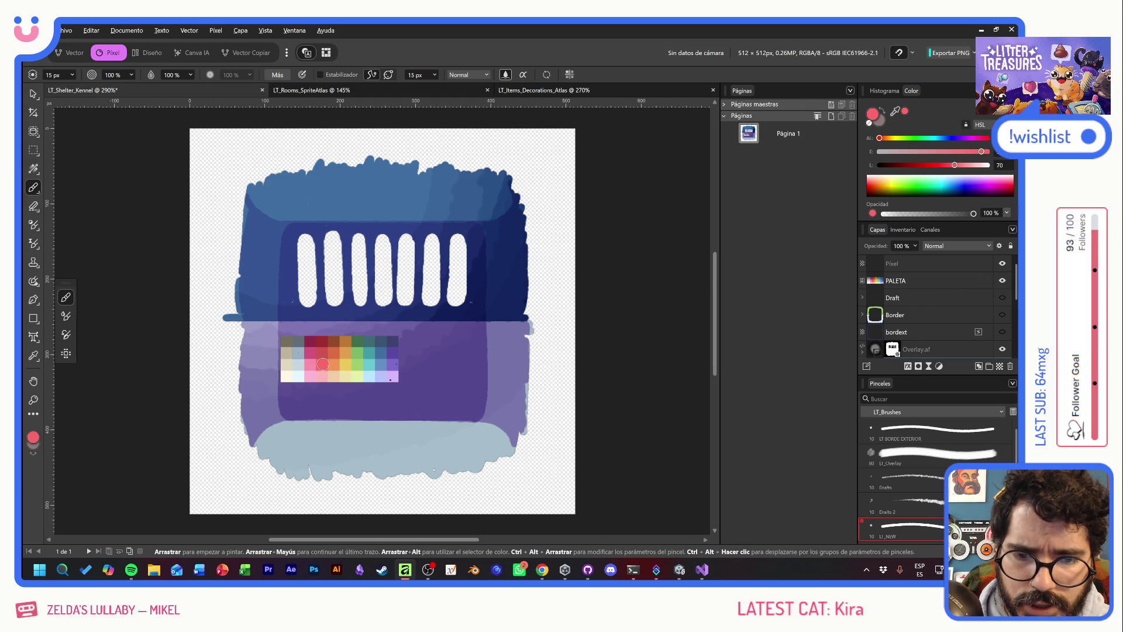
pyautogui.keyDown('alt'); pyautogui.click(322, 342); pyautogui.keyUp('alt')
pyautogui.scroll(-3, 924, 319)
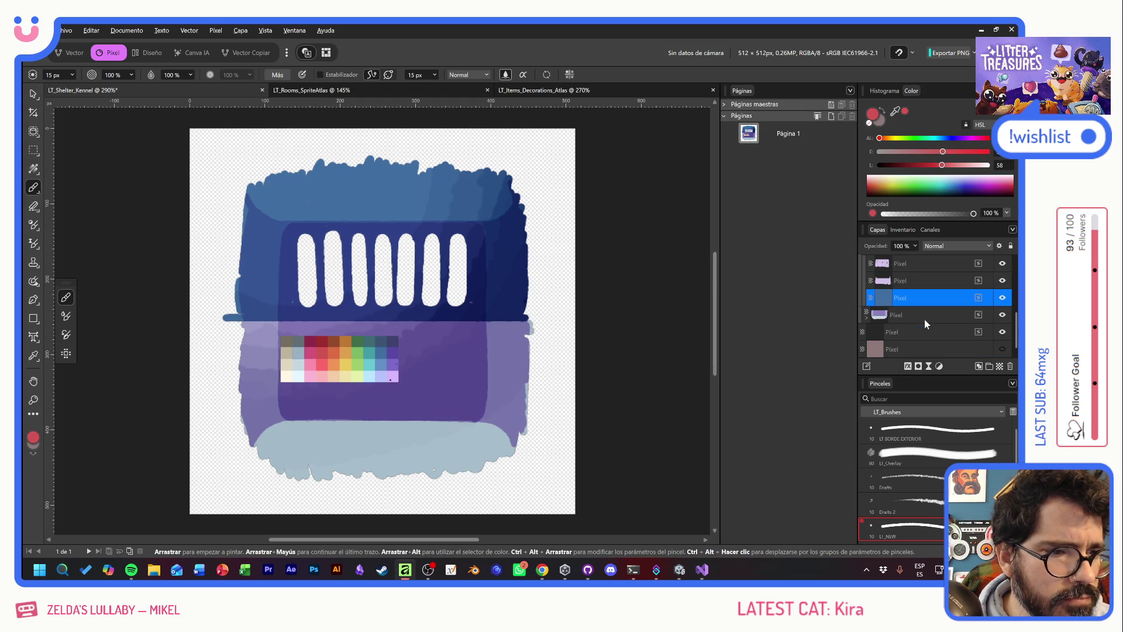
pyautogui.hotkey('alt', 'BackSpace')
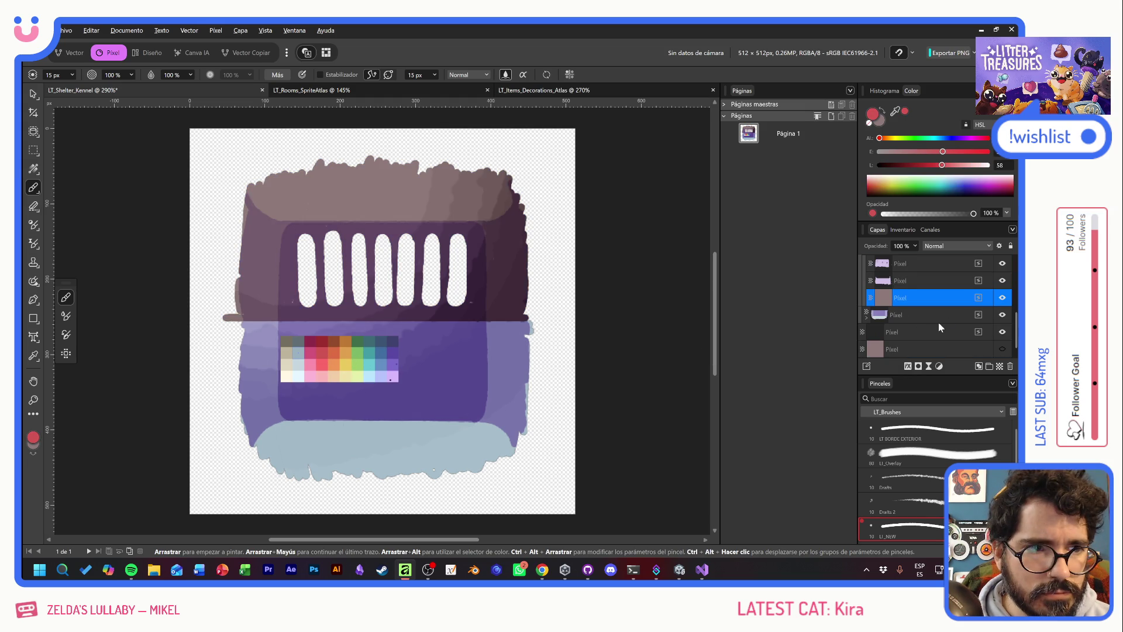
pyautogui.hotkey('alt', 'BackSpace')
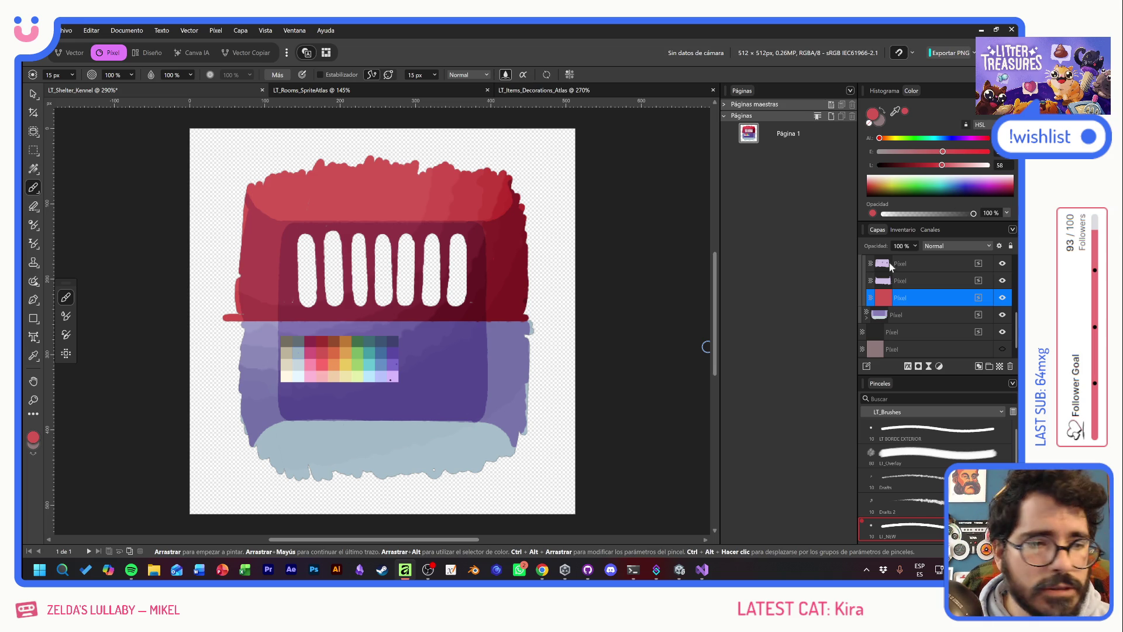
pyautogui.scroll(5, 936, 301)
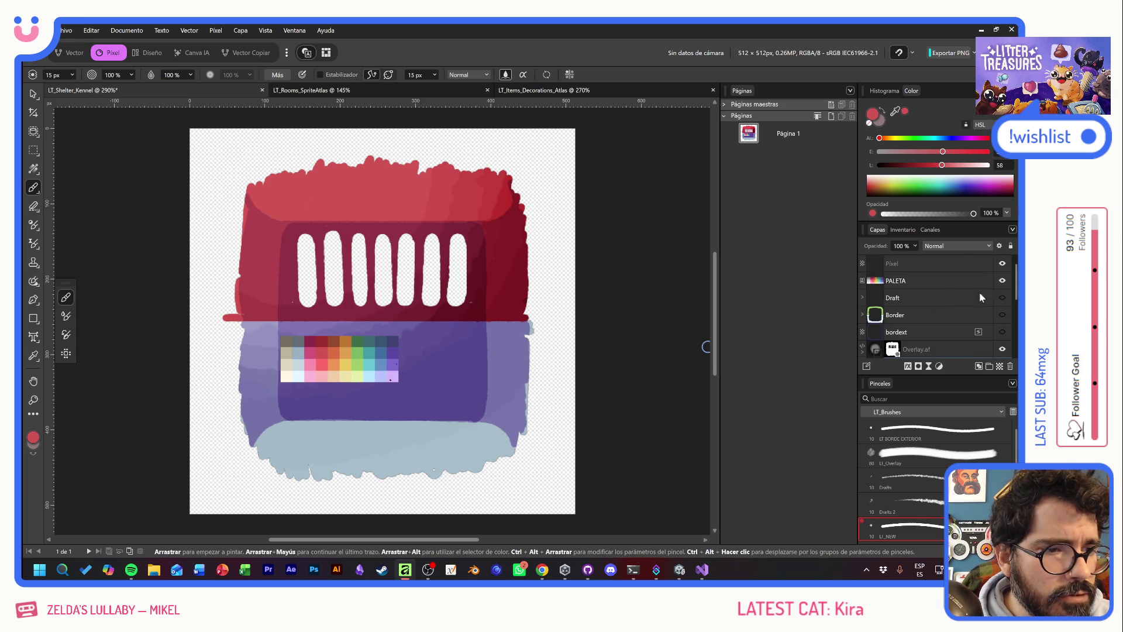
# Fill the red Inside pixel layer with orange sampled from PALETA
pyautogui.click(1002, 280)
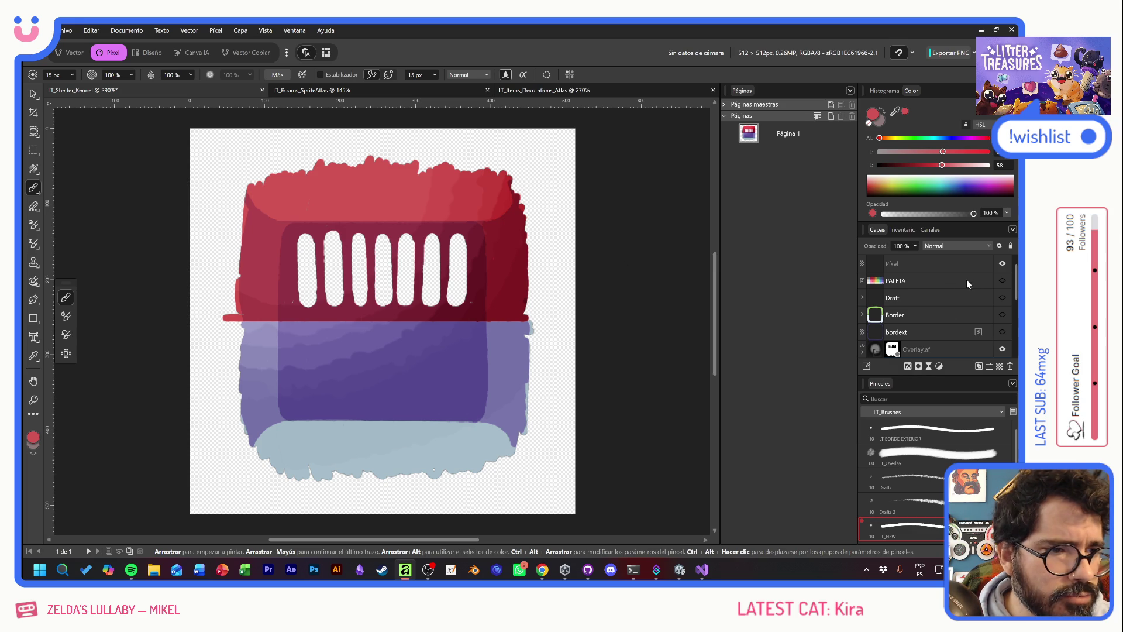
pyautogui.click(1002, 280)
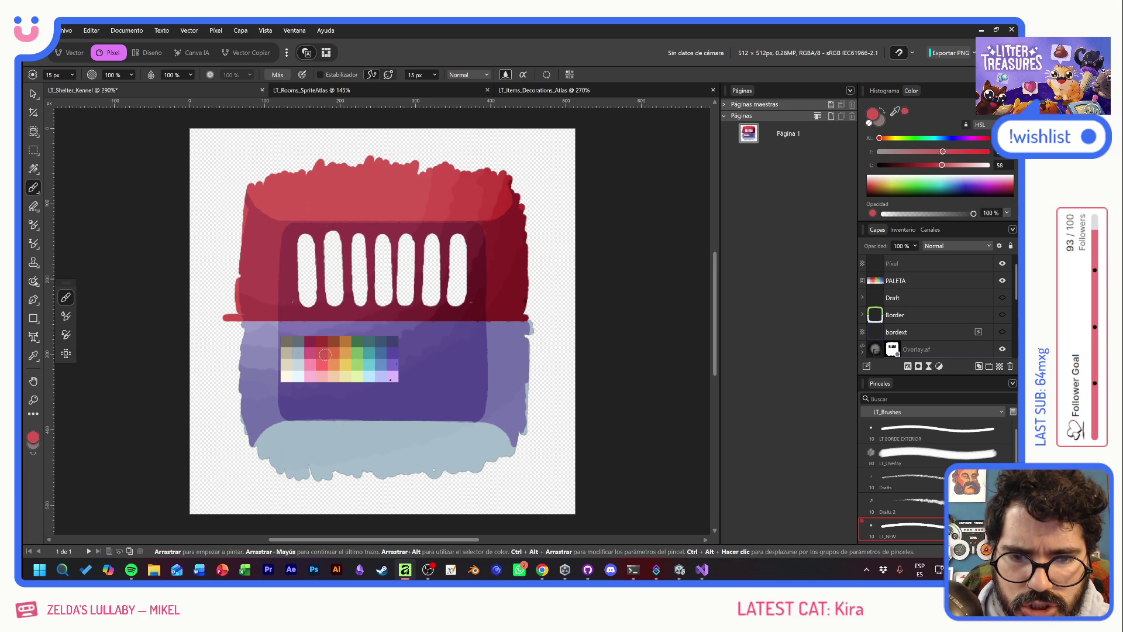
pyautogui.keyDown('alt'); pyautogui.click(347, 358); pyautogui.keyUp('alt')
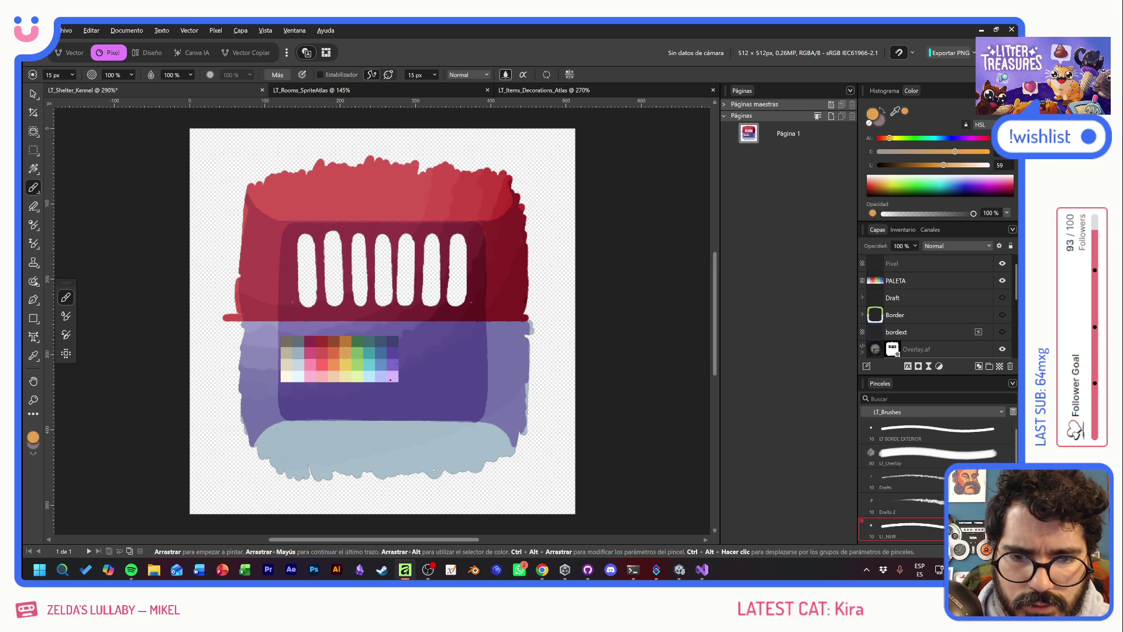
pyautogui.scroll(-3, 962, 307)
pyautogui.click(954, 297)
pyautogui.hotkey('alt', 'BackSpace')
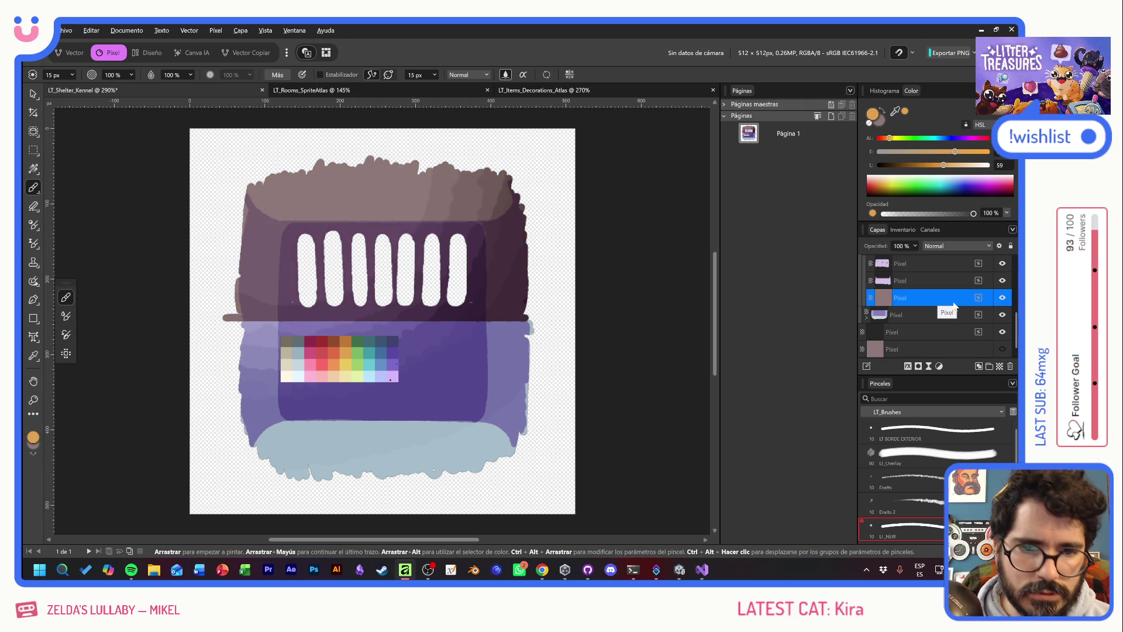
pyautogui.scroll(3, 959, 304)
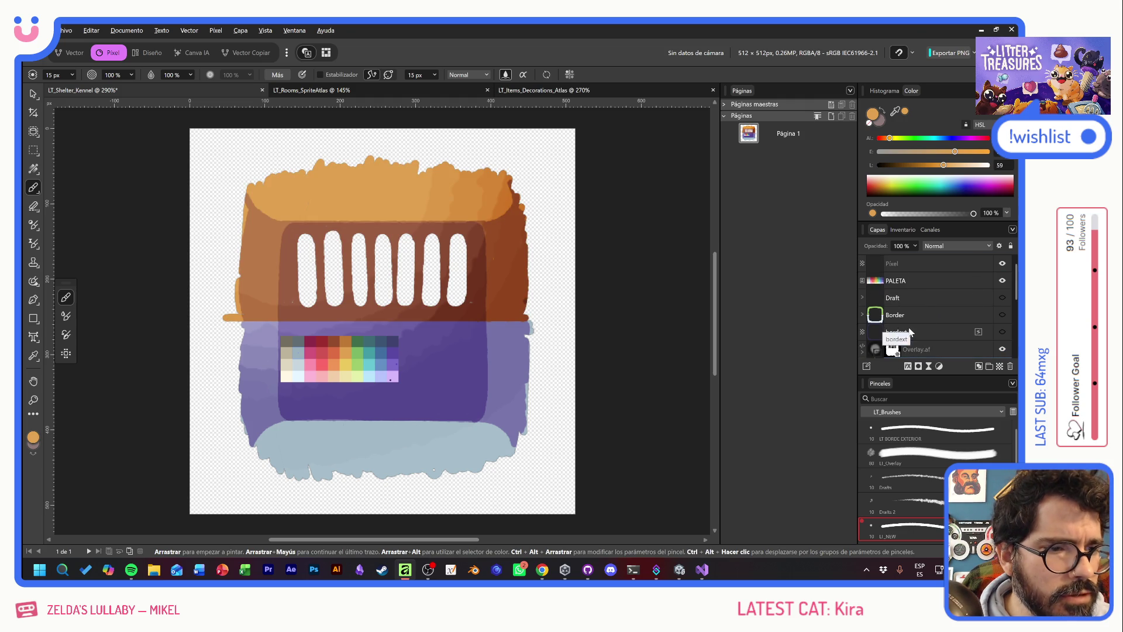
# Sample a red-orange swatch from PALETA, then hide the palette
pyautogui.click(1002, 280)
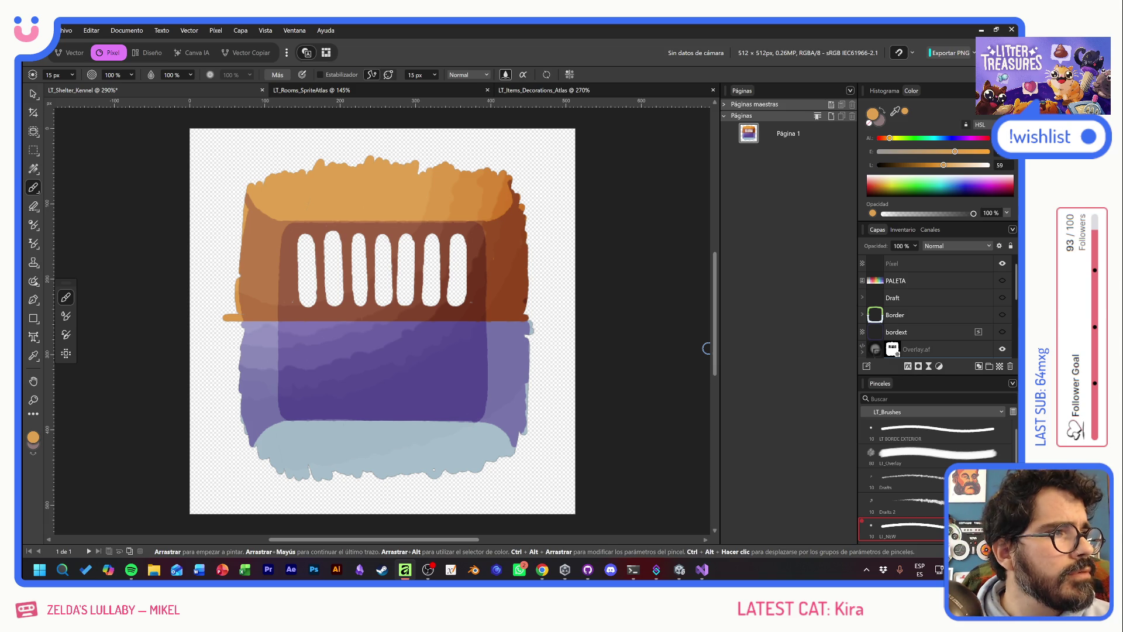
pyautogui.click(1002, 281)
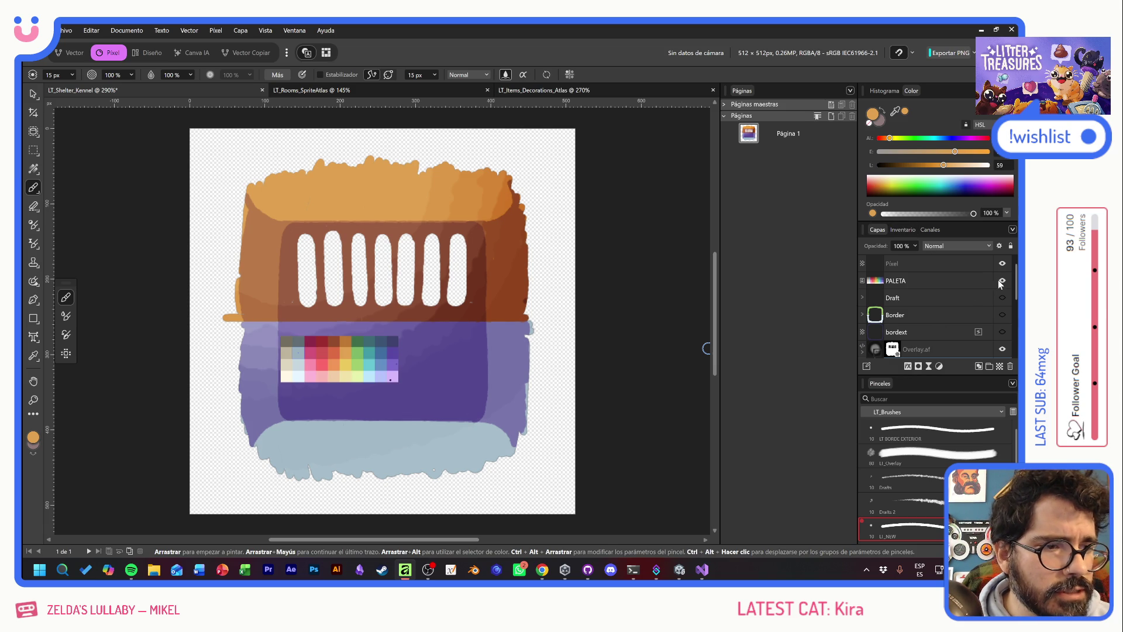
pyautogui.keyDown('alt'); pyautogui.click(333, 353); pyautogui.keyUp('alt')
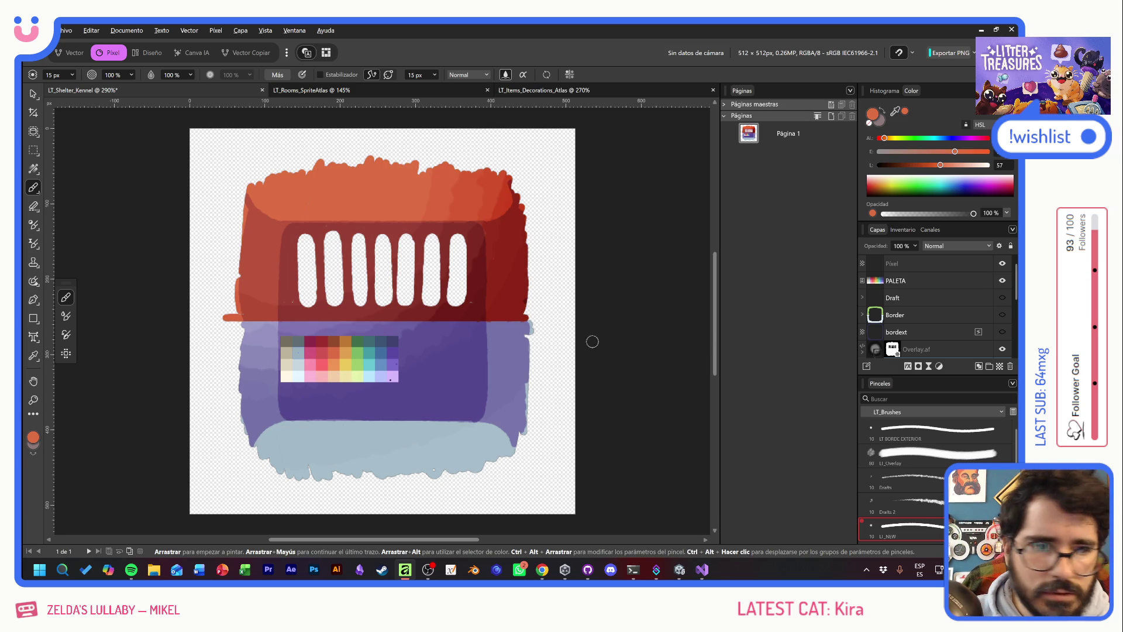
pyautogui.click(1002, 280)
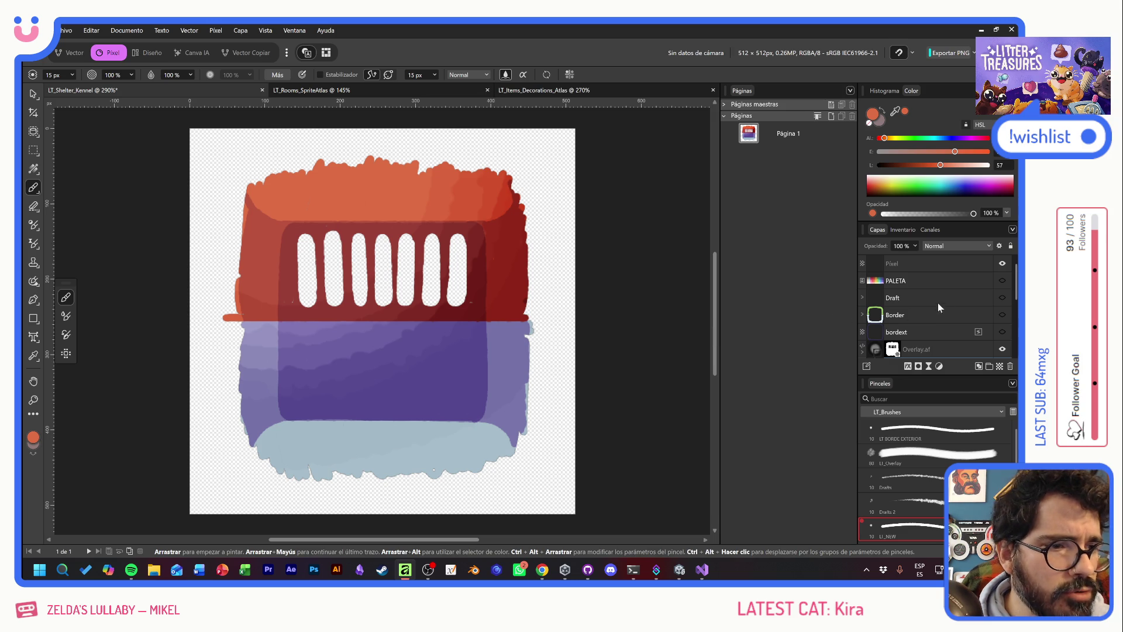
# Show Border and bordext, hide the Inside group, and select the green border band layer
pyautogui.click(1002, 315)
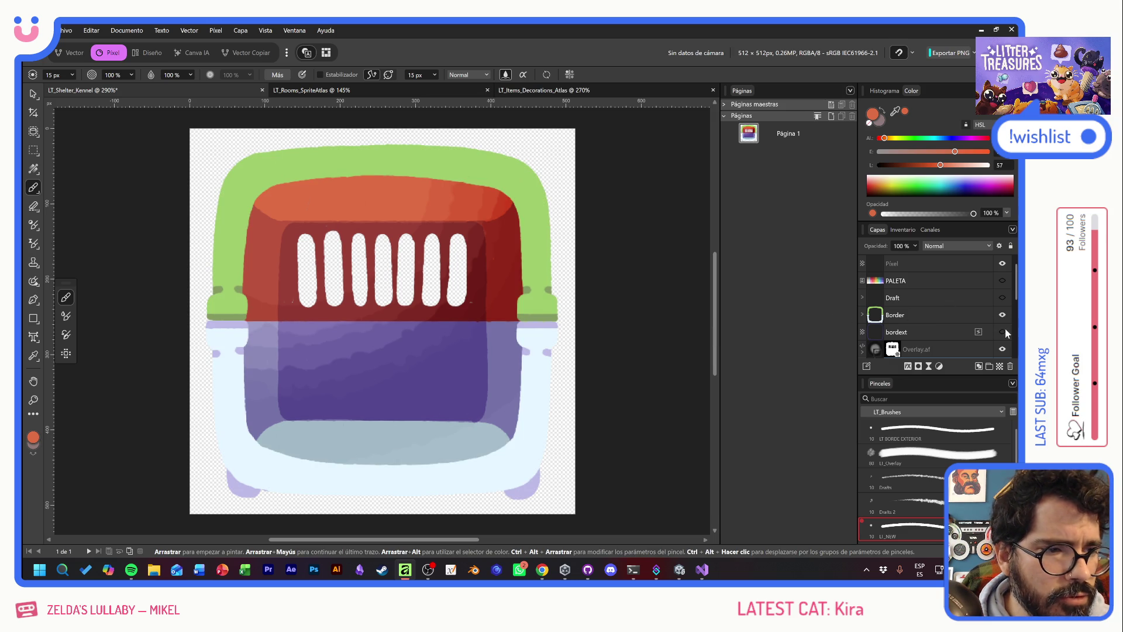
pyautogui.click(1003, 331)
pyautogui.scroll(-2, 973, 326)
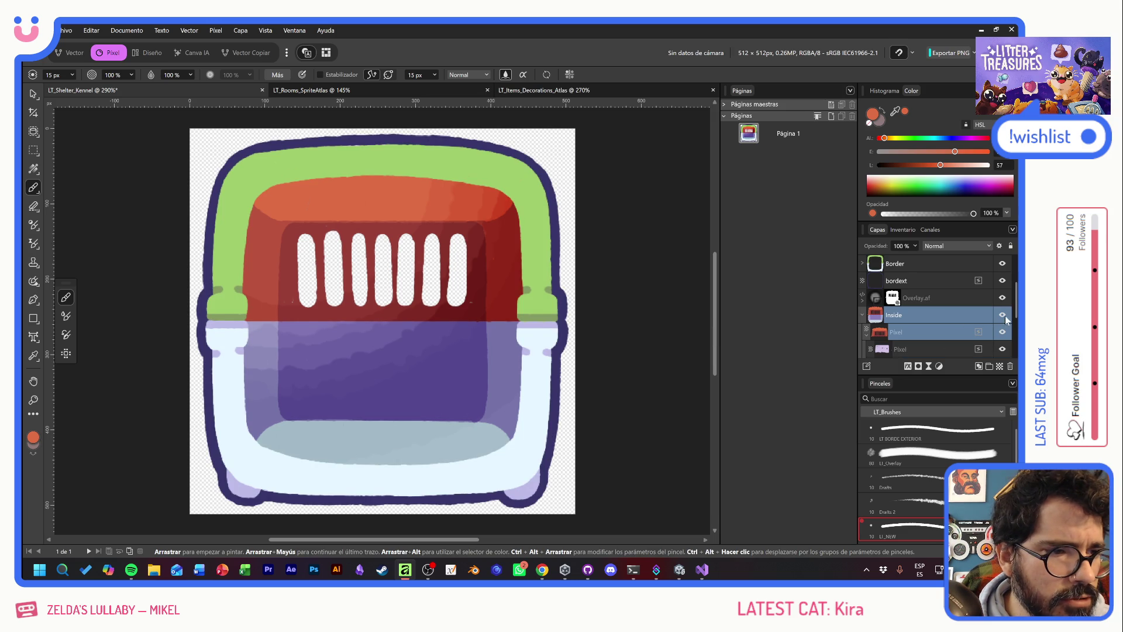
pyautogui.click(863, 315)
pyautogui.click(1002, 315)
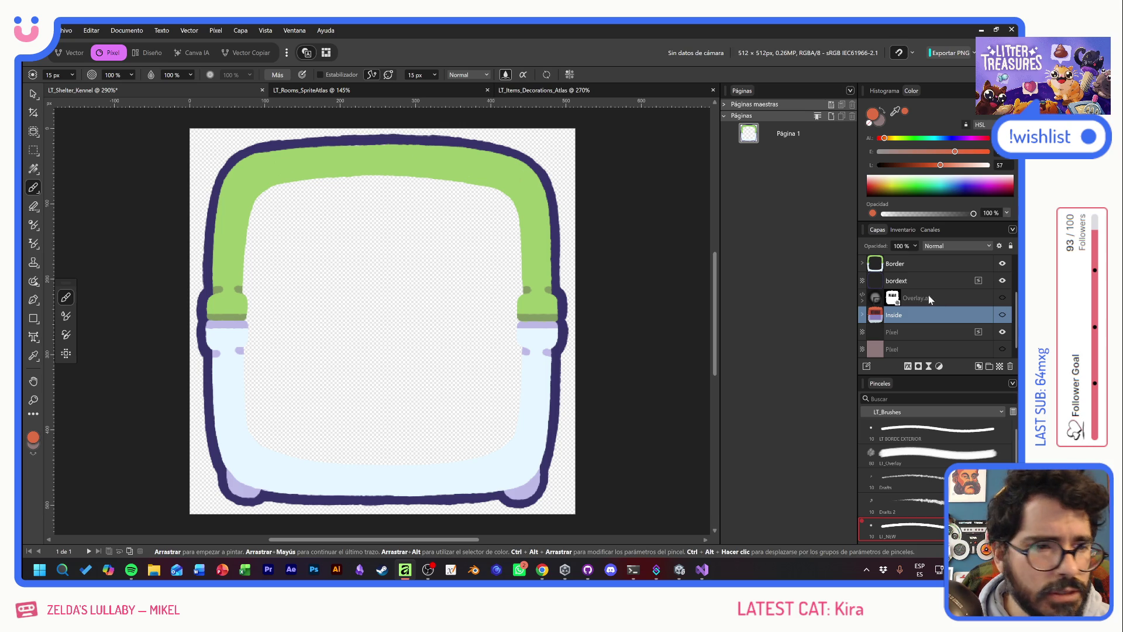
pyautogui.click(862, 265)
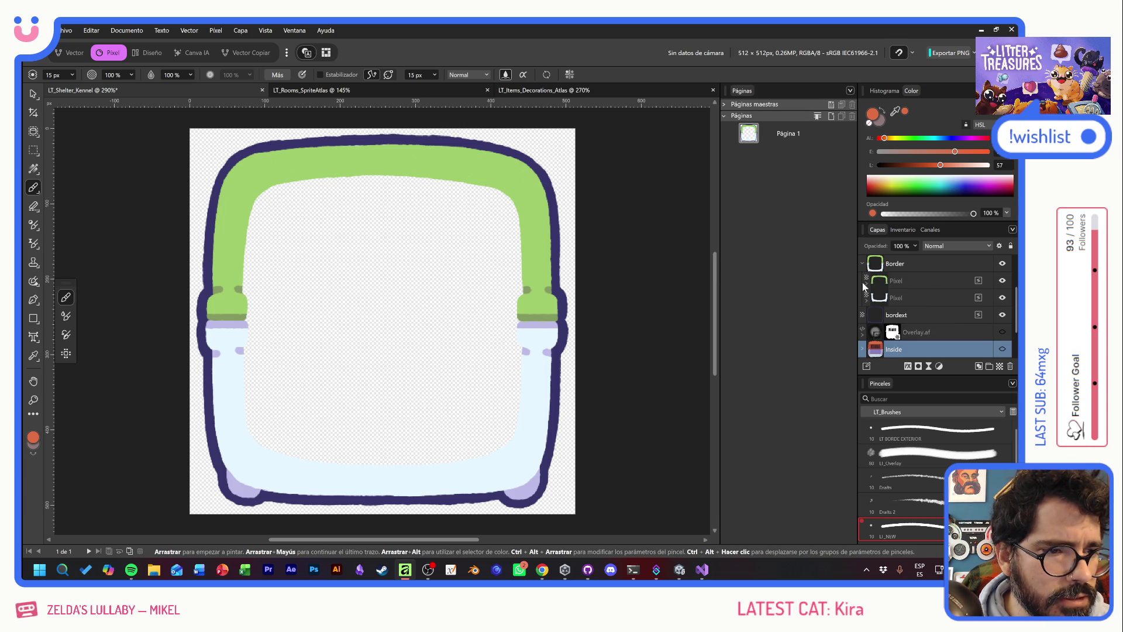
pyautogui.click(866, 284)
pyautogui.scroll(3, 926, 323)
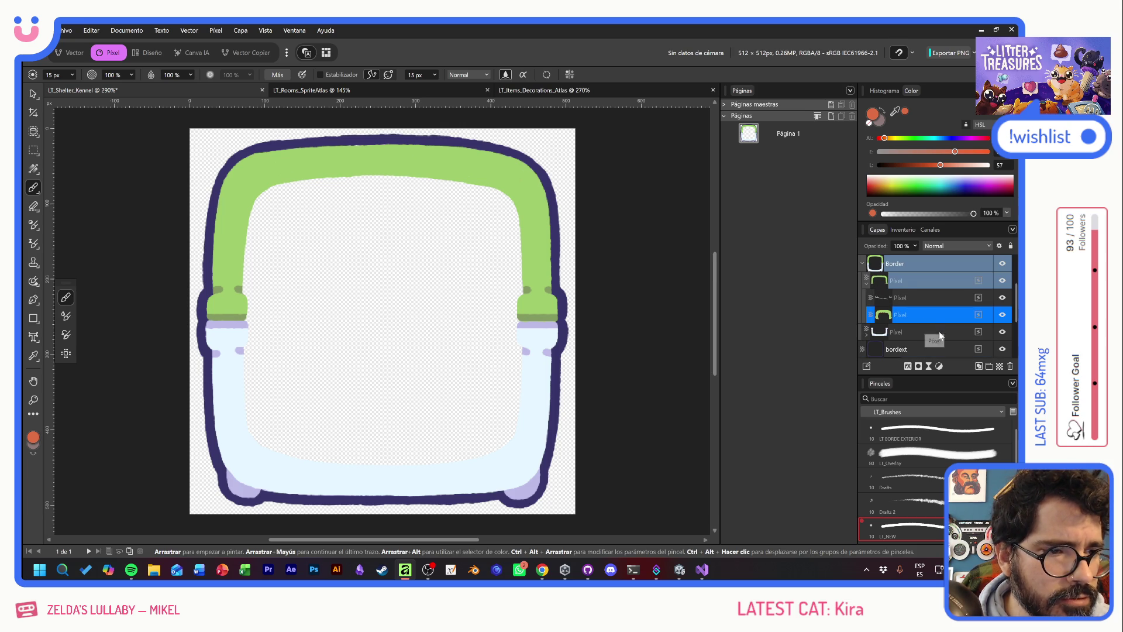
pyautogui.click(938, 336)
# Fill the border band with pink sampled from PALETA
pyautogui.click(1002, 280)
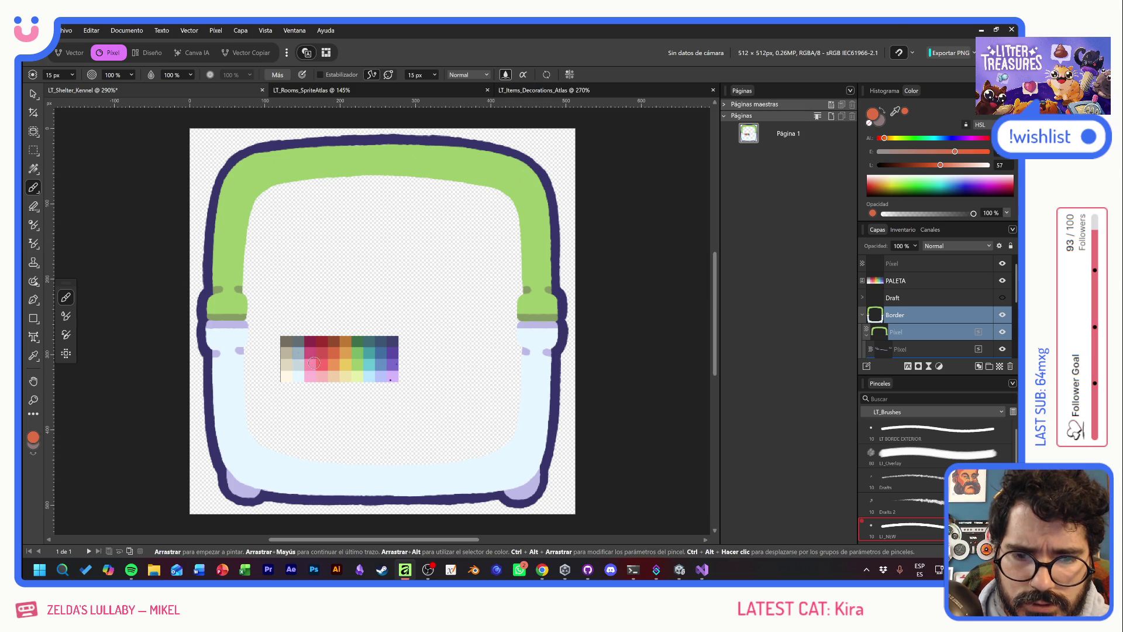
pyautogui.keyDown('alt'); pyautogui.click(321, 365); pyautogui.keyUp('alt')
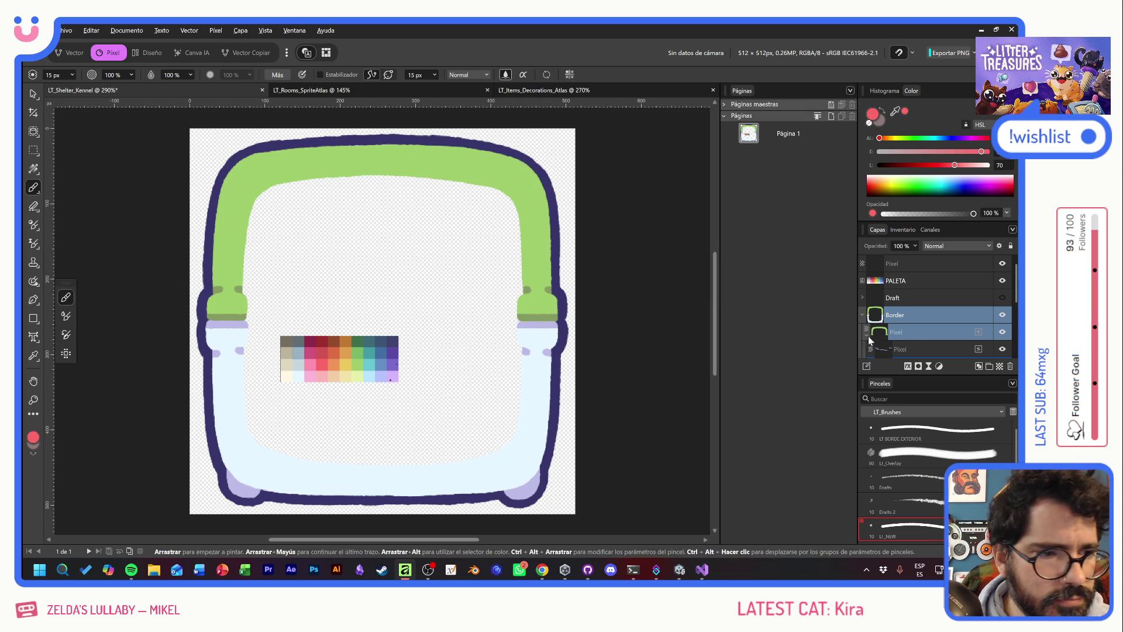
pyautogui.scroll(-4, 917, 328)
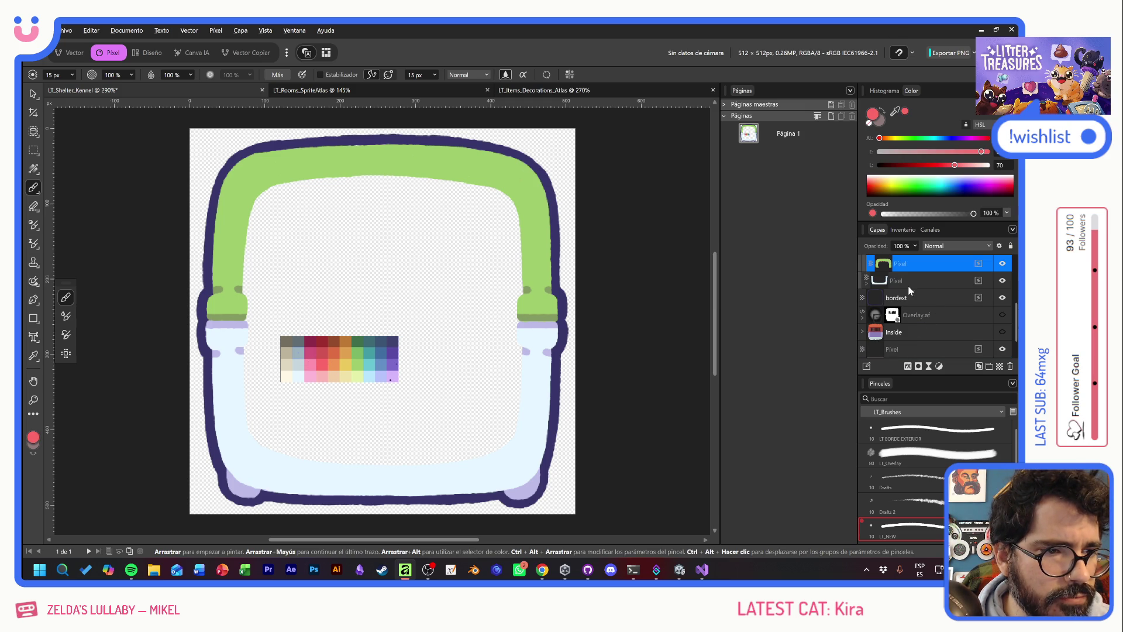
pyautogui.scroll(3, 921, 296)
pyautogui.doubleClick(917, 314)
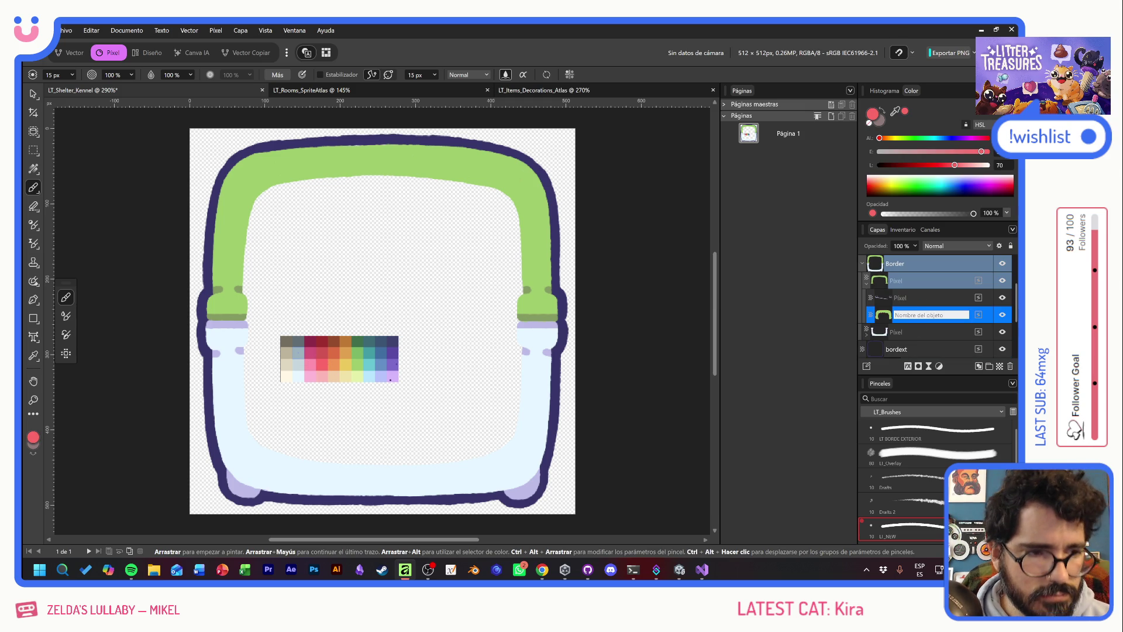
pyautogui.press('Escape')
pyautogui.hotkey('alt', 'BackSpace')
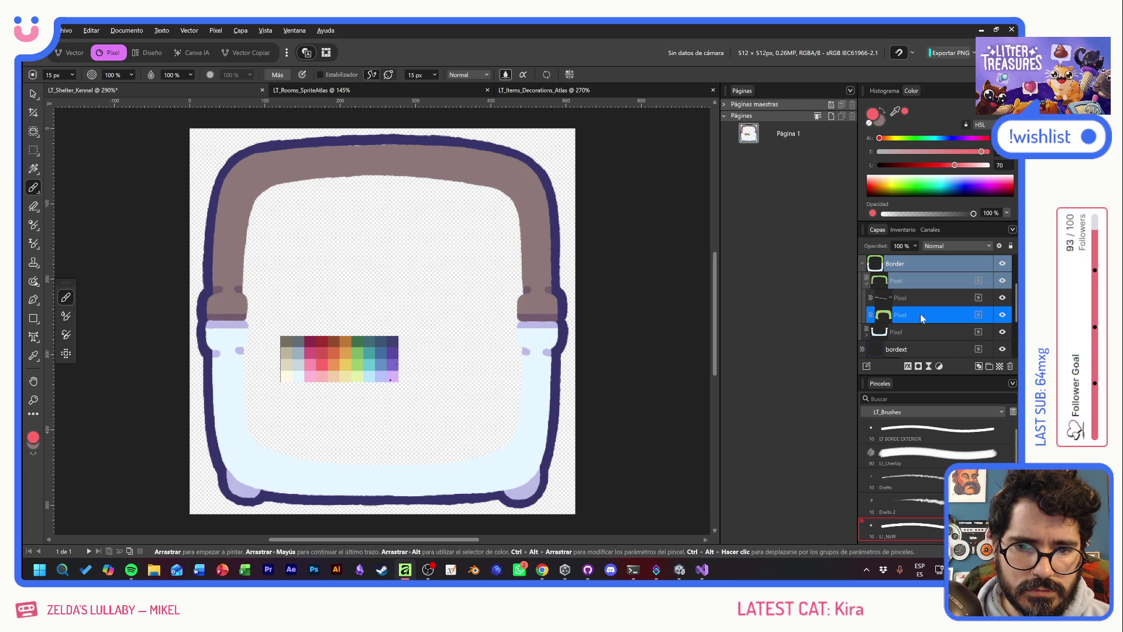
pyautogui.scroll(3, 991, 280)
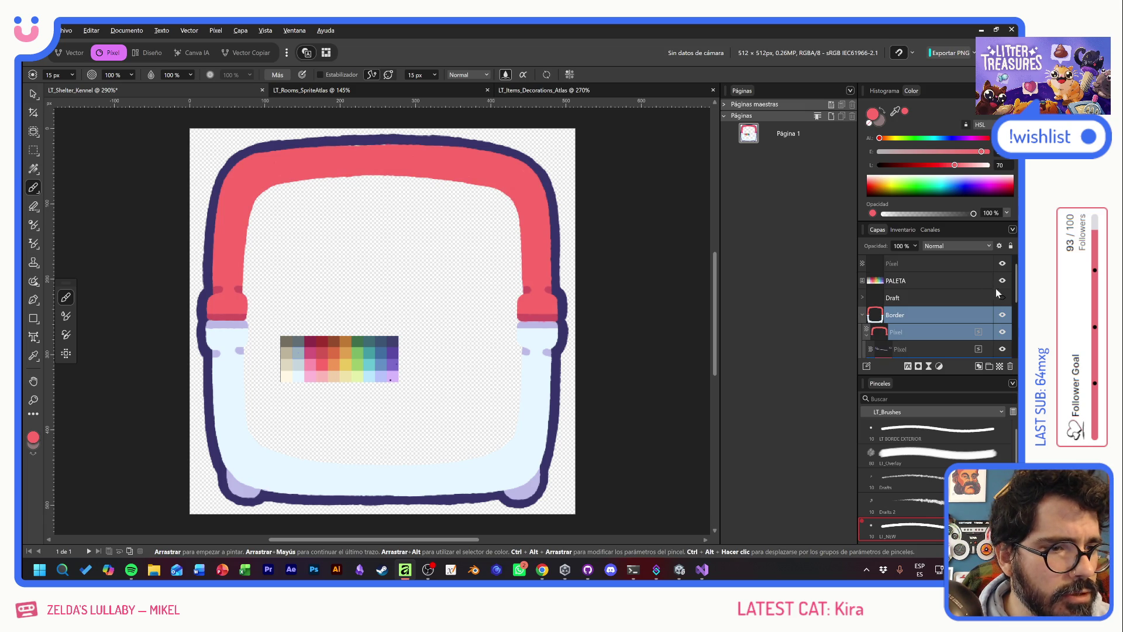
pyautogui.click(1003, 281)
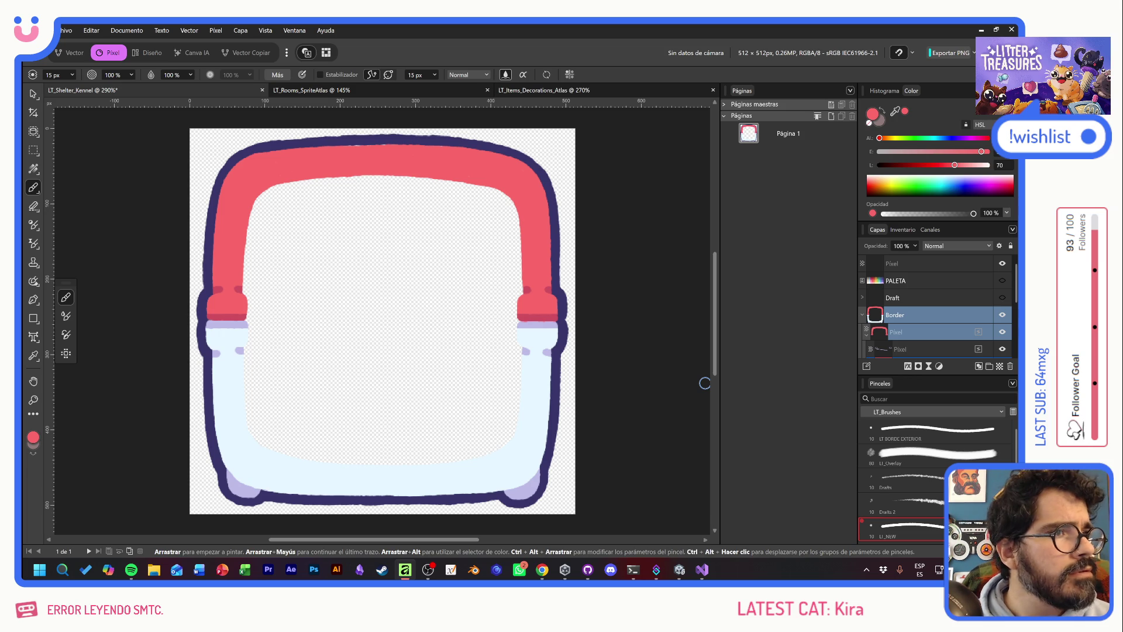
# Refill the border band green, then blue, and hide PALETA
pyautogui.click(1003, 281)
pyautogui.keyDown('alt'); pyautogui.click(356, 365); pyautogui.keyUp('alt')
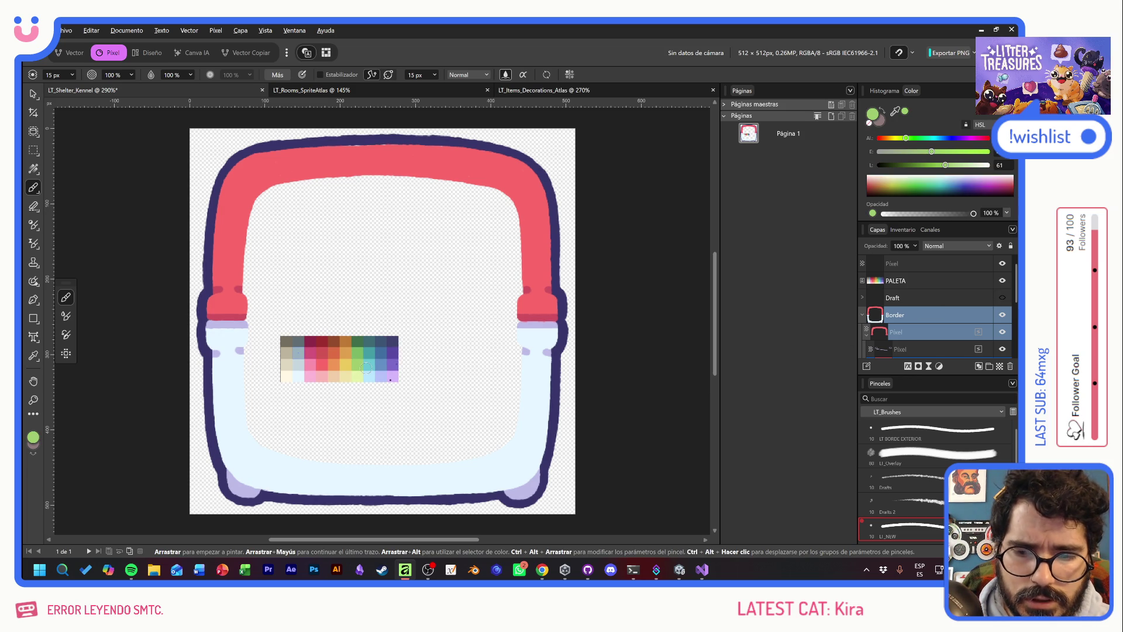
pyautogui.hotkey('alt', 'BackSpace')
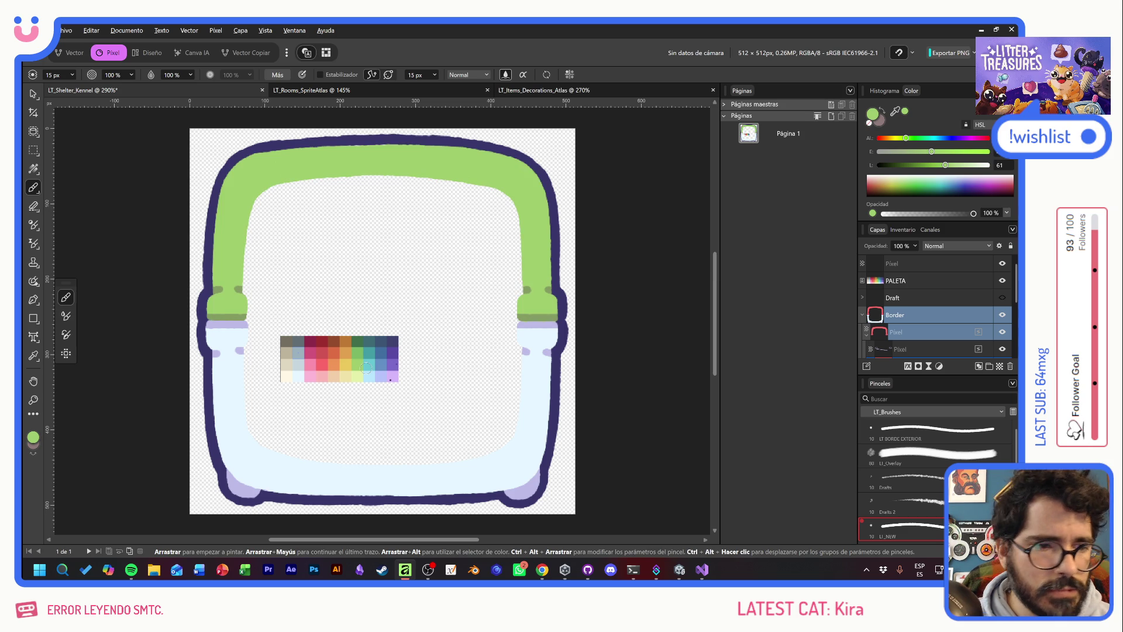
pyautogui.click(1003, 280)
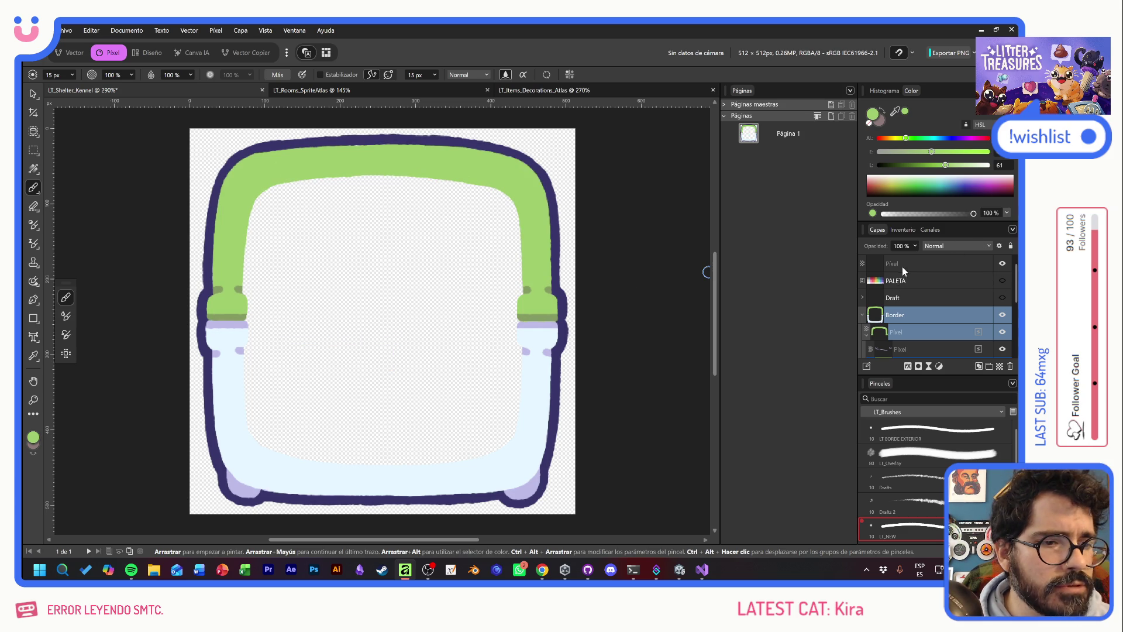
pyautogui.click(1003, 280)
pyautogui.keyDown('alt'); pyautogui.click(381, 366); pyautogui.keyUp('alt')
pyautogui.hotkey('alt', 'BackSpace')
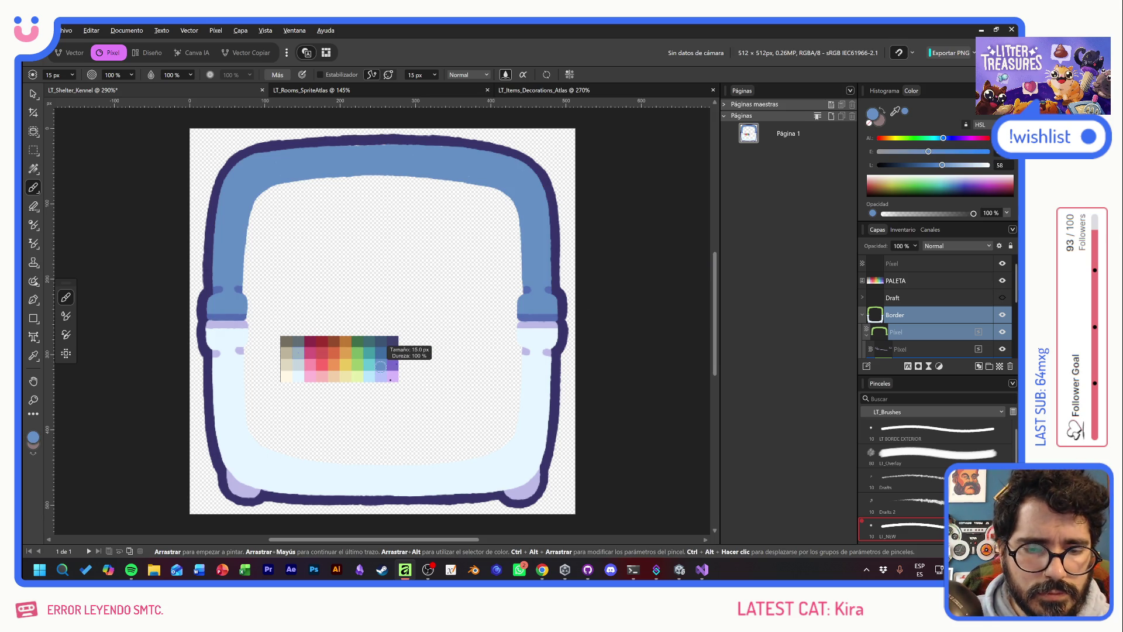
pyautogui.click(1003, 280)
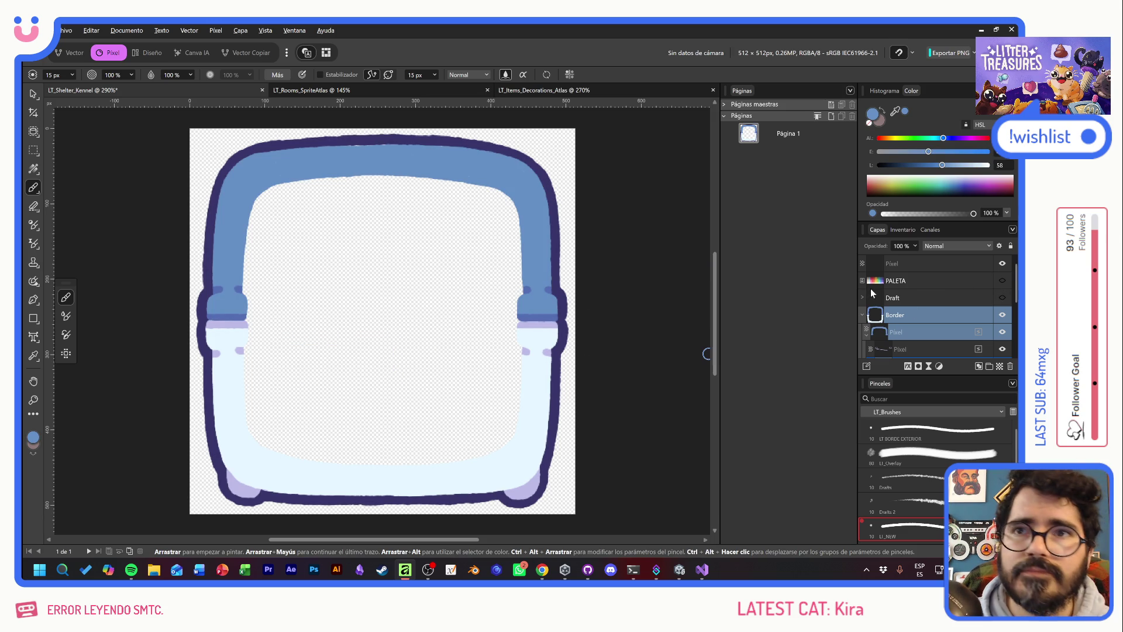
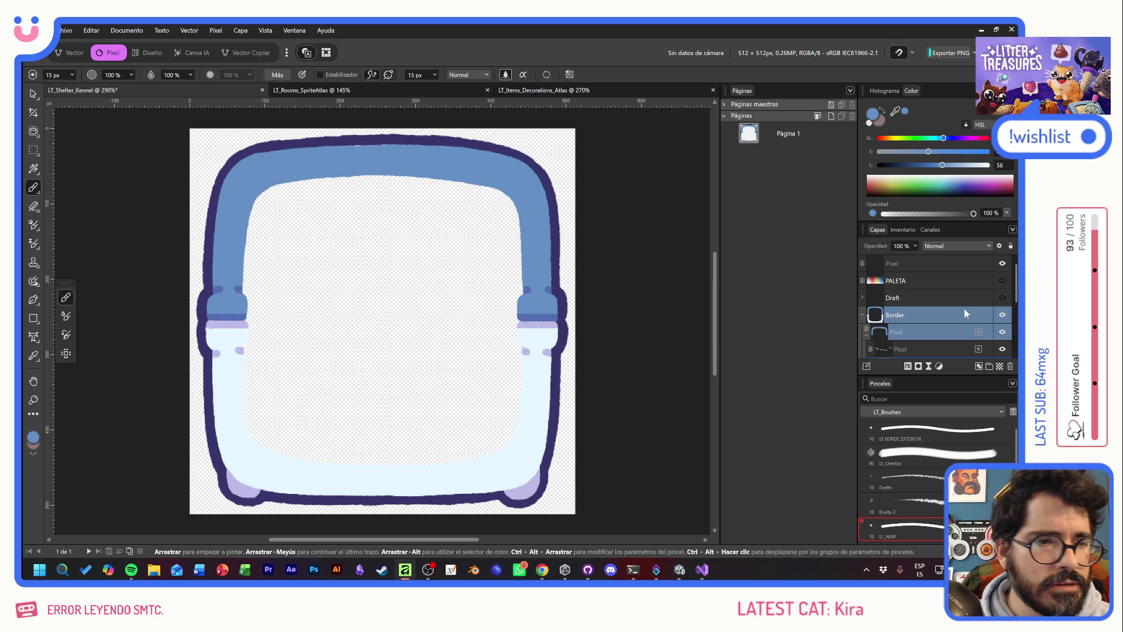
# Fill the kennel border's upper band with orange sampled from the PALETA swatches
pyautogui.click(1003, 280)
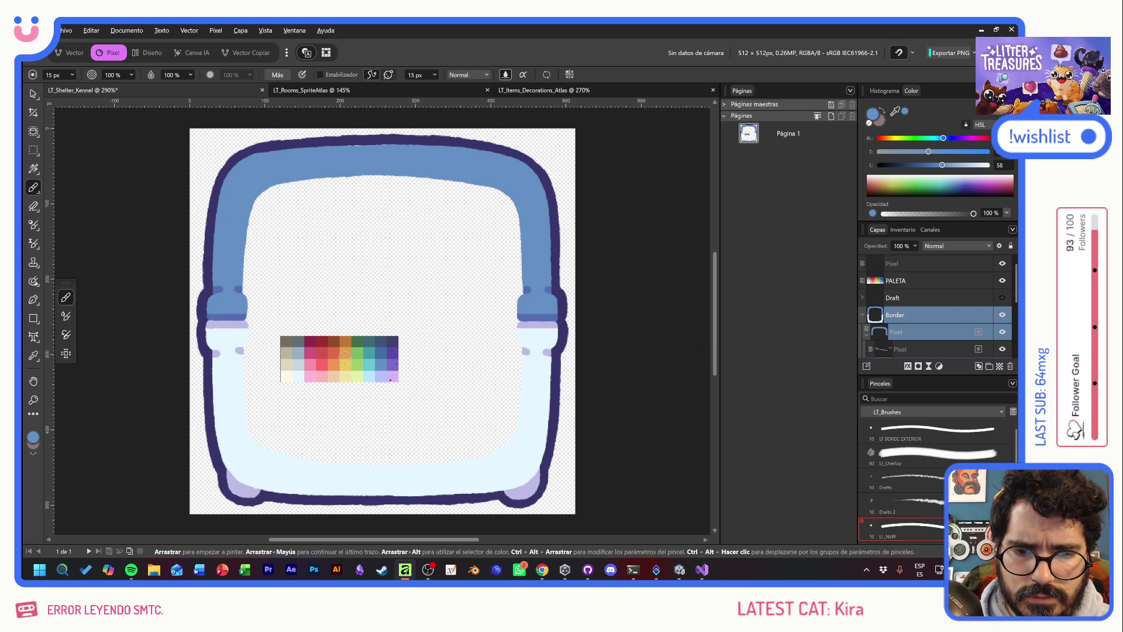
pyautogui.keyDown('alt'); pyautogui.click(333, 367); pyautogui.keyUp('alt')
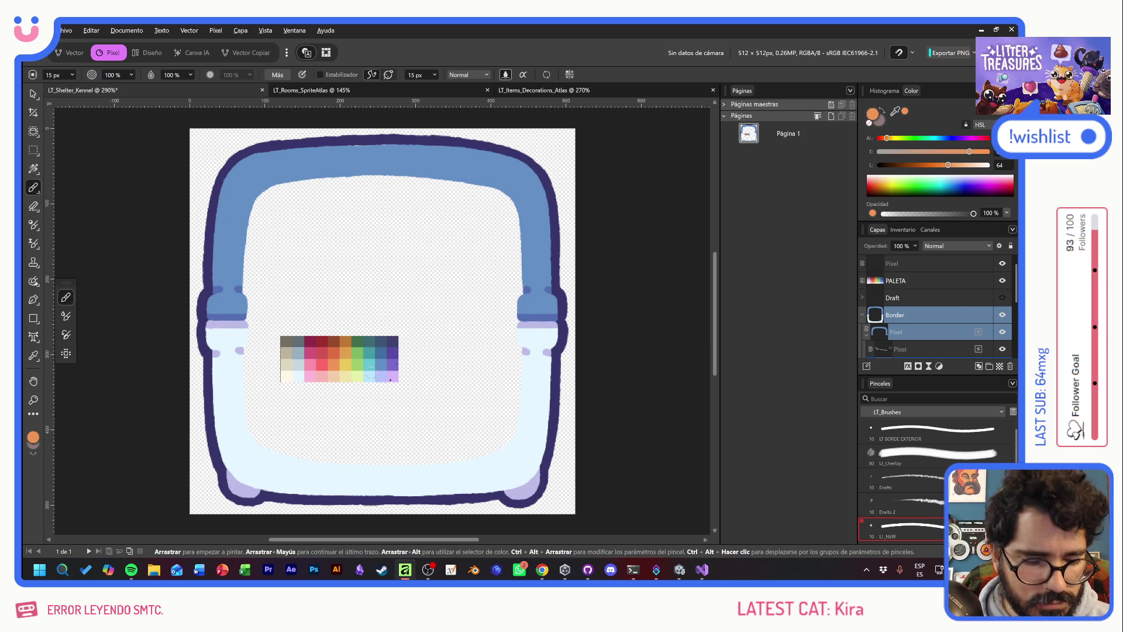
pyautogui.hotkey('alt', 'BackSpace')
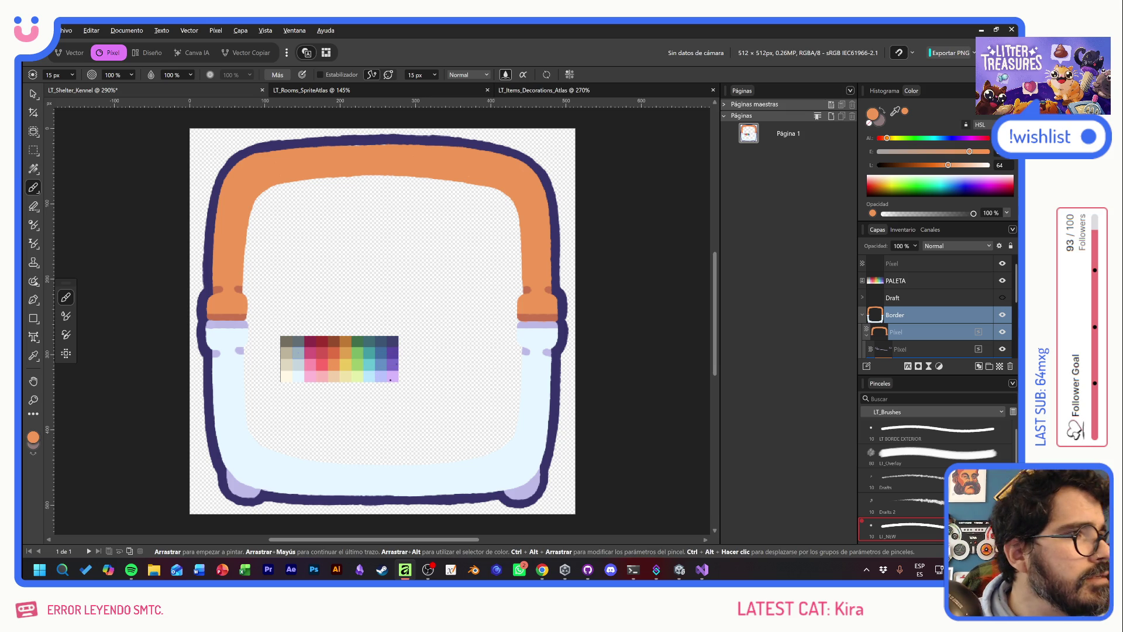
pyautogui.click(1002, 280)
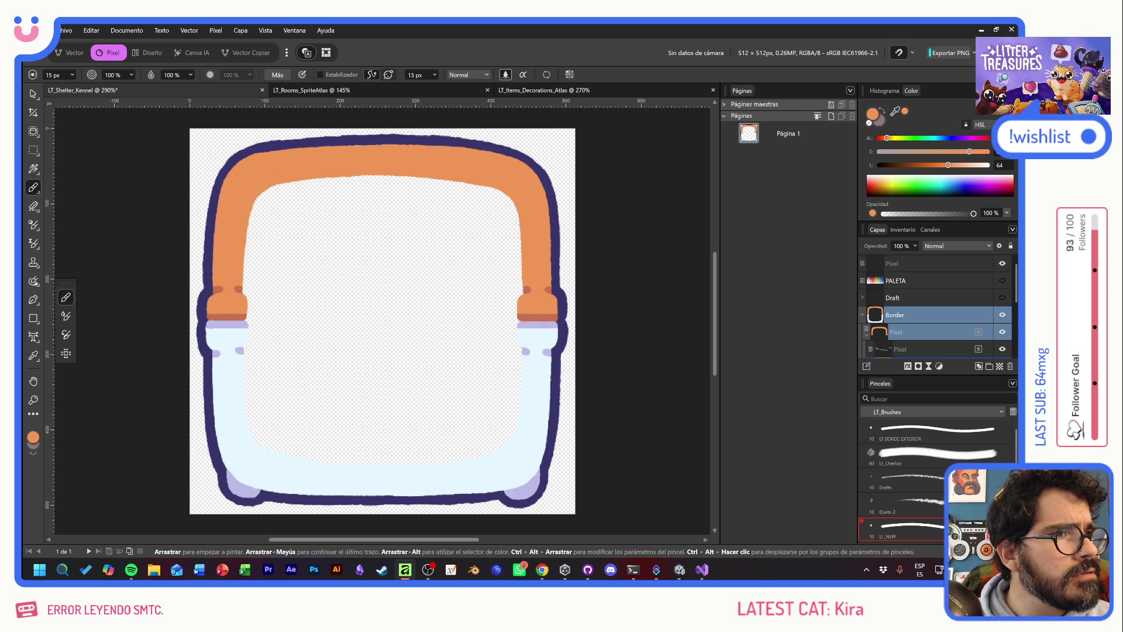
# Recolour the upper band yellow from PALETA, then hide the palette layer
pyautogui.click(1002, 280)
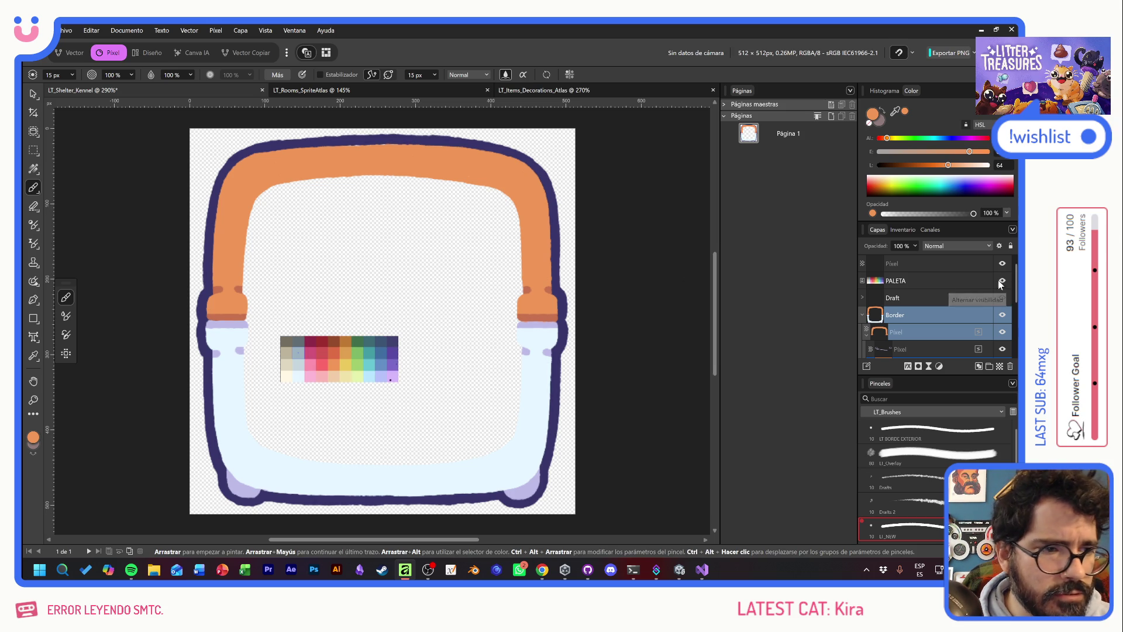
pyautogui.keyDown('alt'); pyautogui.click(347, 365); pyautogui.keyUp('alt')
pyautogui.hotkey('alt', 'BackSpace')
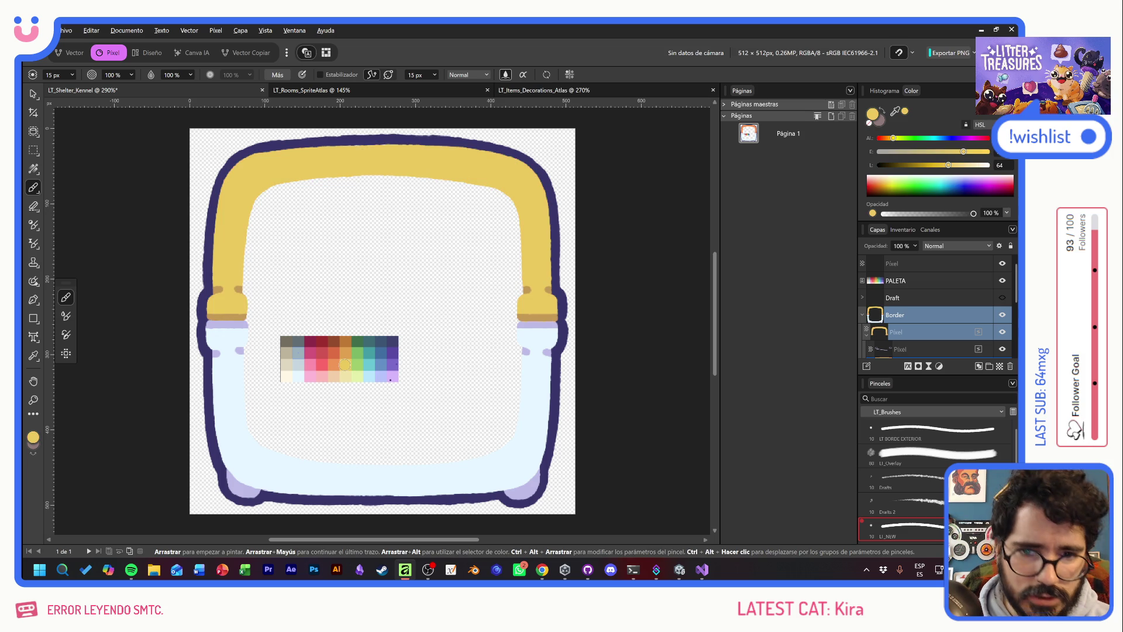
pyautogui.click(1002, 280)
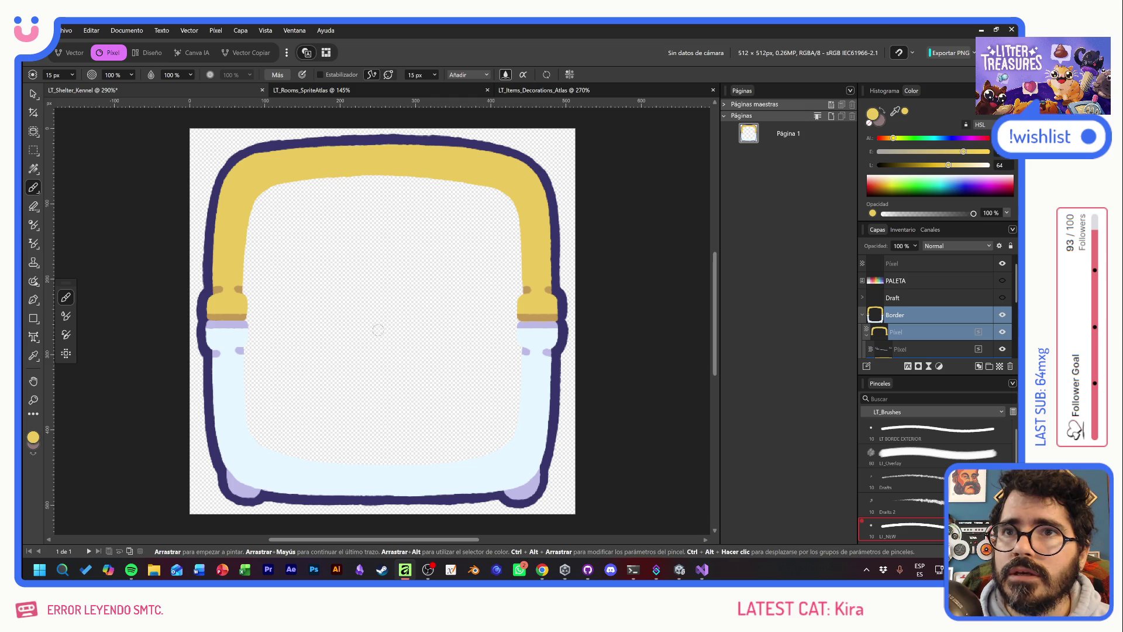
pyautogui.hotkey('alt', 'Tab')
pyautogui.hotkey('alt', 'Tab')
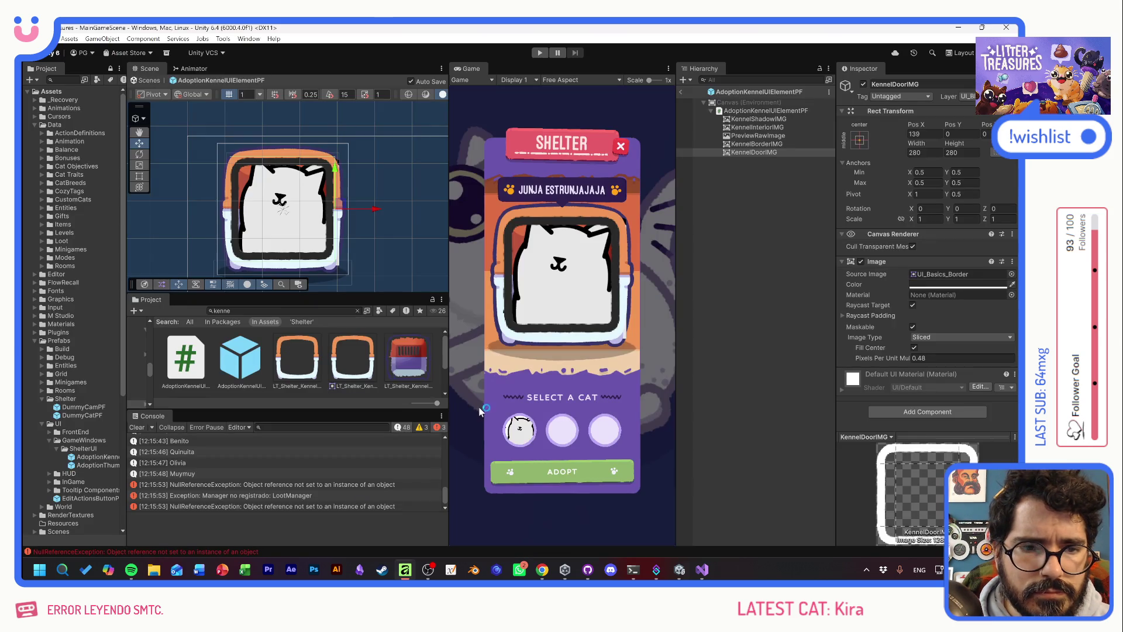
# Select all ten kennel textures in the Project window, starting from the blue border
pyautogui.click(399, 358)
pyautogui.scroll(-2, 407, 356)
pyautogui.keyDown('shift'); pyautogui.click(361, 383); pyautogui.keyUp('shift')
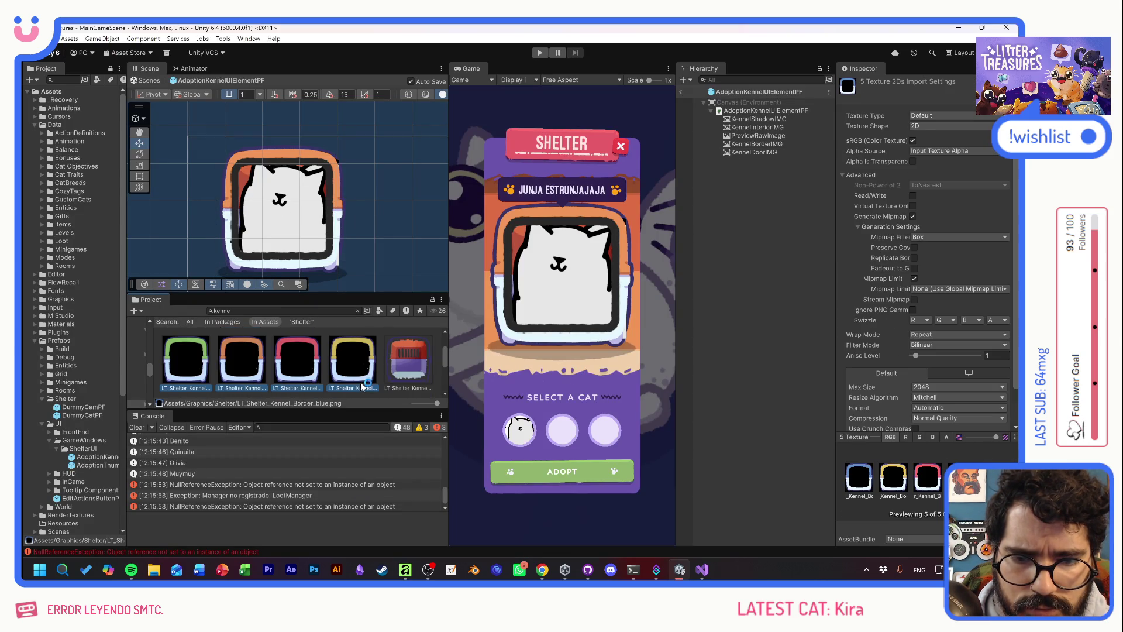
pyautogui.scroll(-2, 374, 379)
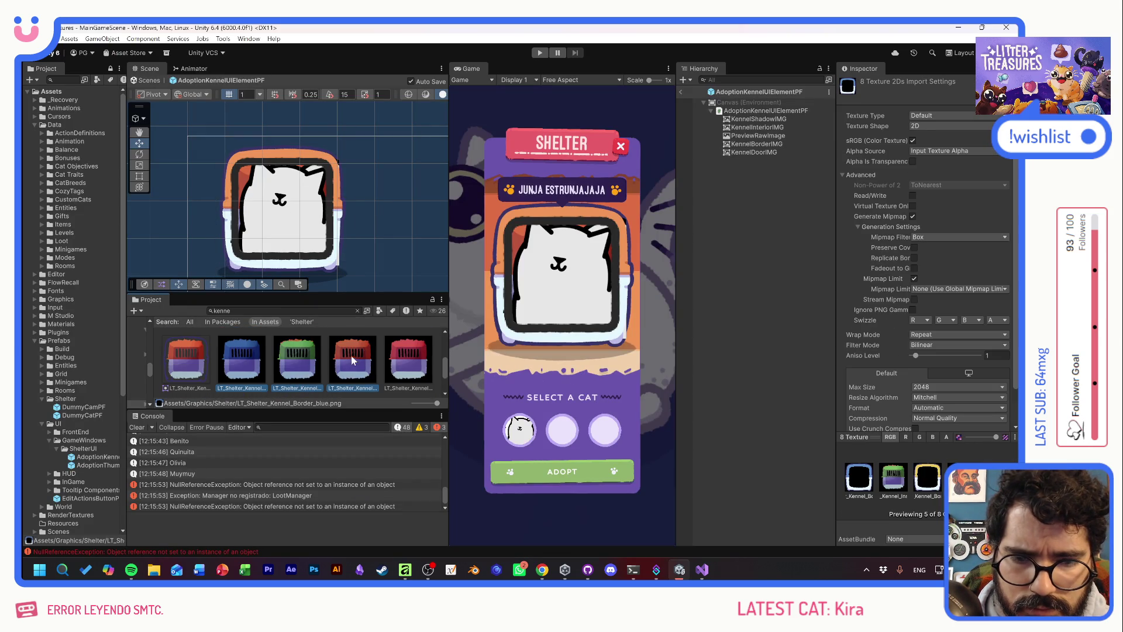
pyautogui.scroll(-3, 304, 369)
pyautogui.keyDown('shift'); pyautogui.click(205, 380); pyautogui.keyUp('shift')
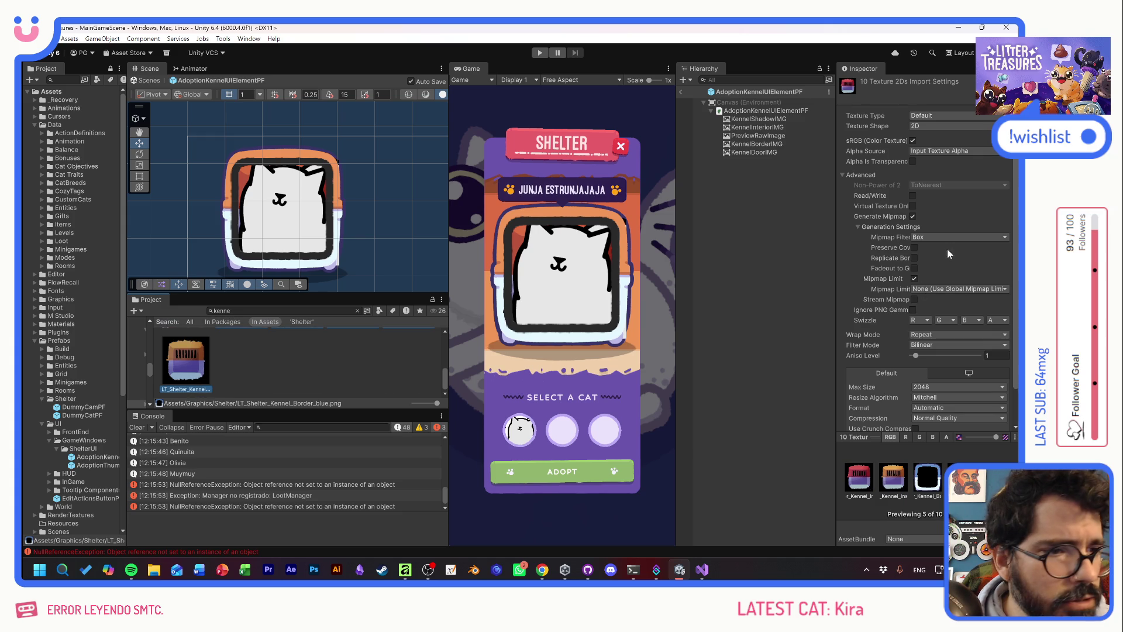
# Set them to Sprite (2D and UI), Single mode, 512 max size, and apply
pyautogui.click(939, 114)
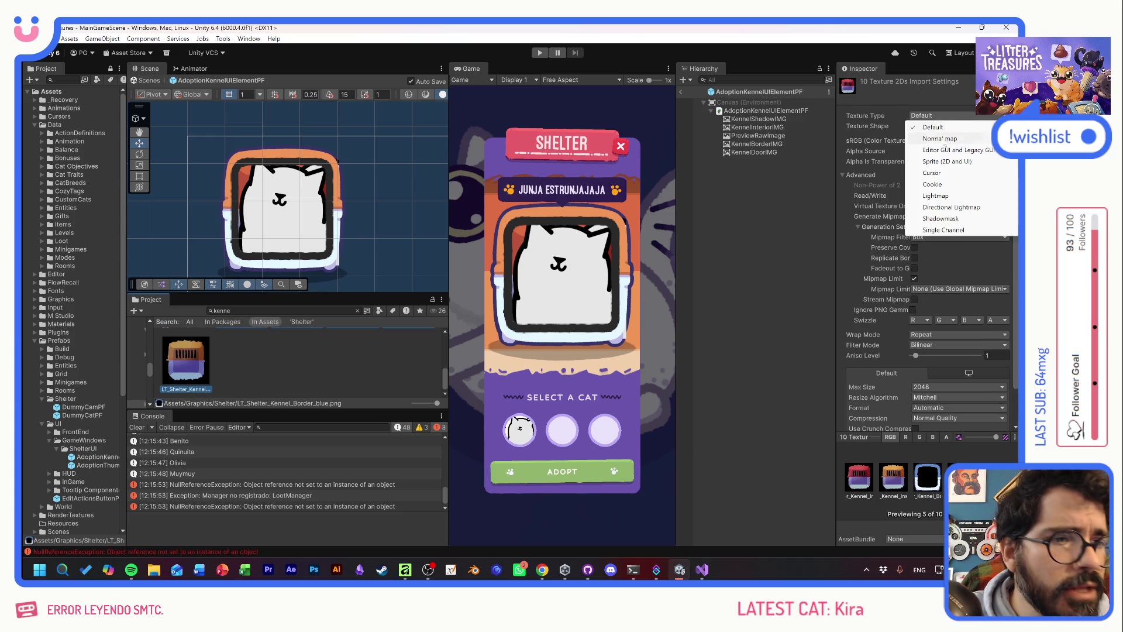
pyautogui.click(945, 162)
pyautogui.click(942, 141)
pyautogui.click(938, 152)
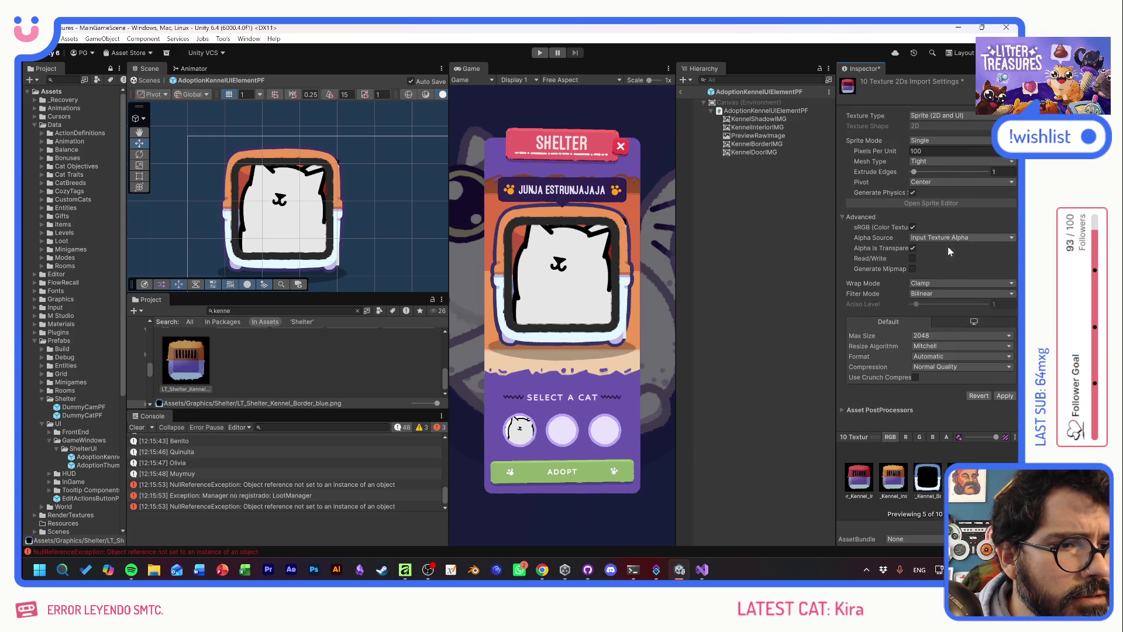
pyautogui.click(935, 335)
pyautogui.click(952, 394)
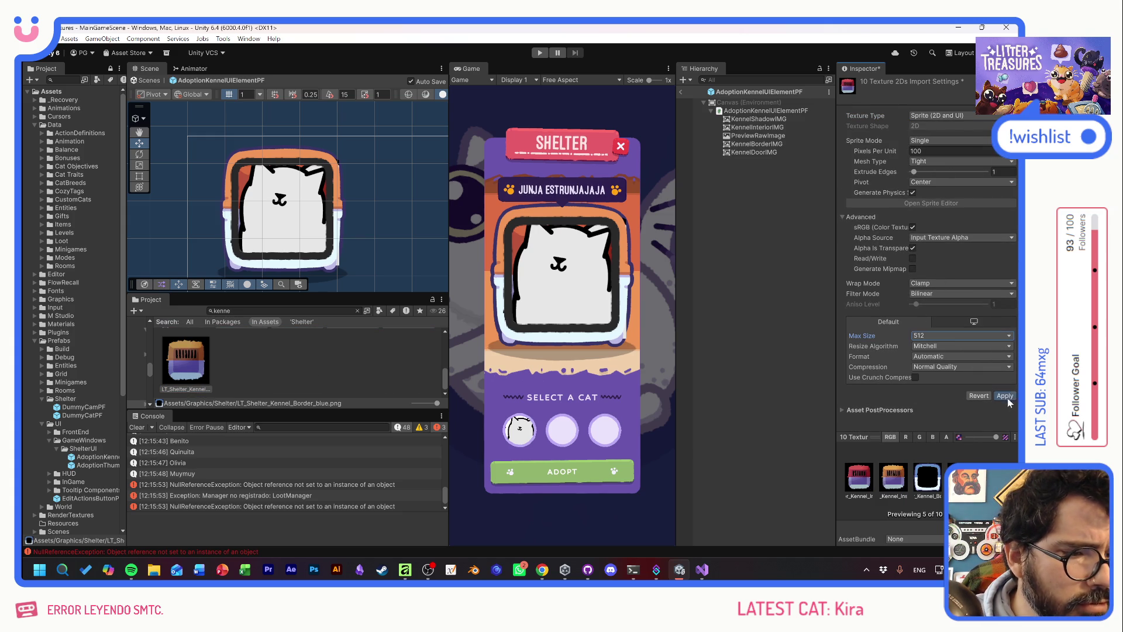
pyautogui.click(1005, 395)
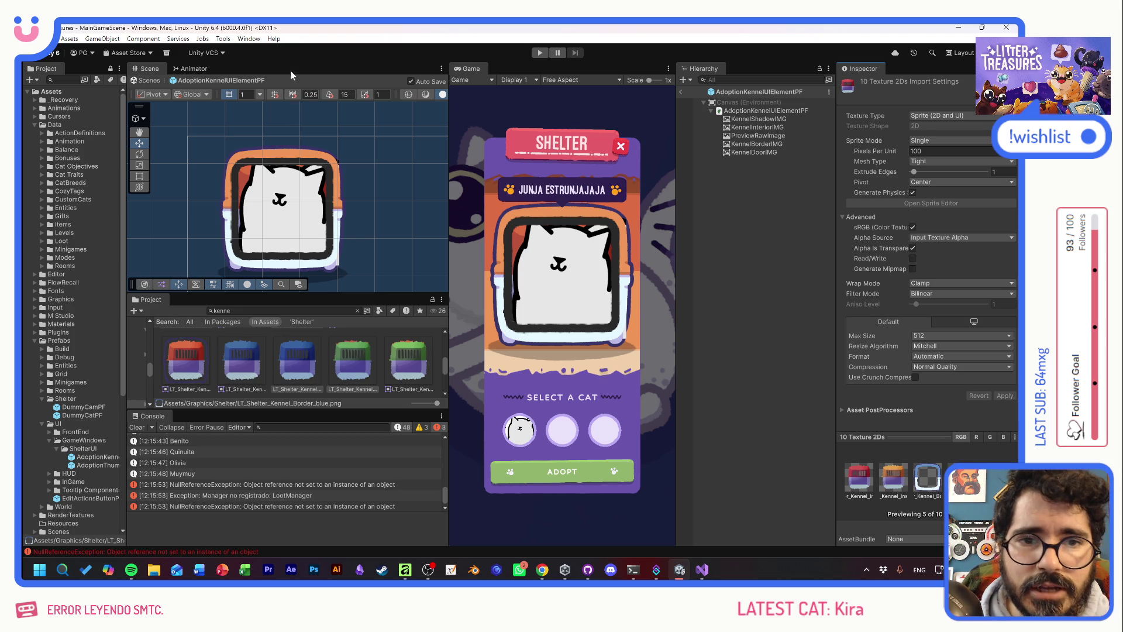
# Glance at the Affinity drawing, then select the KennelShadowIMG object in Unity
pyautogui.hotkey('alt', 'Tab')
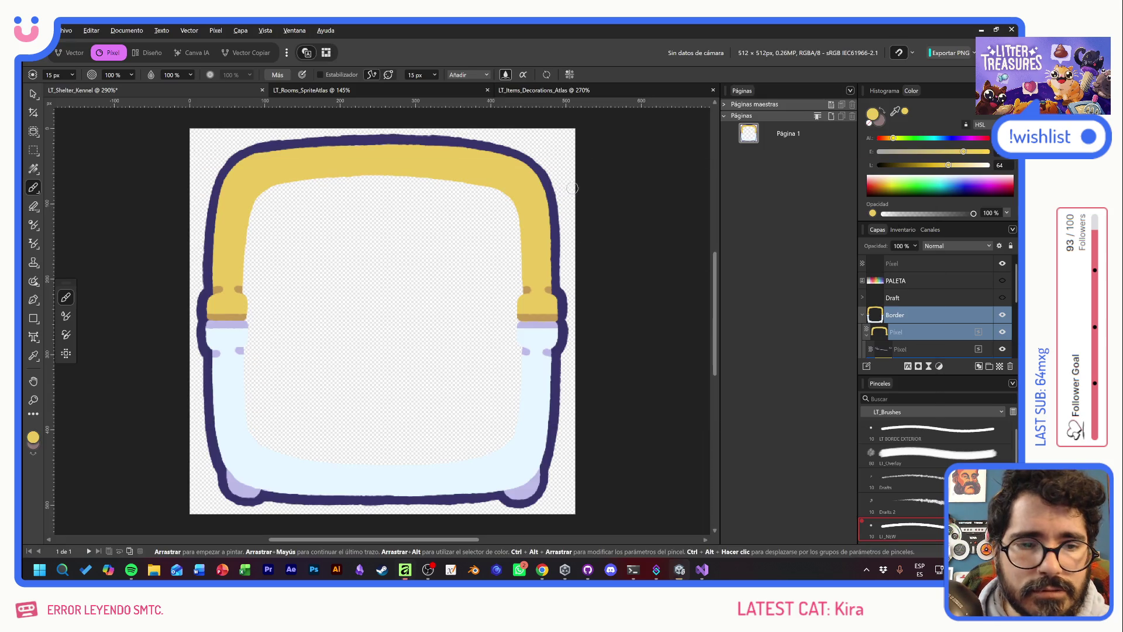
pyautogui.hotkey('alt', 'Tab')
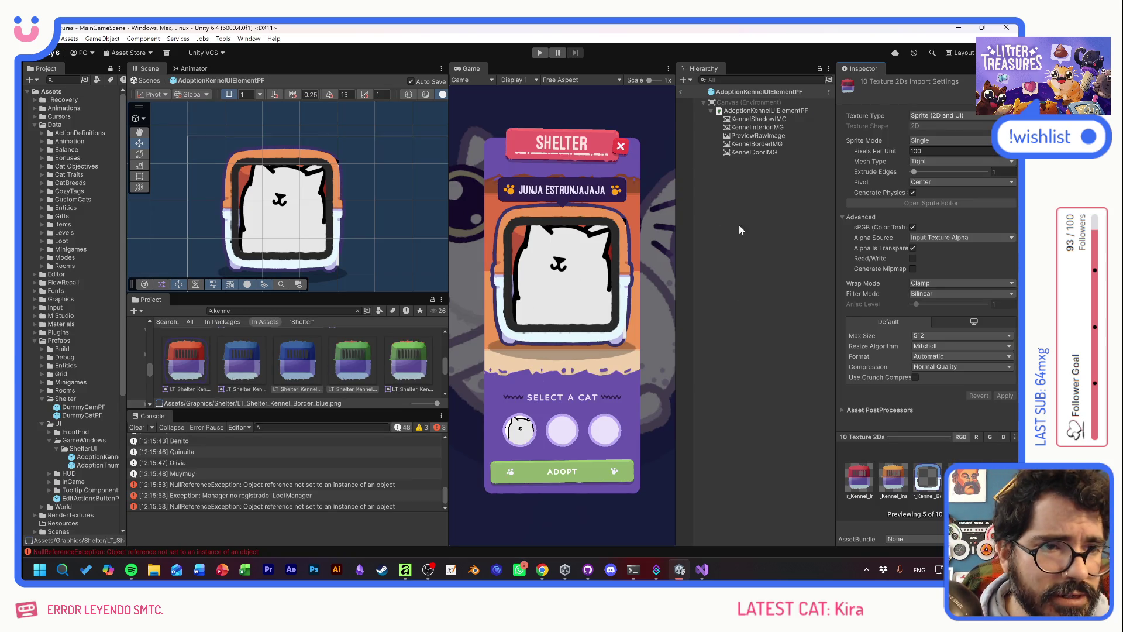
pyautogui.click(759, 119)
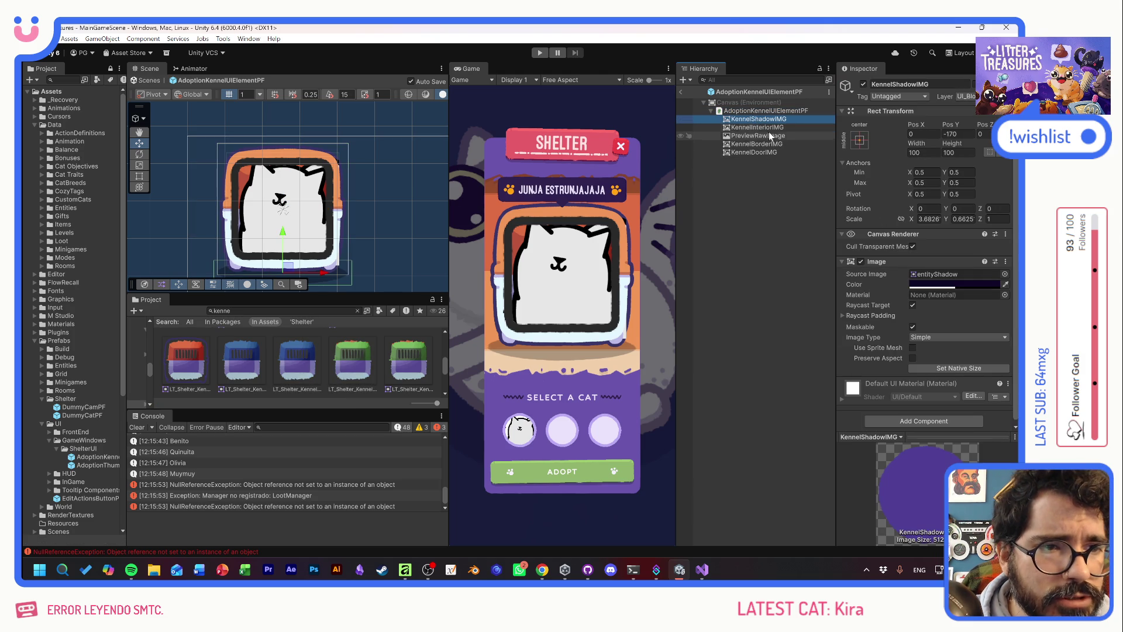
# Disable PreviewRawImage and give KennelInteriorIMG the blue kennel interior sprite
pyautogui.click(771, 127)
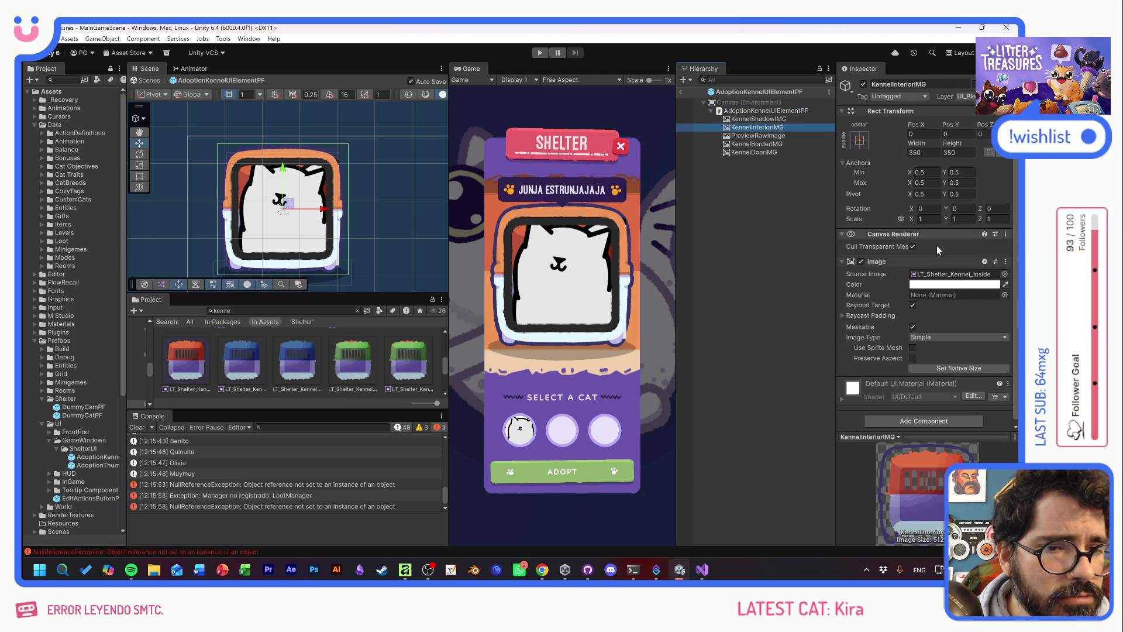
pyautogui.click(756, 135)
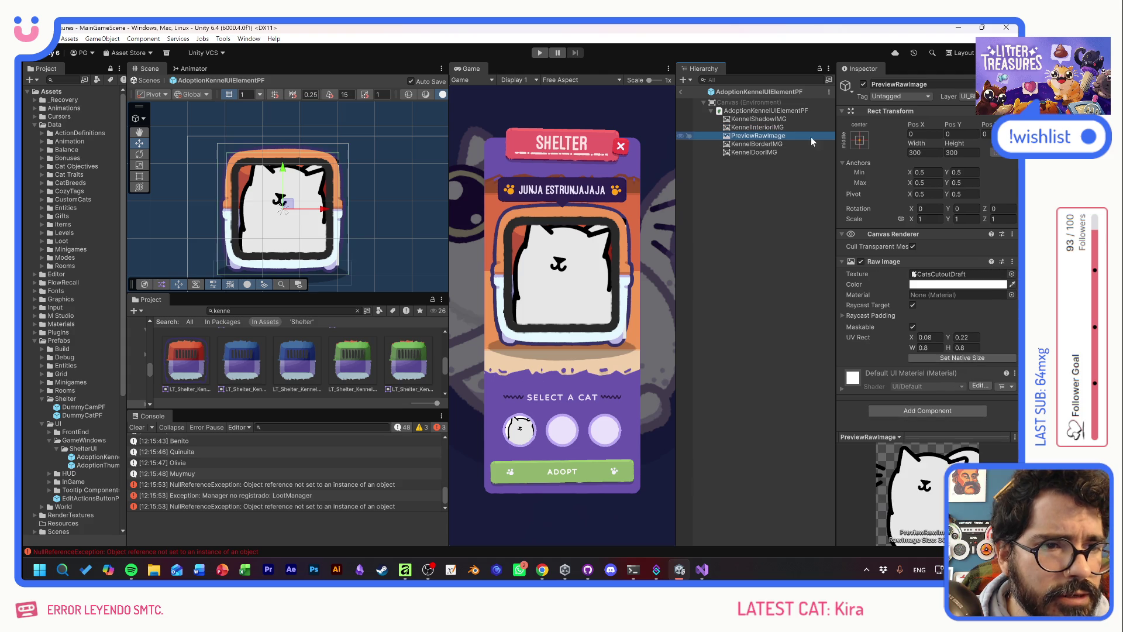
pyautogui.click(864, 85)
pyautogui.click(760, 127)
pyautogui.click(1005, 275)
pyautogui.scroll(-10, 918, 311)
pyautogui.scroll(5, 935, 314)
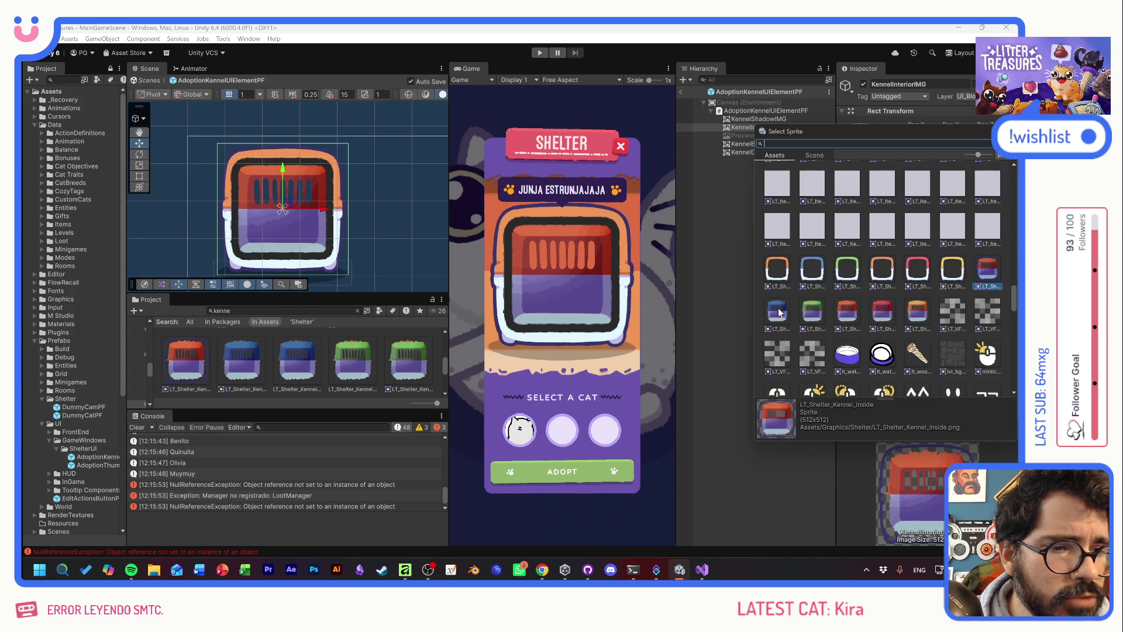
pyautogui.doubleClick(778, 310)
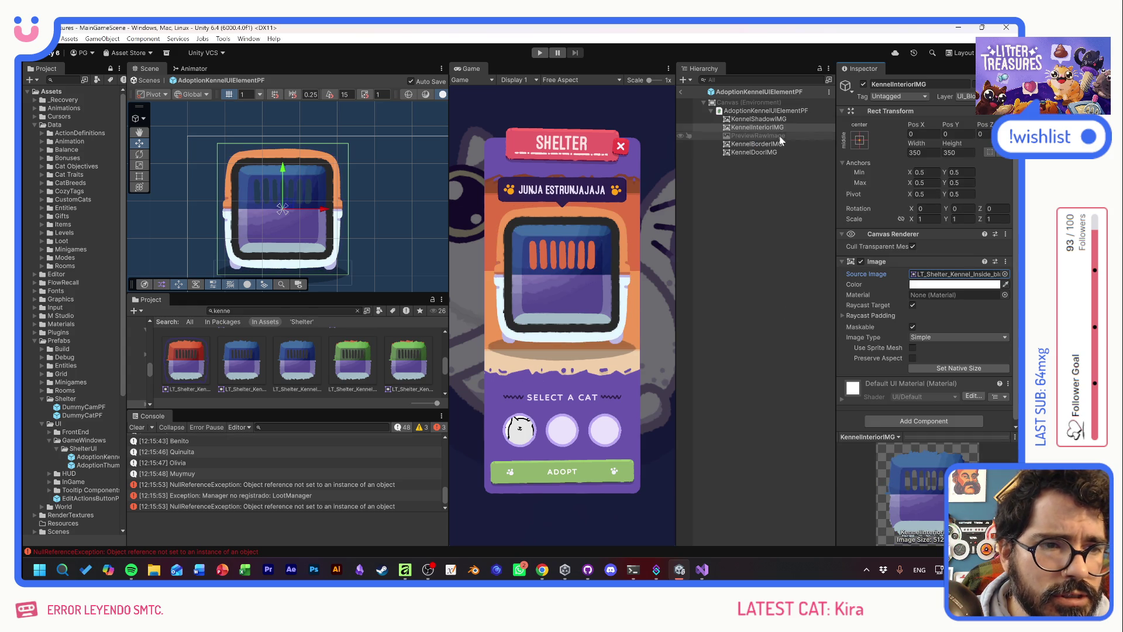
# Set KennelBorderIMG to the blue border sprite after trying yellow, then enter Play mode
pyautogui.click(761, 143)
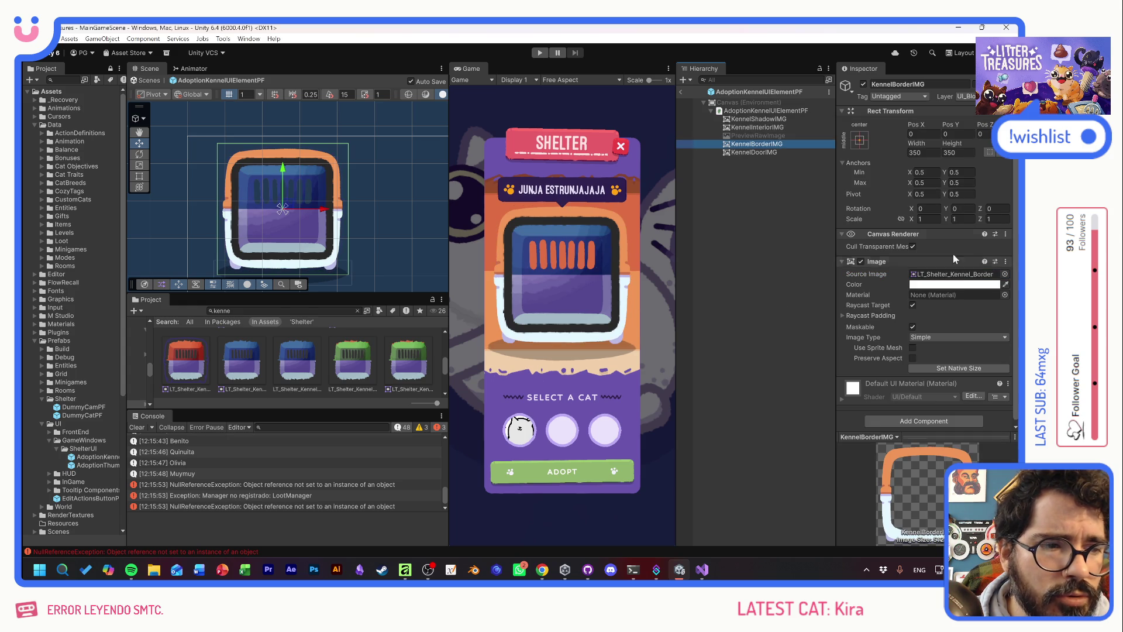
pyautogui.click(1005, 274)
pyautogui.scroll(-10, 934, 290)
pyautogui.scroll(10, 934, 291)
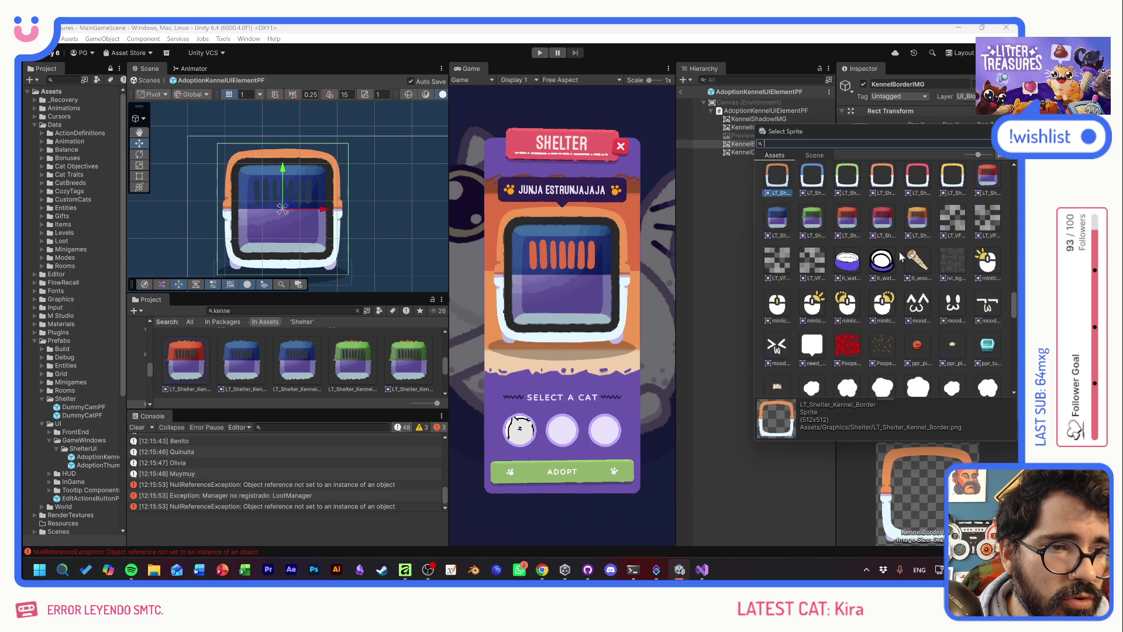
pyautogui.doubleClick(952, 175)
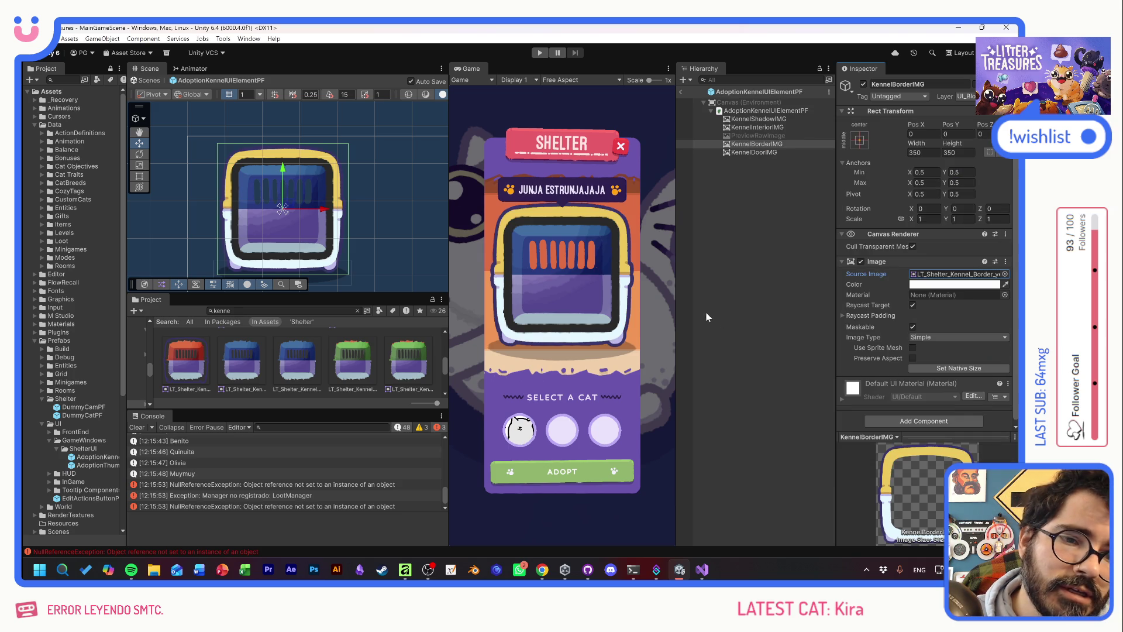
pyautogui.click(1005, 273)
pyautogui.scroll(15, 946, 307)
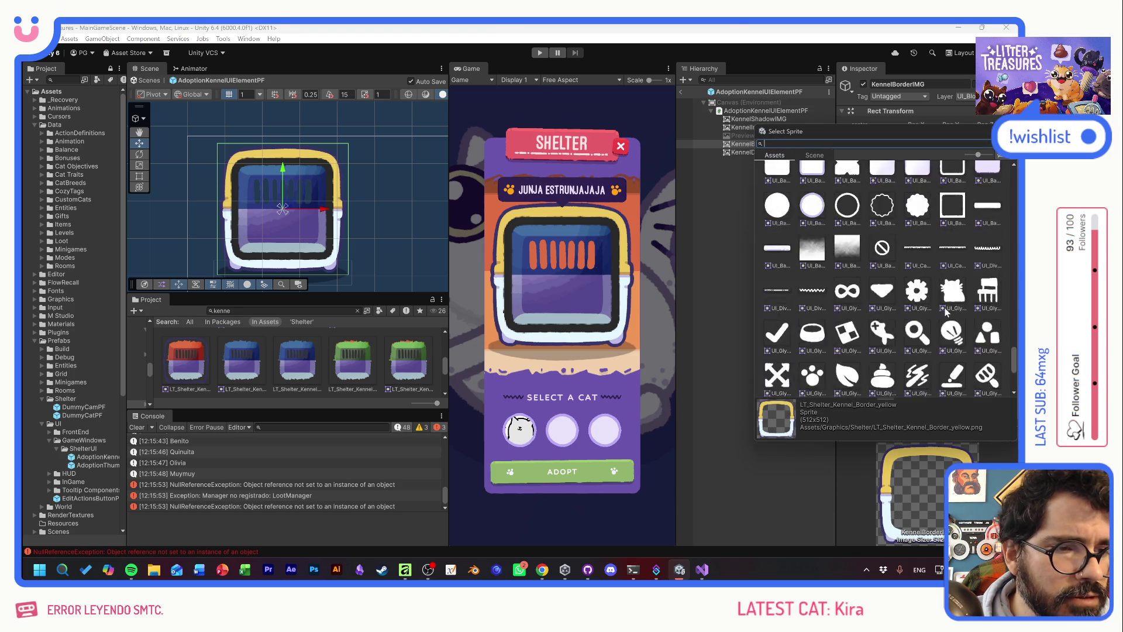
pyautogui.scroll(2, 946, 310)
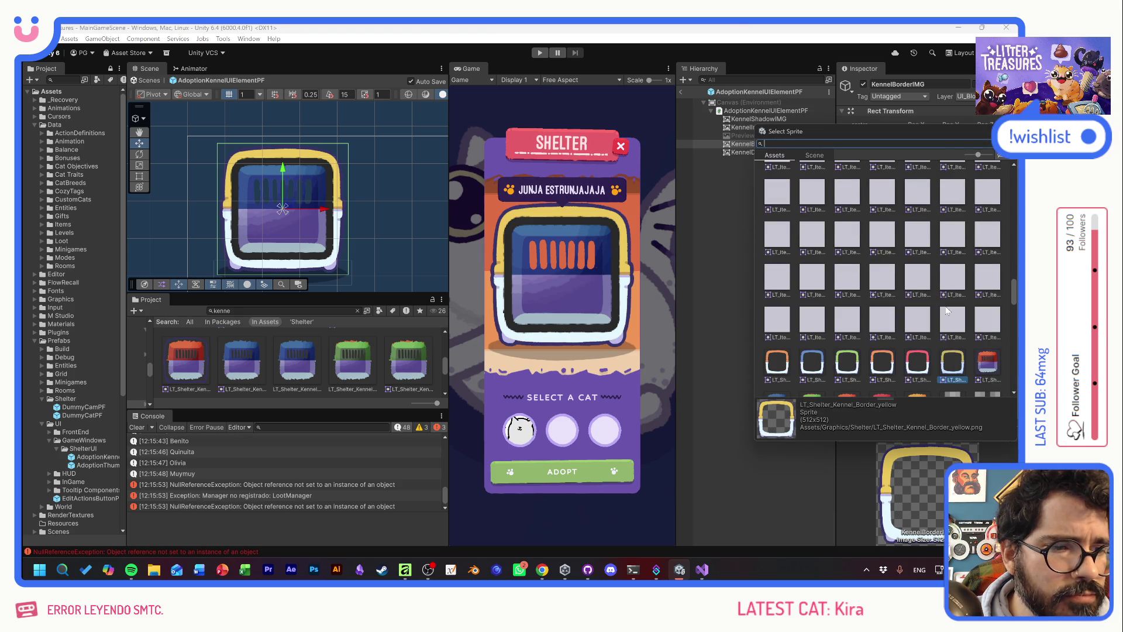
pyautogui.doubleClick(815, 368)
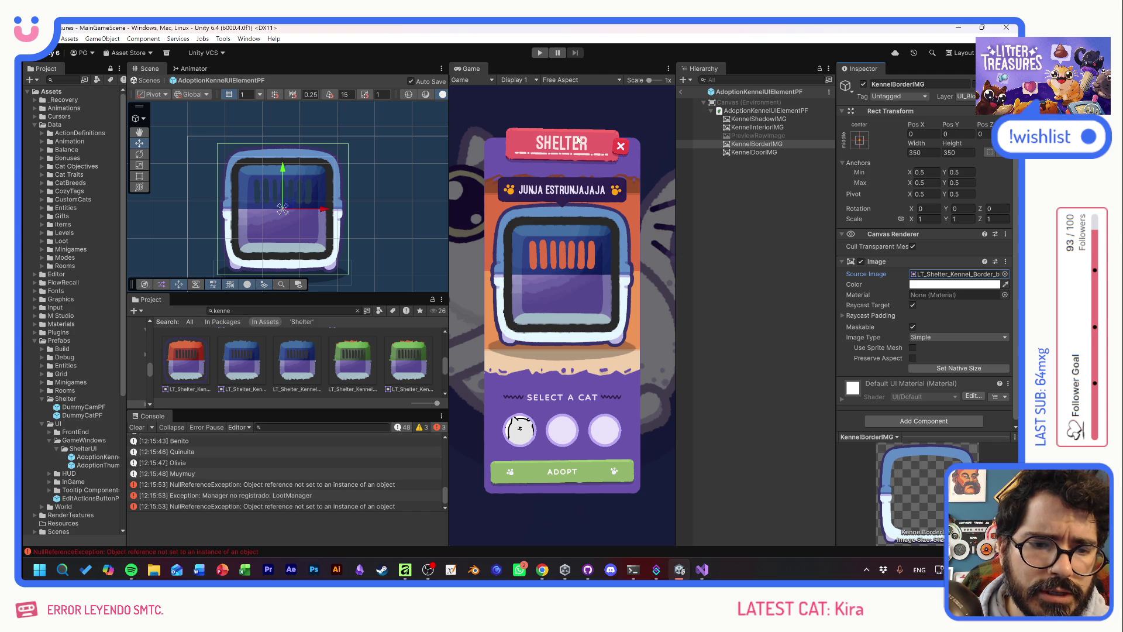
pyautogui.click(537, 52)
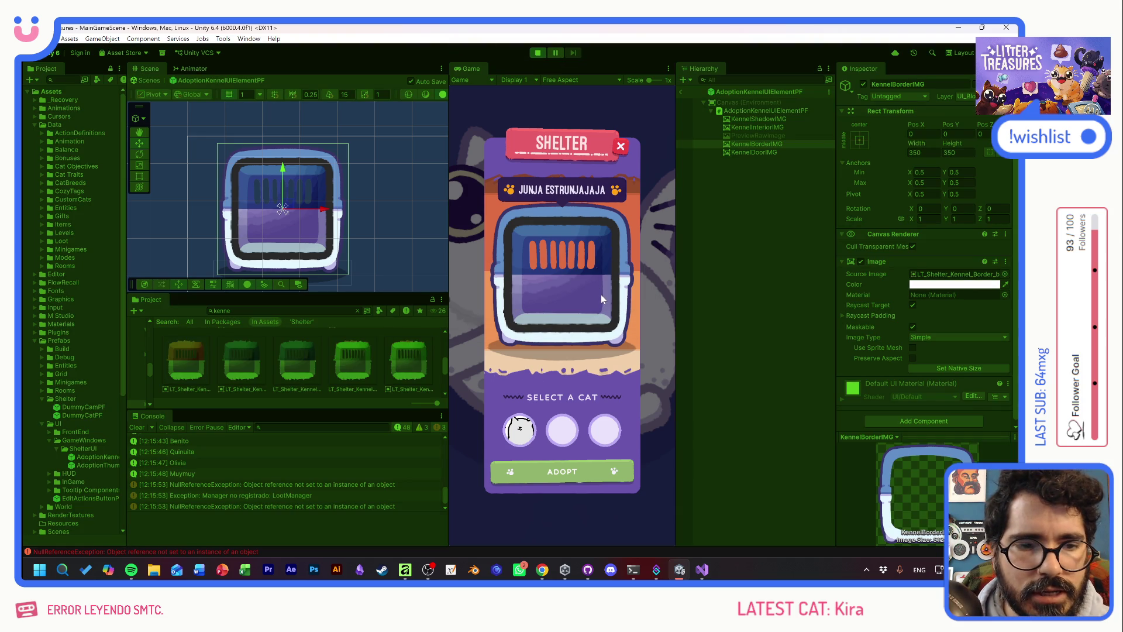
# Start a New Game, try cats Tostada, Quinuita, Benito, Olivia and Legolas, then stop play
pyautogui.click(574, 318)
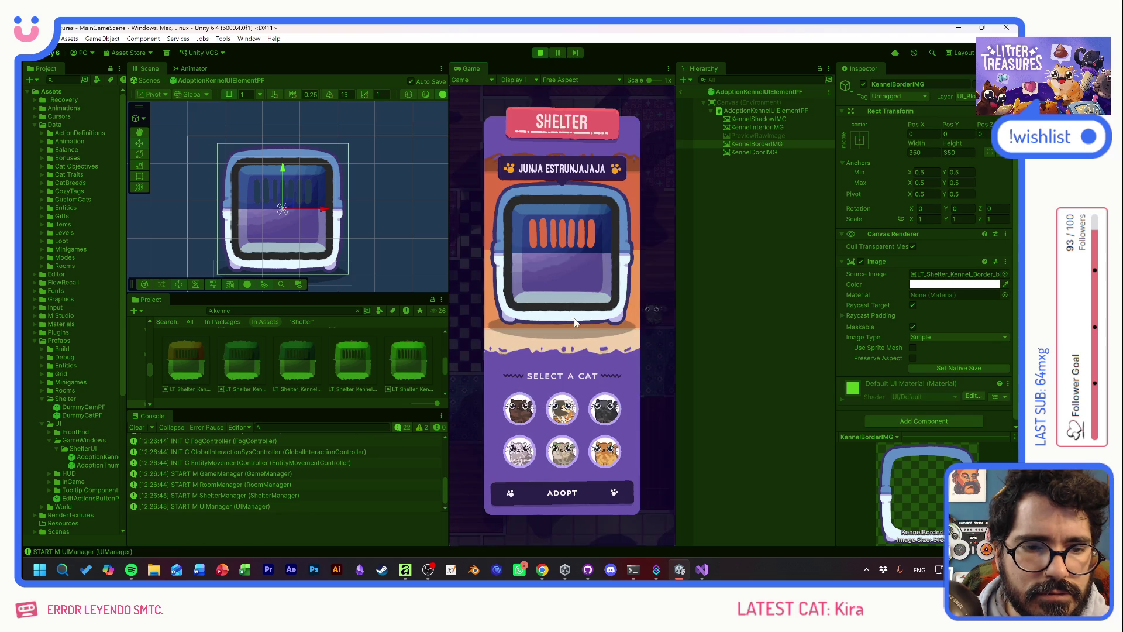
pyautogui.click(565, 410)
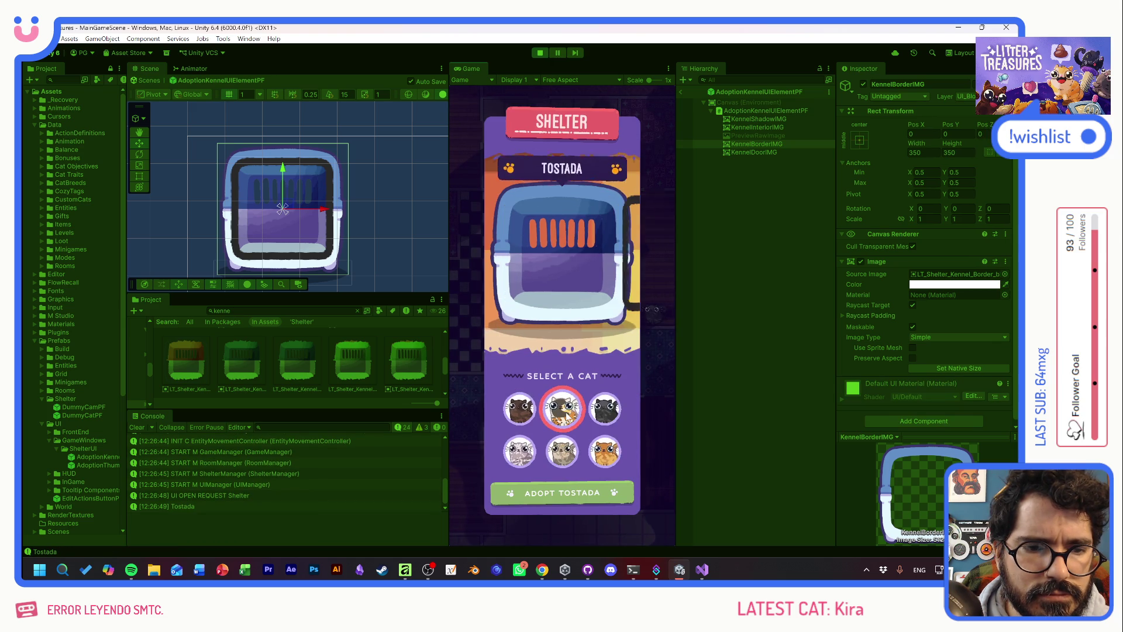
pyautogui.click(516, 408)
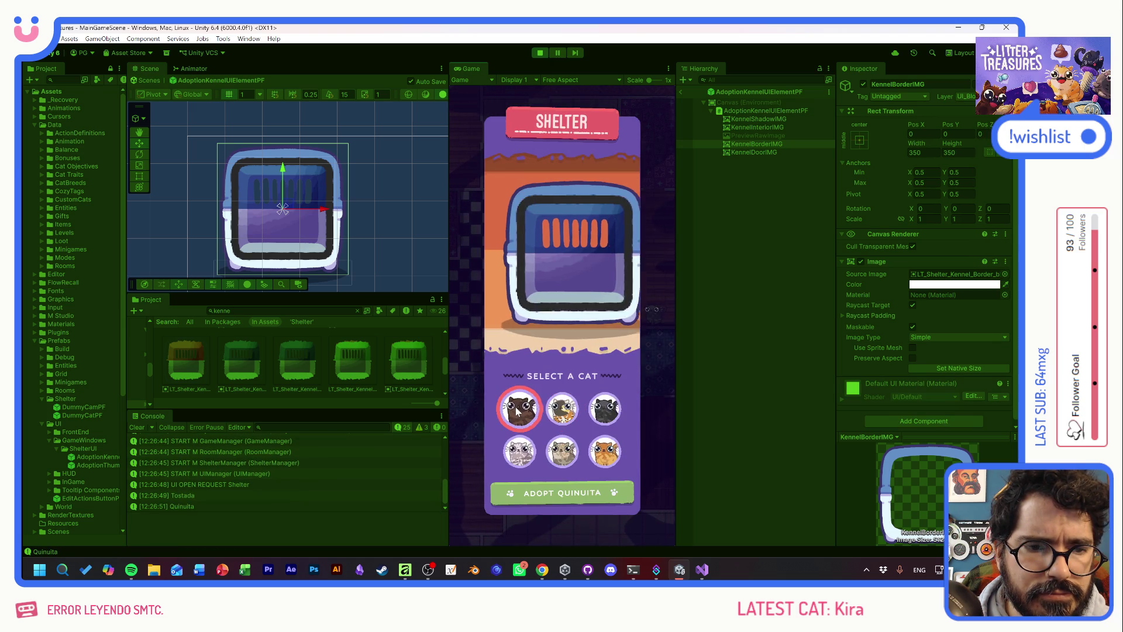
pyautogui.click(562, 460)
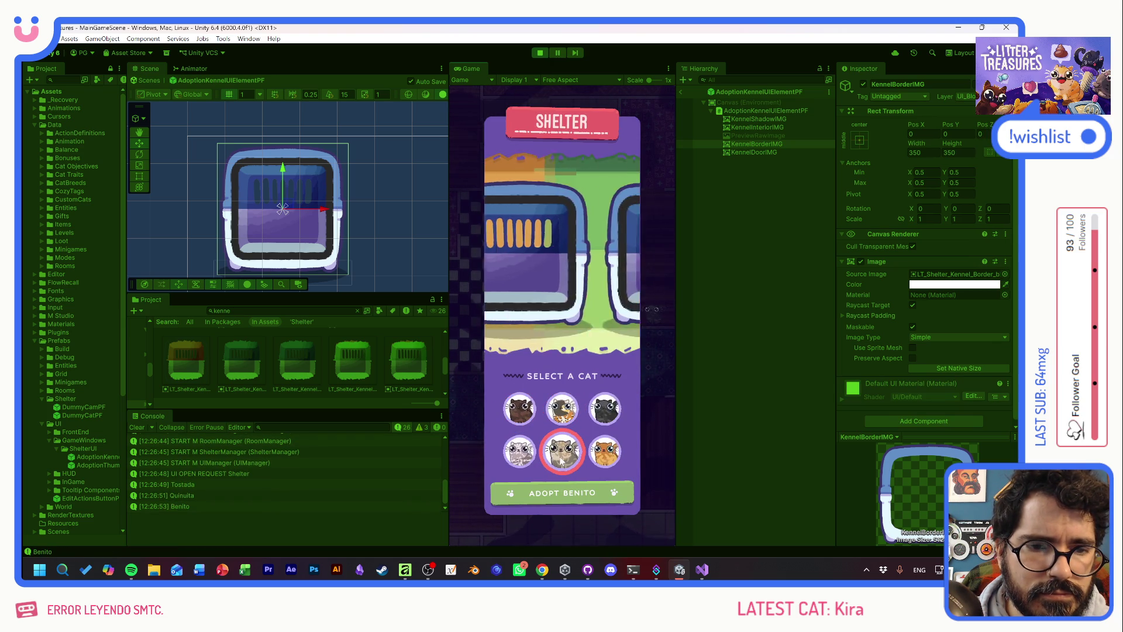
pyautogui.click(610, 417)
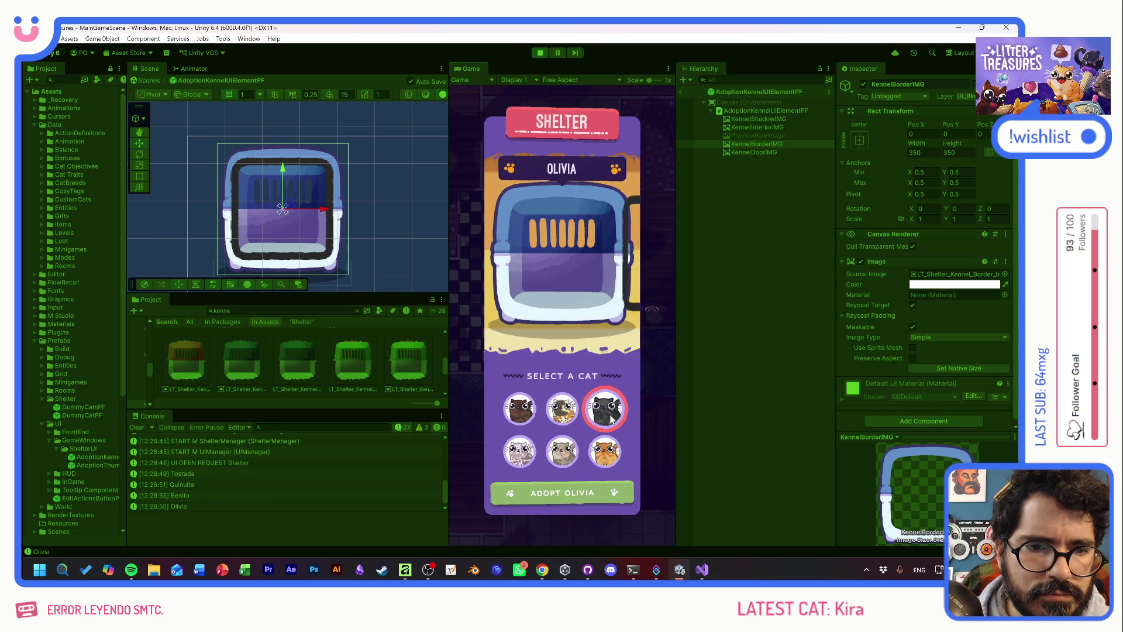
pyautogui.click(517, 455)
pyautogui.click(562, 413)
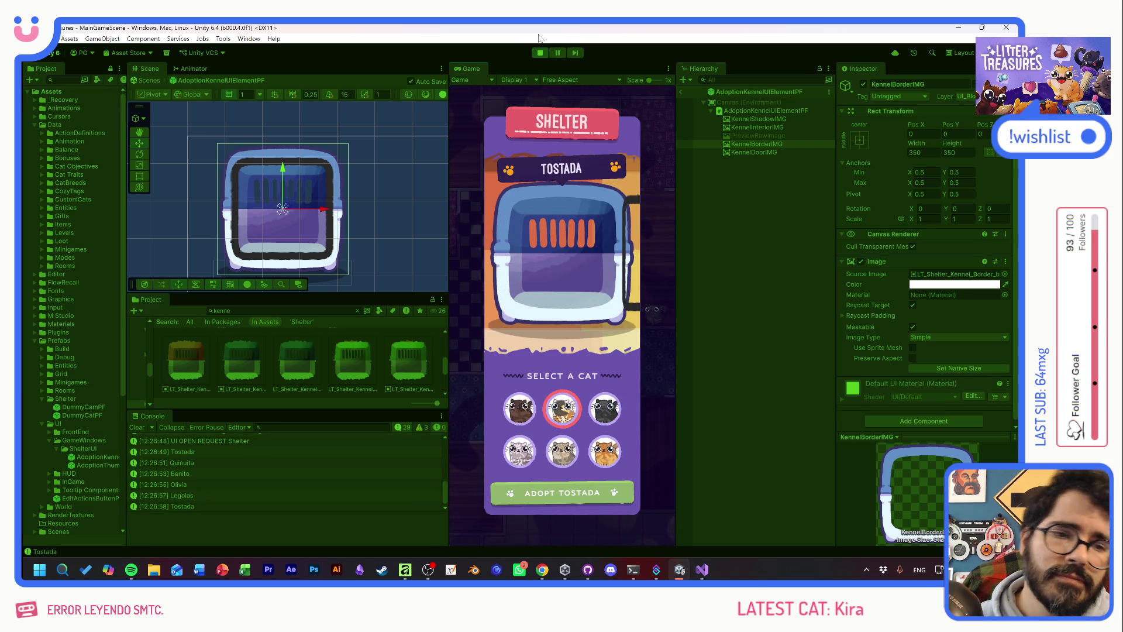
pyautogui.click(540, 53)
pyautogui.hotkey('alt', 'Tab')
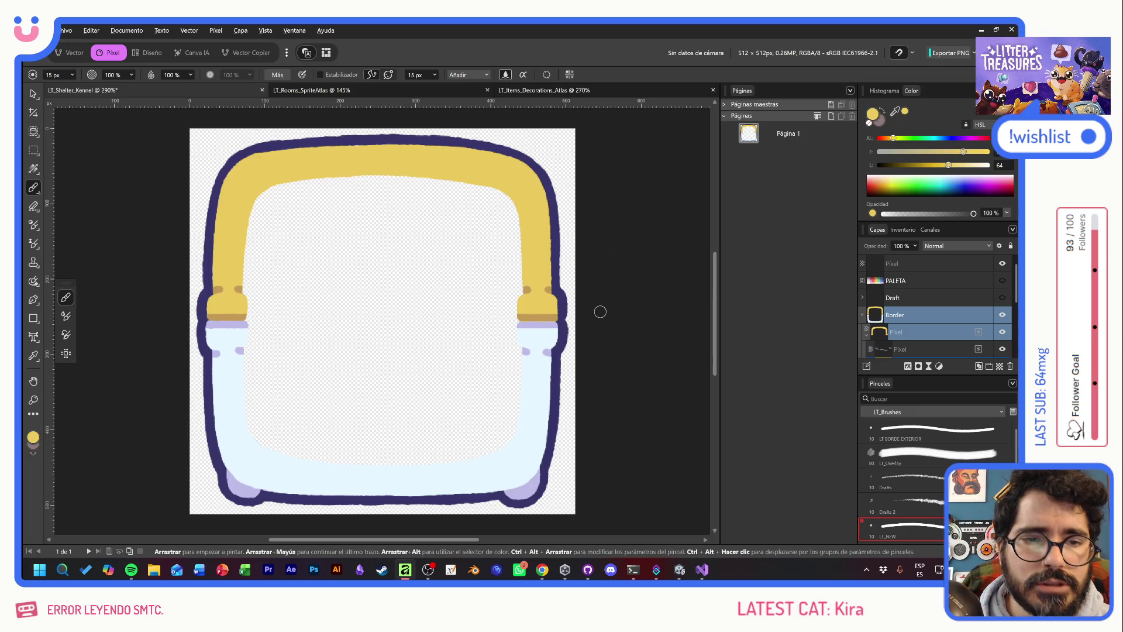
# Add a new pixel layer above Draft and name it door
pyautogui.click(33, 94)
pyautogui.click(862, 315)
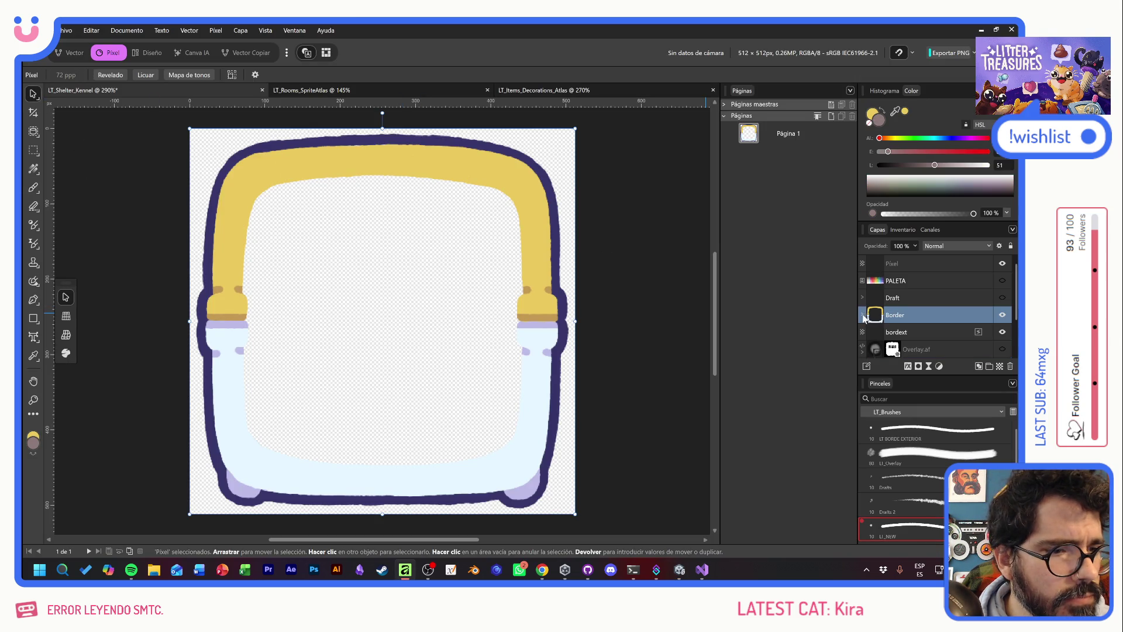
pyautogui.click(999, 366)
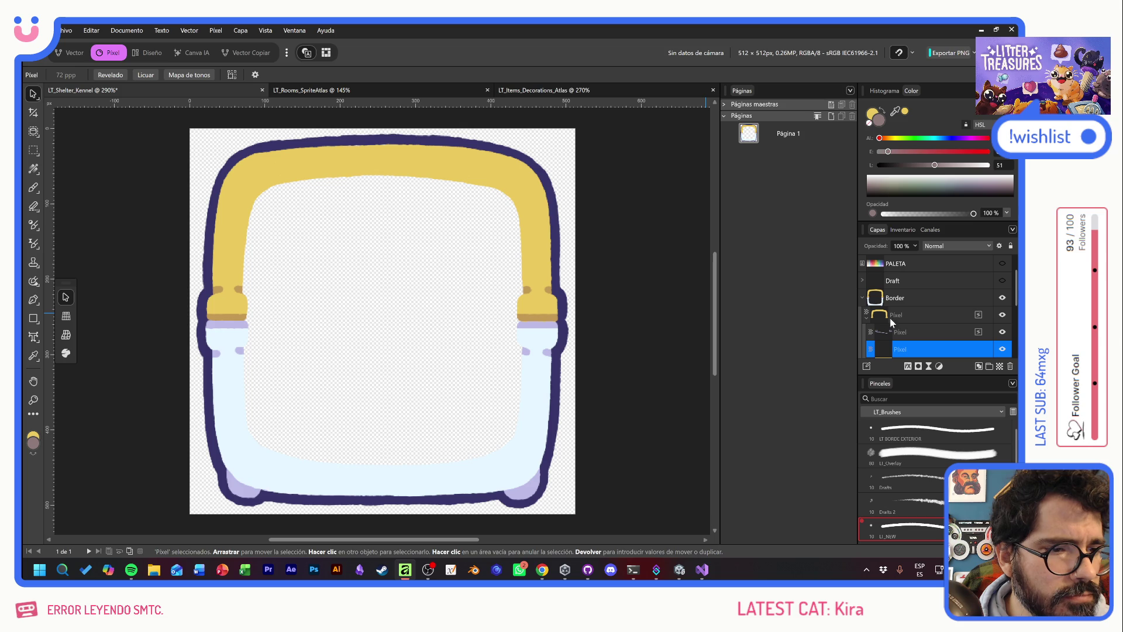
pyautogui.moveTo(895, 281); pyautogui.dragTo(906, 281)
pyautogui.doubleClick(916, 284)
pyautogui.write('door')
pyautogui.press('Return')
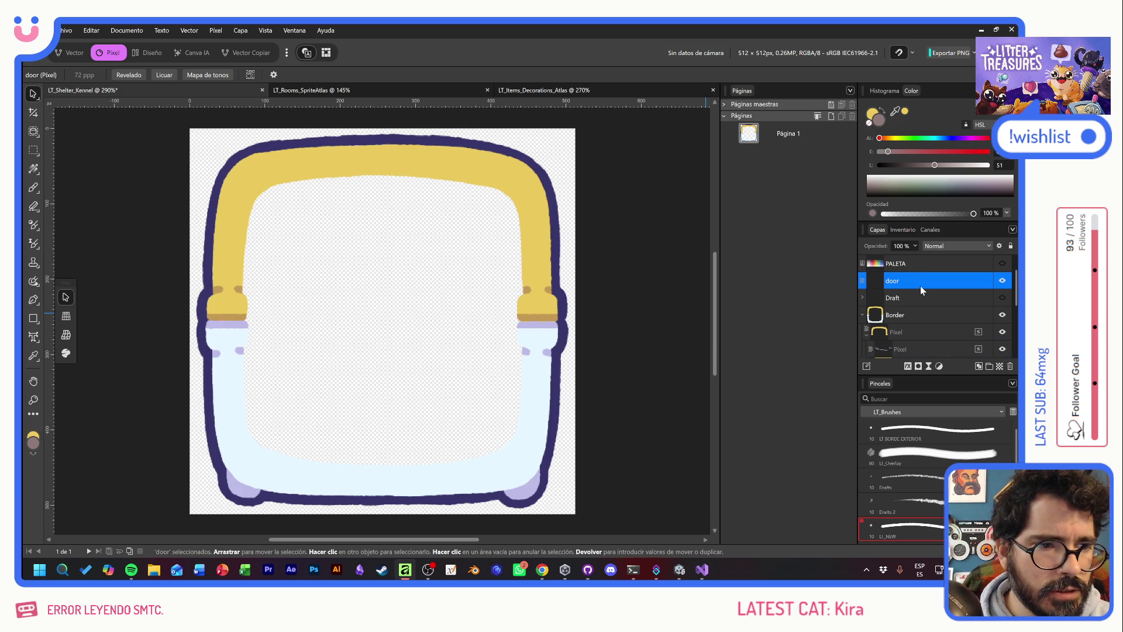
# Show the Overlay.af grille and the Draft sketch, moving Draft to the top of the stack
pyautogui.click(863, 316)
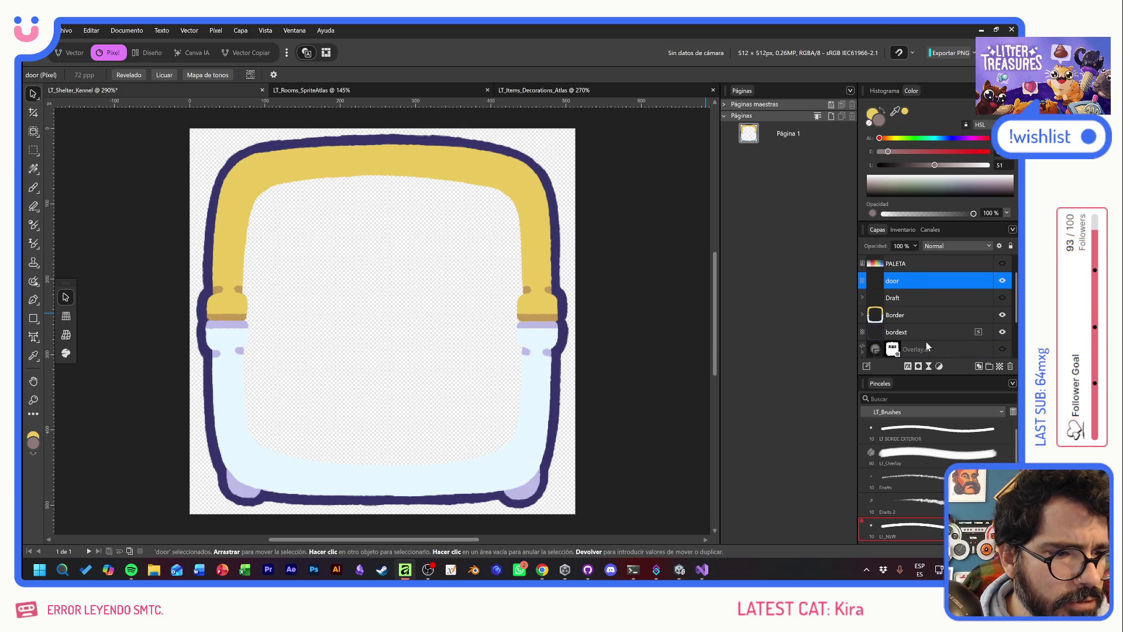
pyautogui.click(1002, 349)
pyautogui.scroll(-2, 1003, 339)
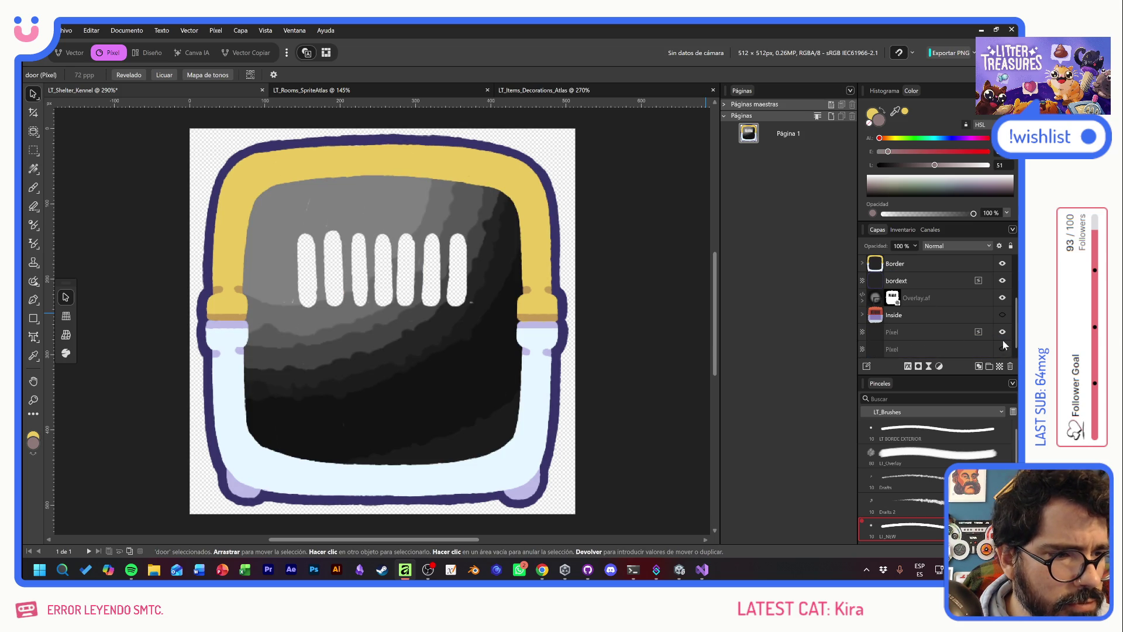
pyautogui.scroll(2, 943, 316)
pyautogui.click(923, 266)
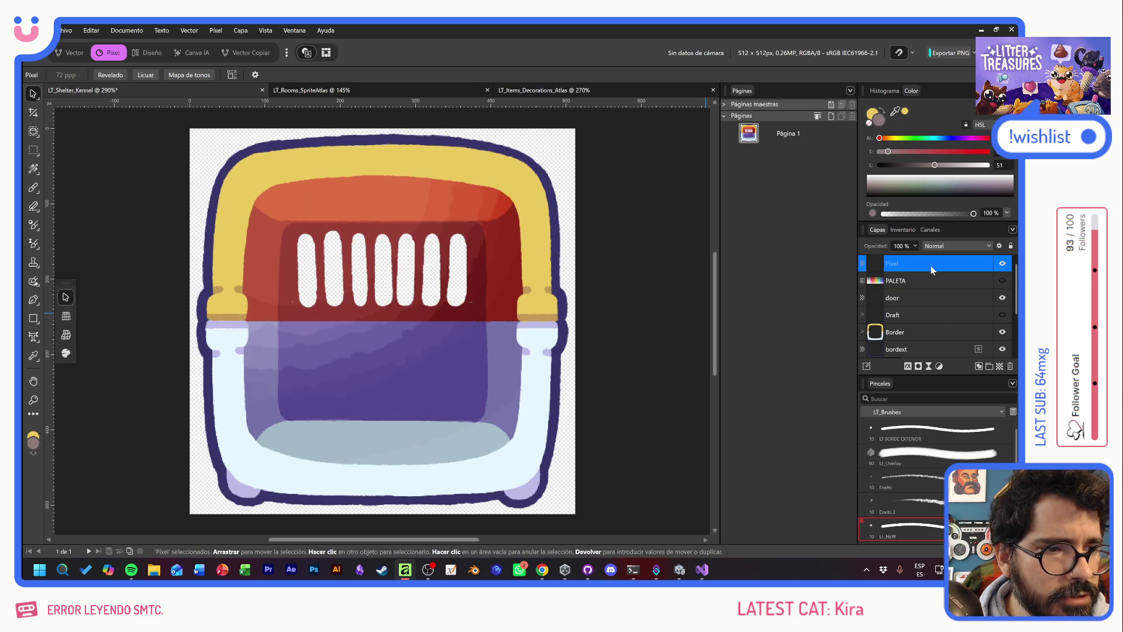
pyautogui.click(960, 315)
pyautogui.click(1002, 315)
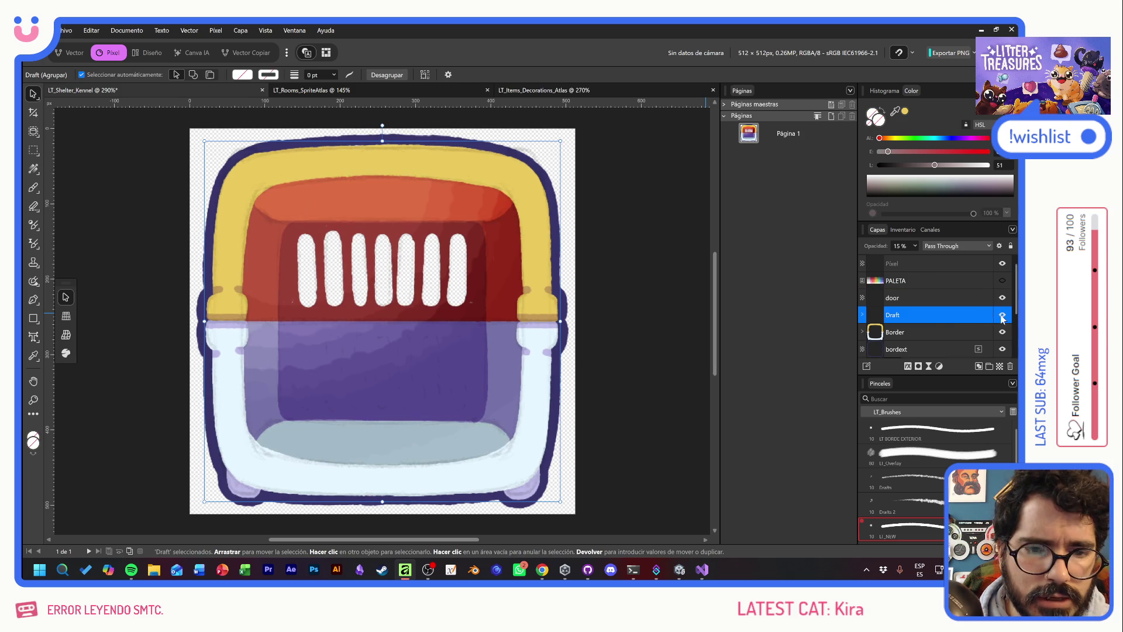
pyautogui.moveTo(919, 316)
pyautogui.mouseDown()
pyautogui.moveTo(918, 255)
pyautogui.moveTo(918, 271)
pyautogui.mouseUp()
# Reveal the sketch lines inside Draft, target the door layer, and show the PALETA swatches
pyautogui.click(863, 281)
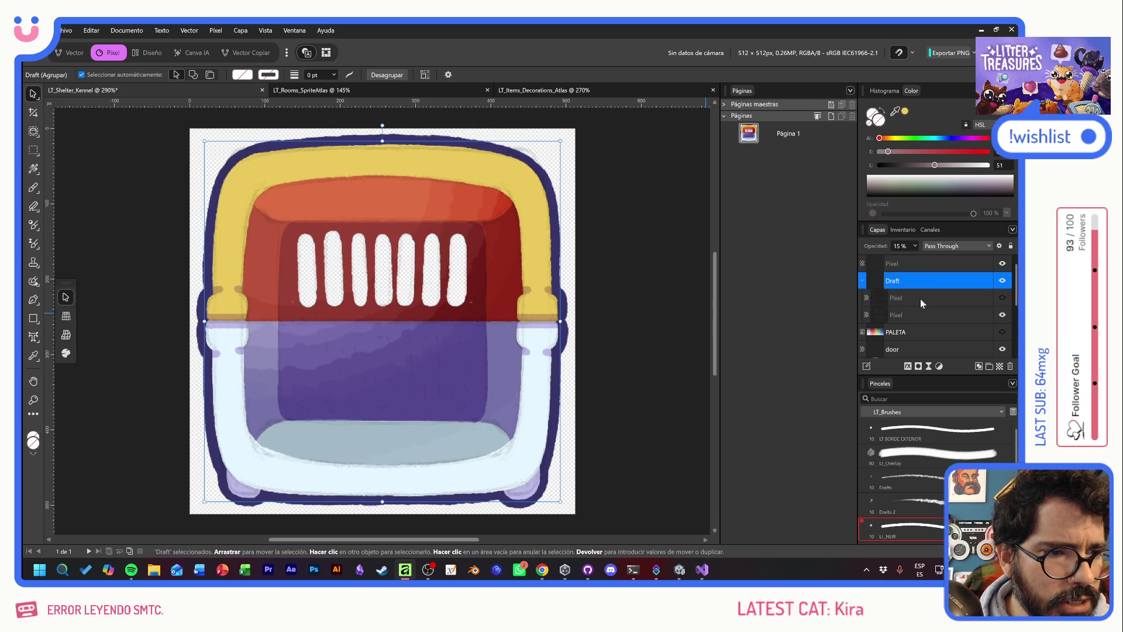
pyautogui.click(922, 299)
pyautogui.click(1002, 298)
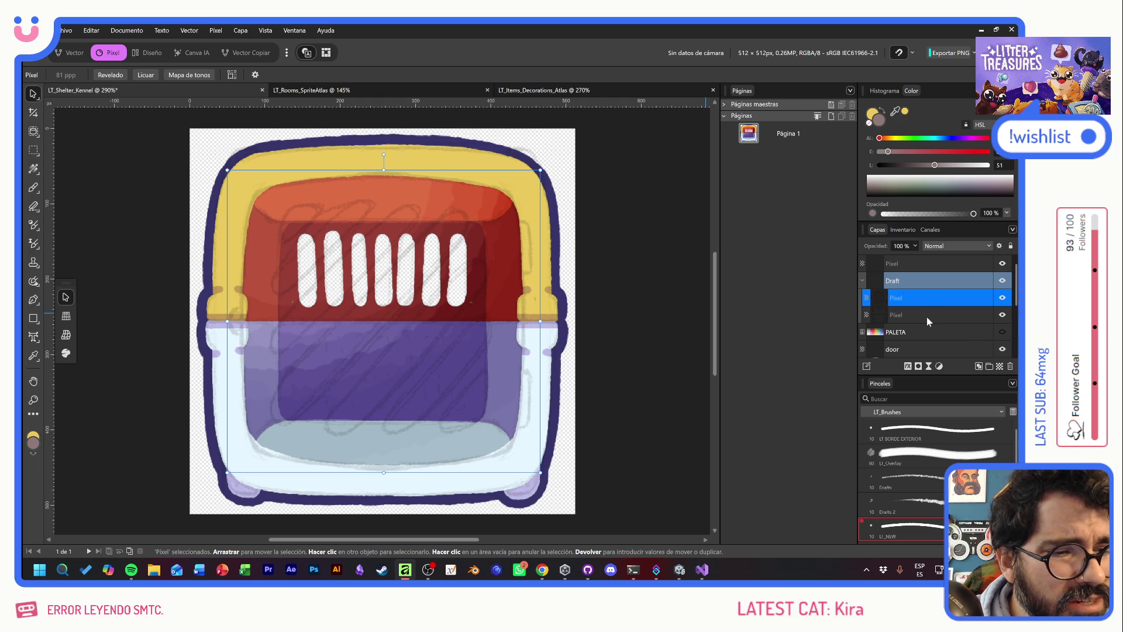
pyautogui.scroll(-1, 926, 315)
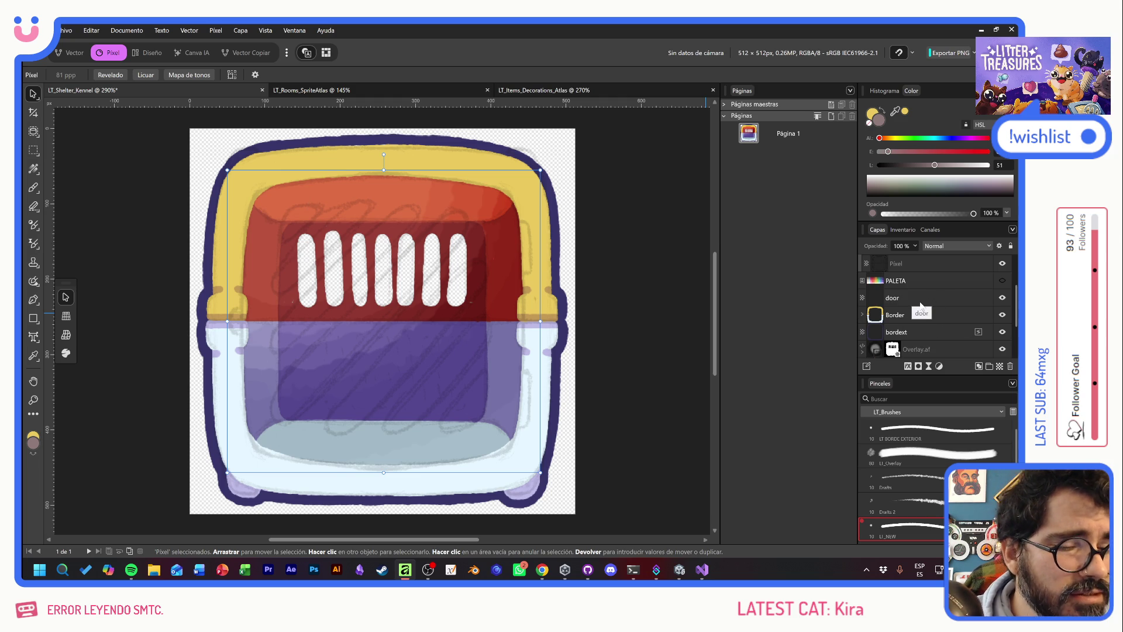
pyautogui.click(918, 299)
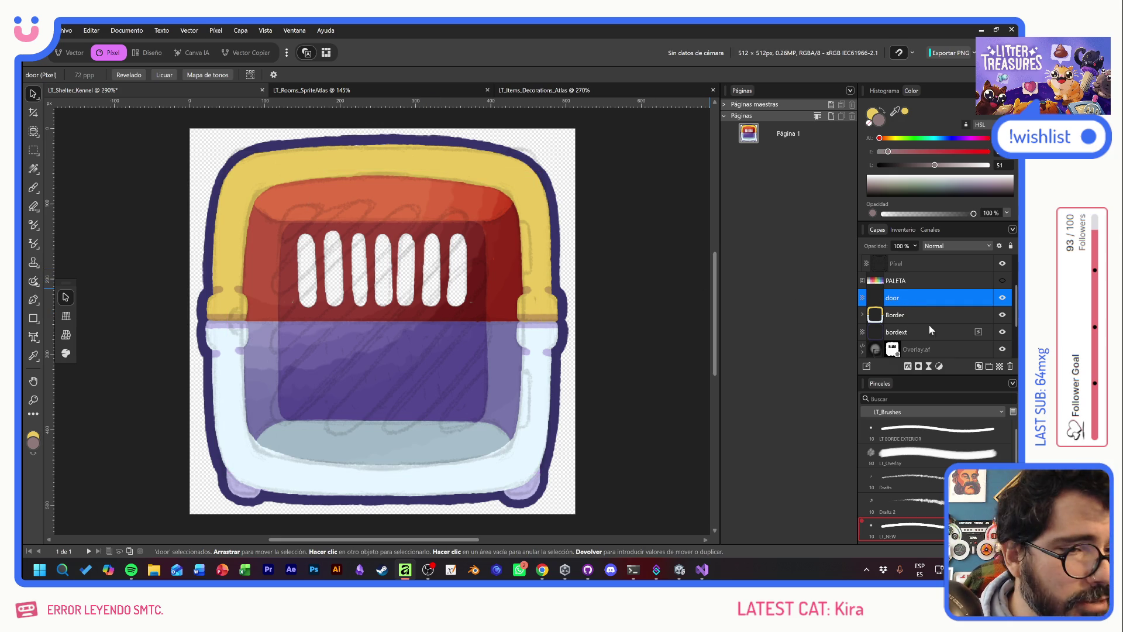
pyautogui.click(1002, 280)
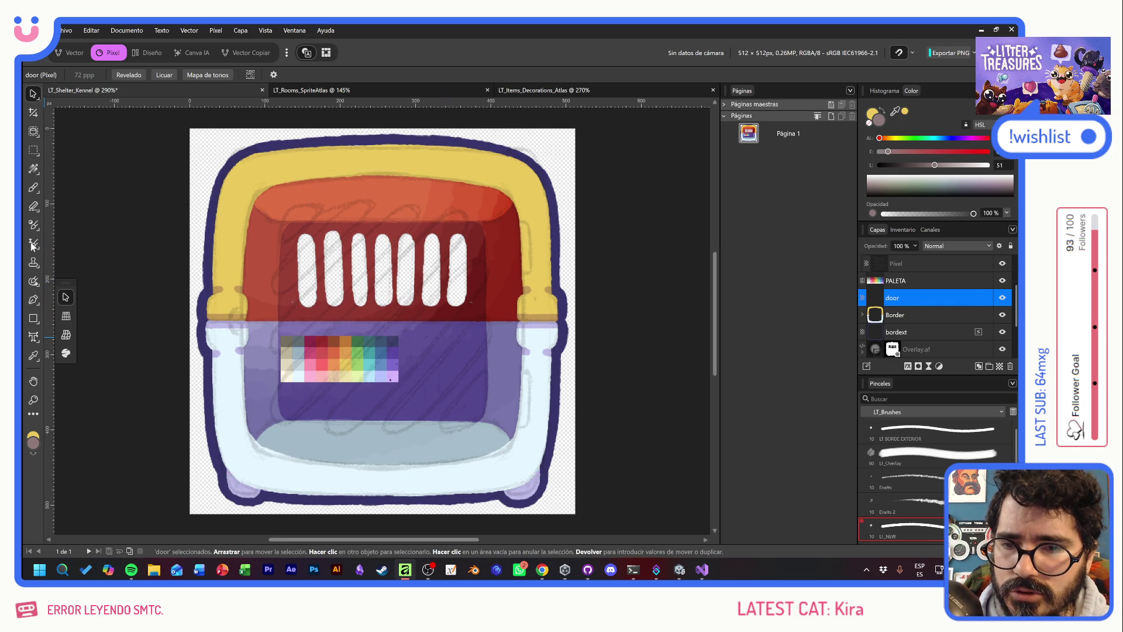
pyautogui.click(33, 187)
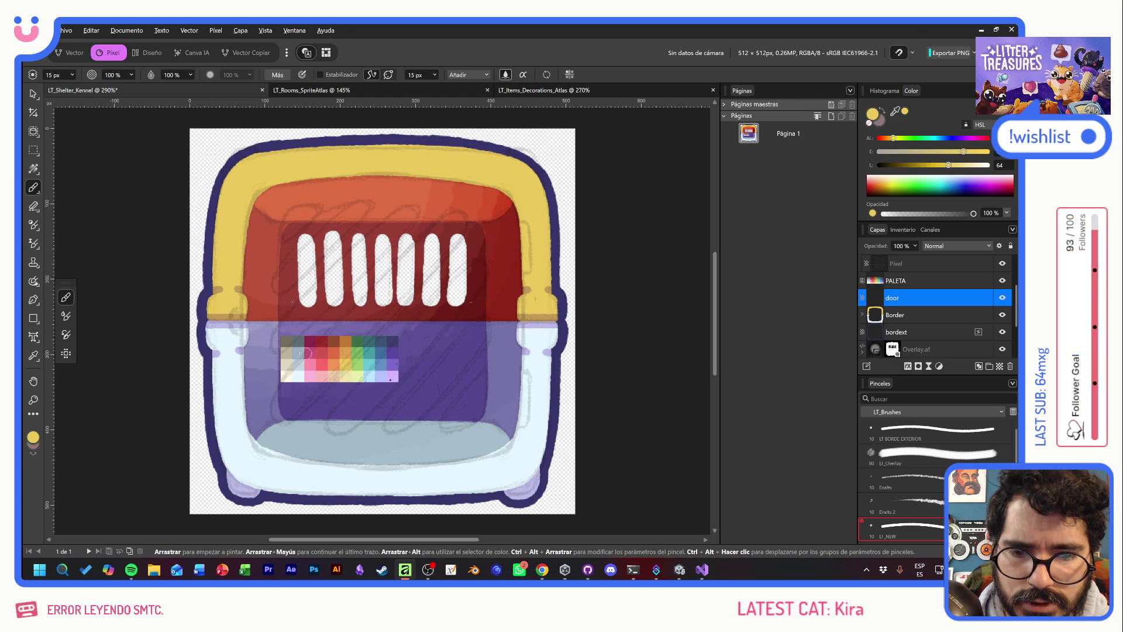
# Pick light blue from PALETA, enable the brush Stabiliser, and hide the palette
pyautogui.keyDown('alt'); pyautogui.click(297, 352); pyautogui.keyUp('alt')
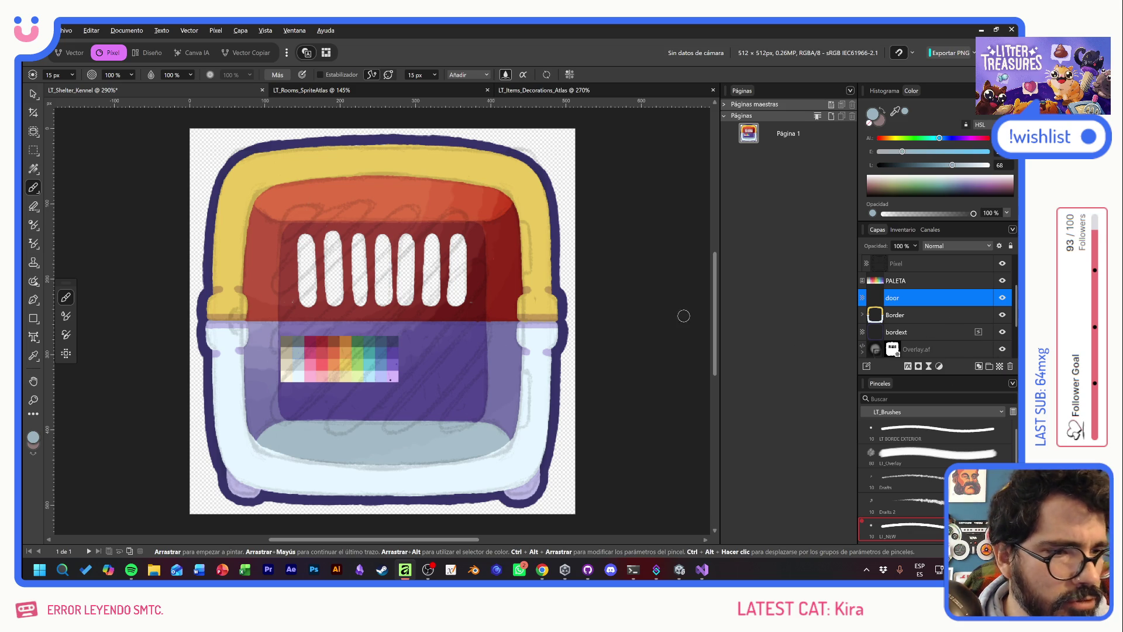
pyautogui.moveTo(281, 224)
pyautogui.mouseDown()
pyautogui.moveTo(229, 324)
pyautogui.moveTo(275, 424)
pyautogui.mouseUp()
pyautogui.hotkey('ctrl', 'z')
pyautogui.click(320, 75)
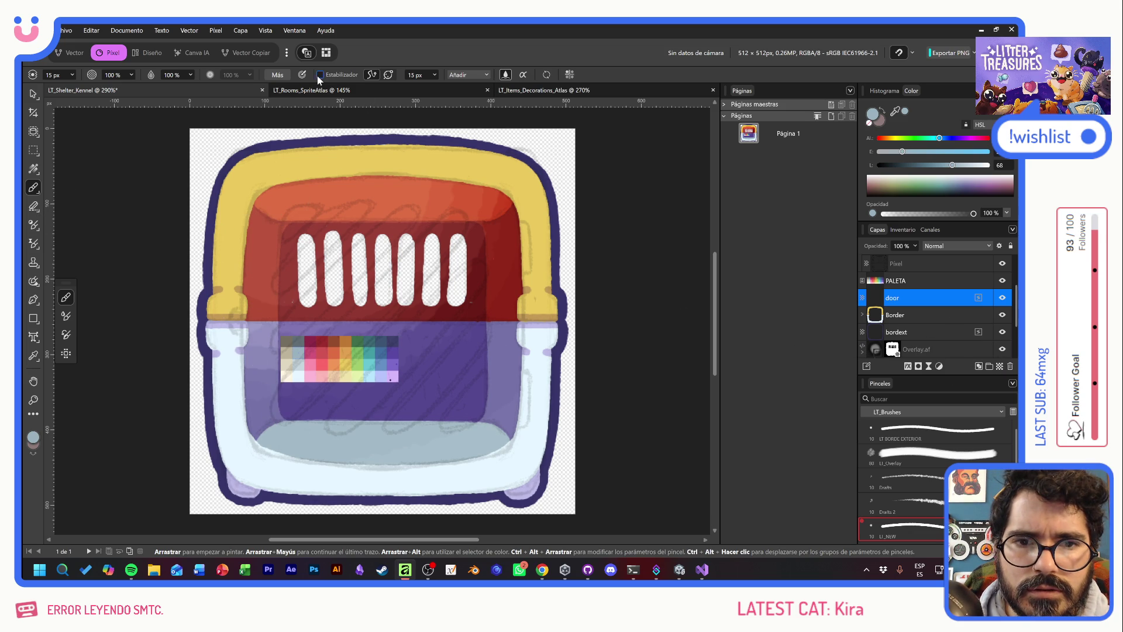
pyautogui.click(1003, 281)
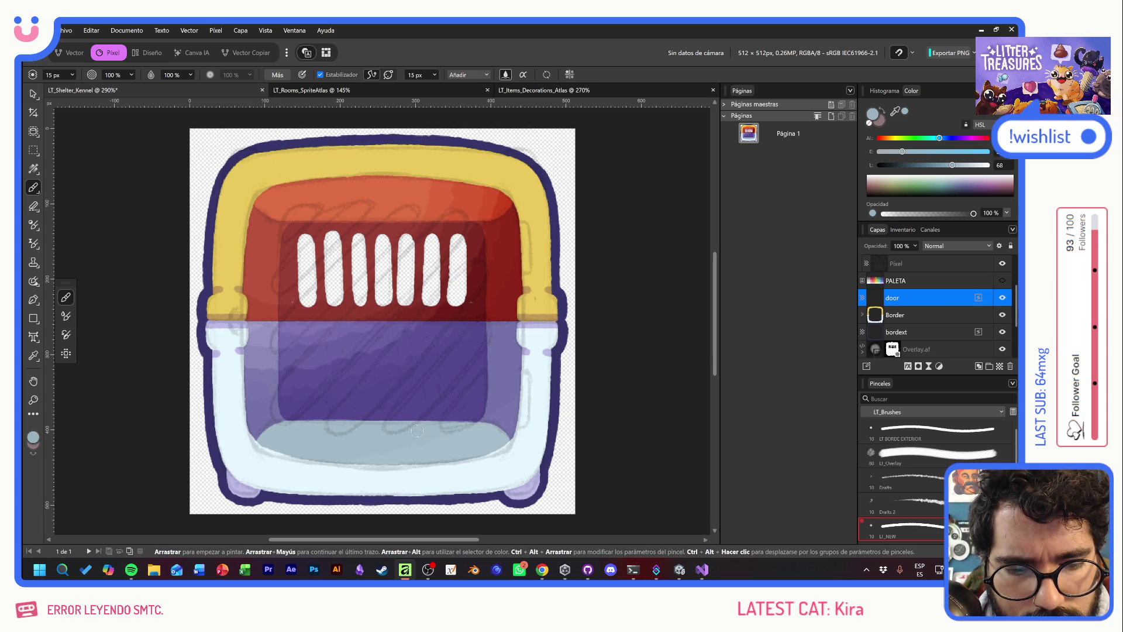
# Paint straight diagonal light-blue highlight lines across the door, from long lower ones to short upper-left ones
pyautogui.keyDown('shift'); pyautogui.click(493, 346); pyautogui.keyUp('shift')
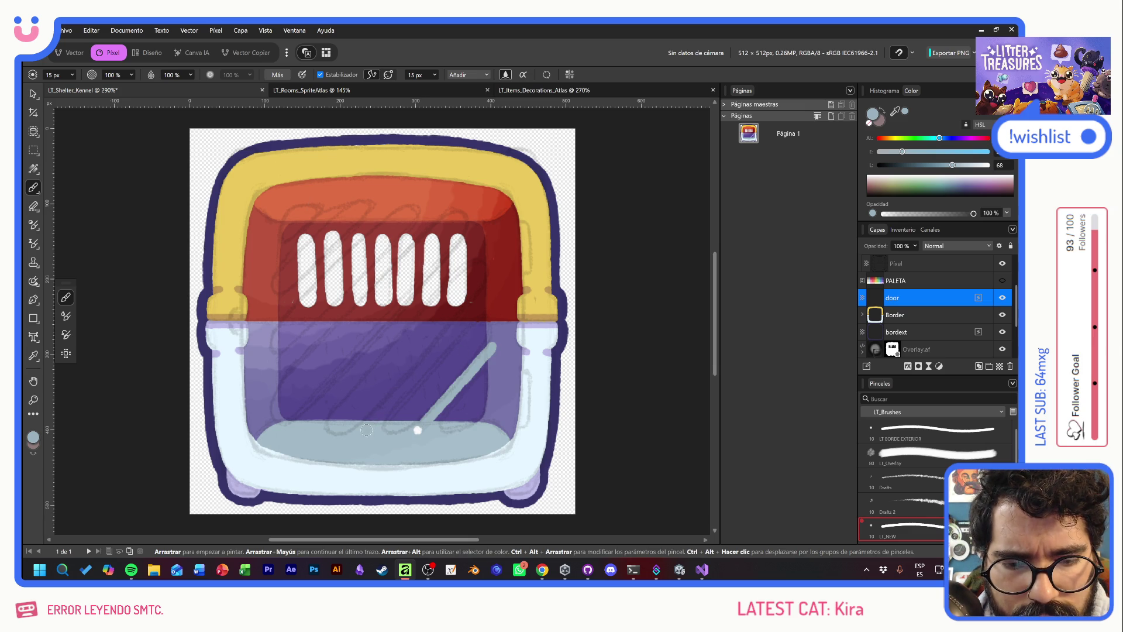
pyautogui.keyDown('shift'); pyautogui.click(488, 297); pyautogui.keyUp('shift')
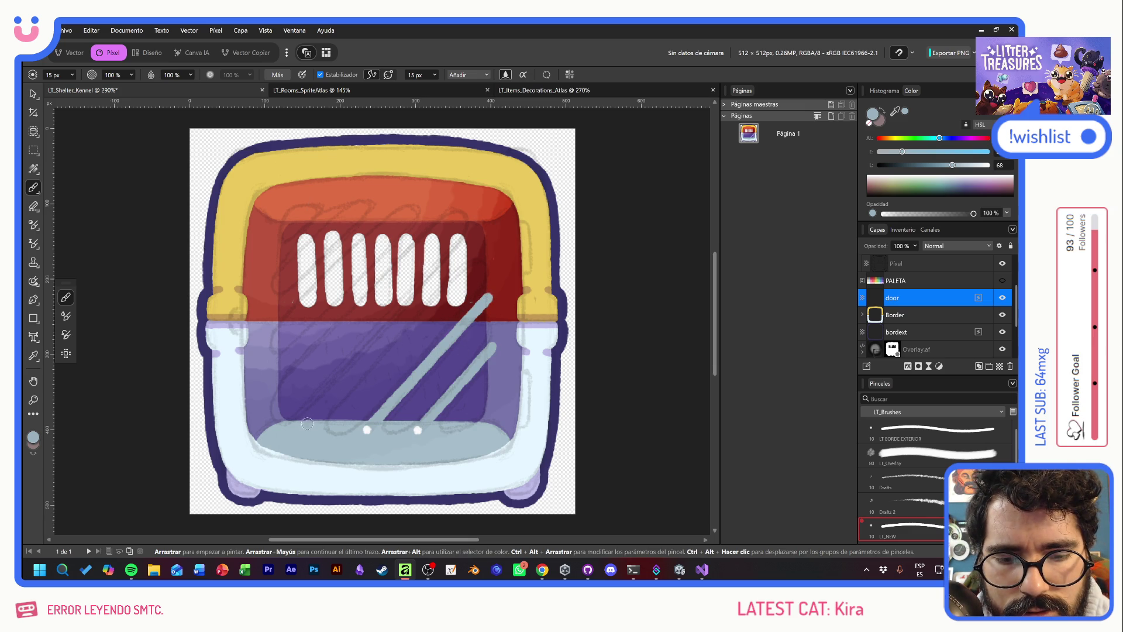
pyautogui.keyDown('shift'); pyautogui.click(492, 226); pyautogui.keyUp('shift')
pyautogui.click(265, 377)
pyautogui.keyDown('shift'); pyautogui.click(443, 202); pyautogui.keyUp('shift')
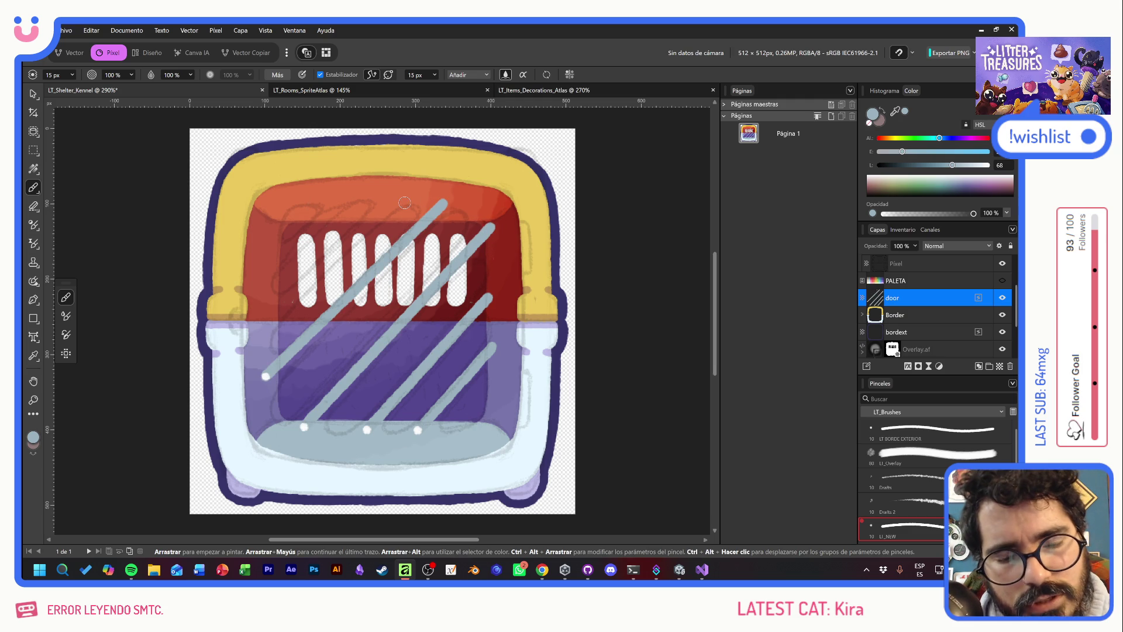
pyautogui.click(269, 314)
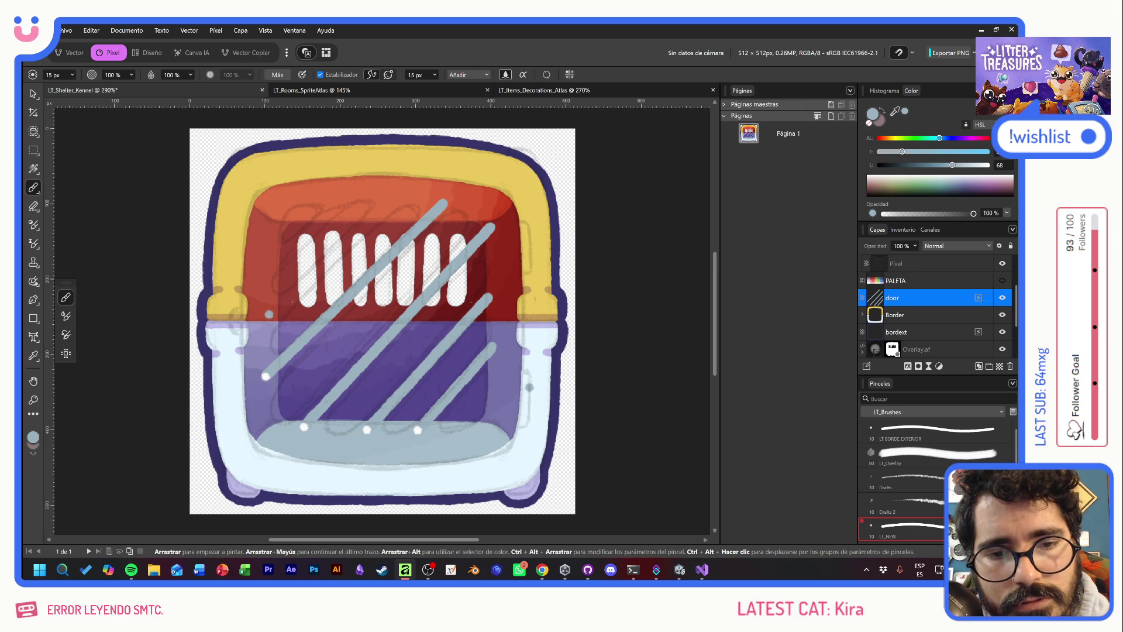
pyautogui.keyDown('shift'); pyautogui.click(391, 202); pyautogui.keyUp('shift')
pyautogui.click(350, 207)
pyautogui.hotkey('ctrl', 'z')
pyautogui.click(271, 260)
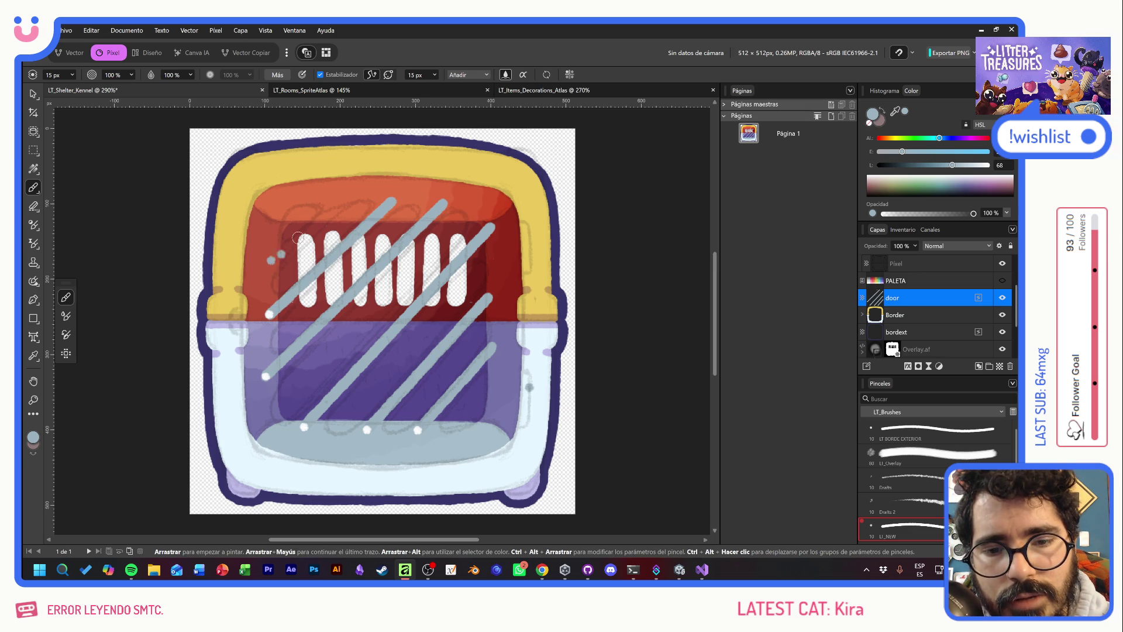
pyautogui.keyDown('shift'); pyautogui.click(343, 199); pyautogui.keyUp('shift')
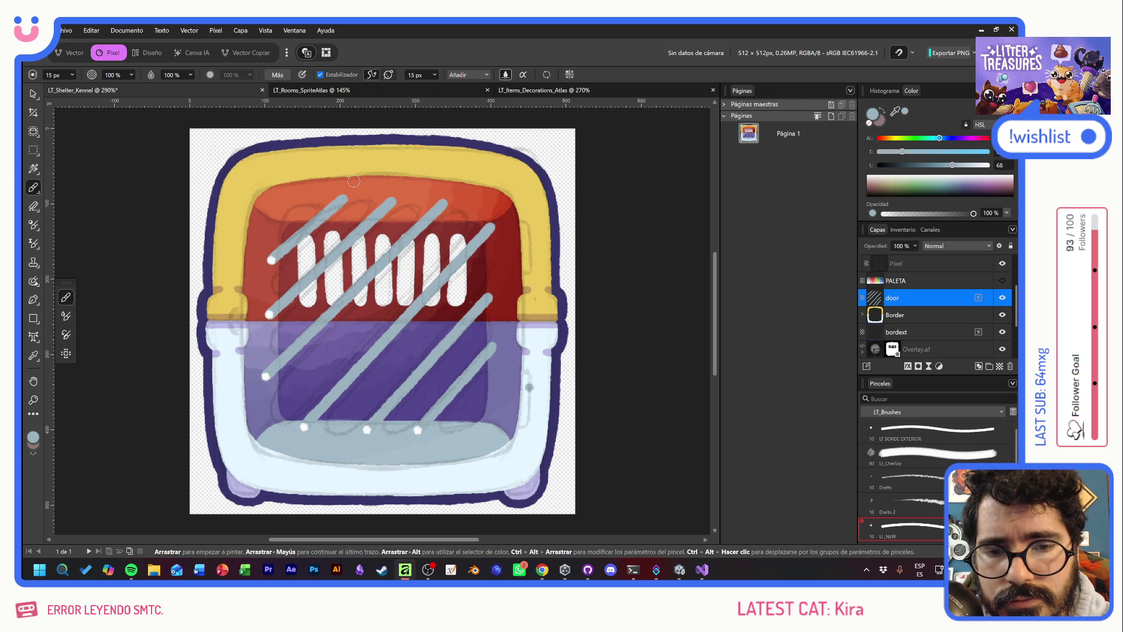
# Try several highlight strokes on the door, undoing stray ones and toggling the sketch layer to check
pyautogui.moveTo(267, 193)
pyautogui.mouseDown()
pyautogui.moveTo(249, 258)
pyautogui.moveTo(246, 373)
pyautogui.mouseUp()
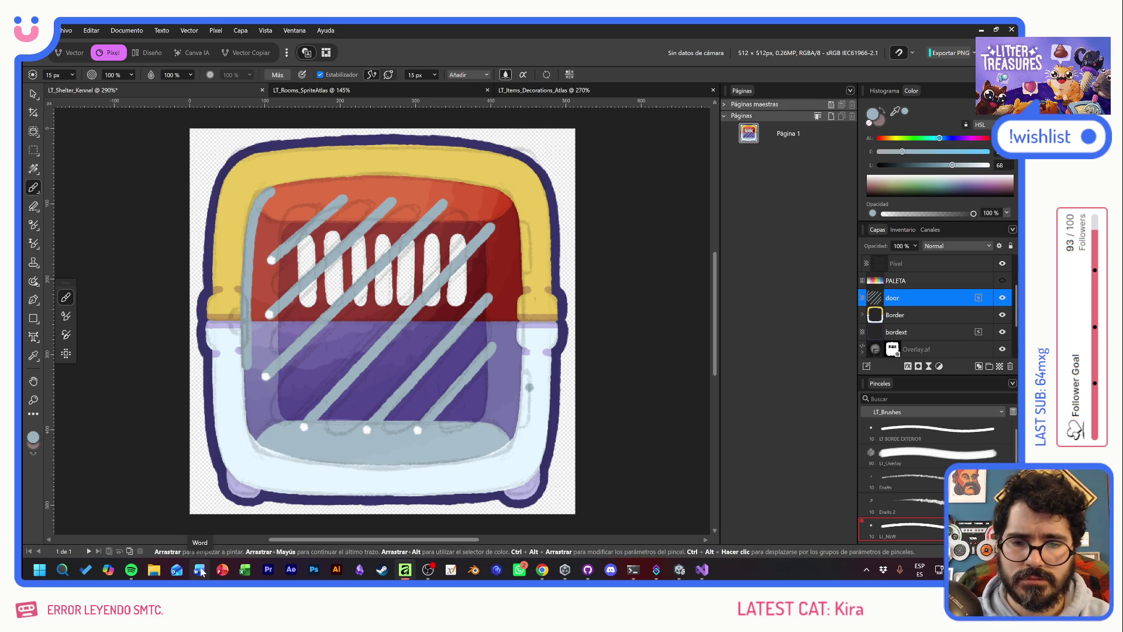
pyautogui.moveTo(247, 356); pyautogui.dragTo(247, 368)
pyautogui.hotkey('ctrl', 'z')
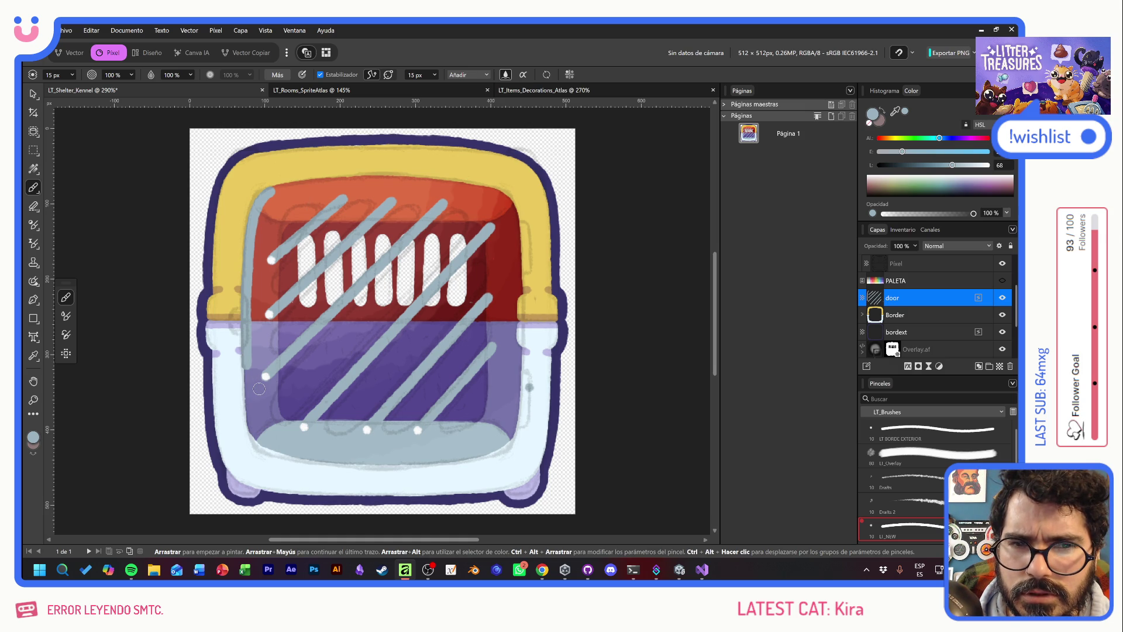
pyautogui.moveTo(286, 212)
pyautogui.mouseDown()
pyautogui.moveTo(349, 196)
pyautogui.moveTo(346, 240)
pyautogui.moveTo(366, 295)
pyautogui.moveTo(412, 351)
pyautogui.mouseUp()
pyautogui.hotkey('ctrl', 'z')
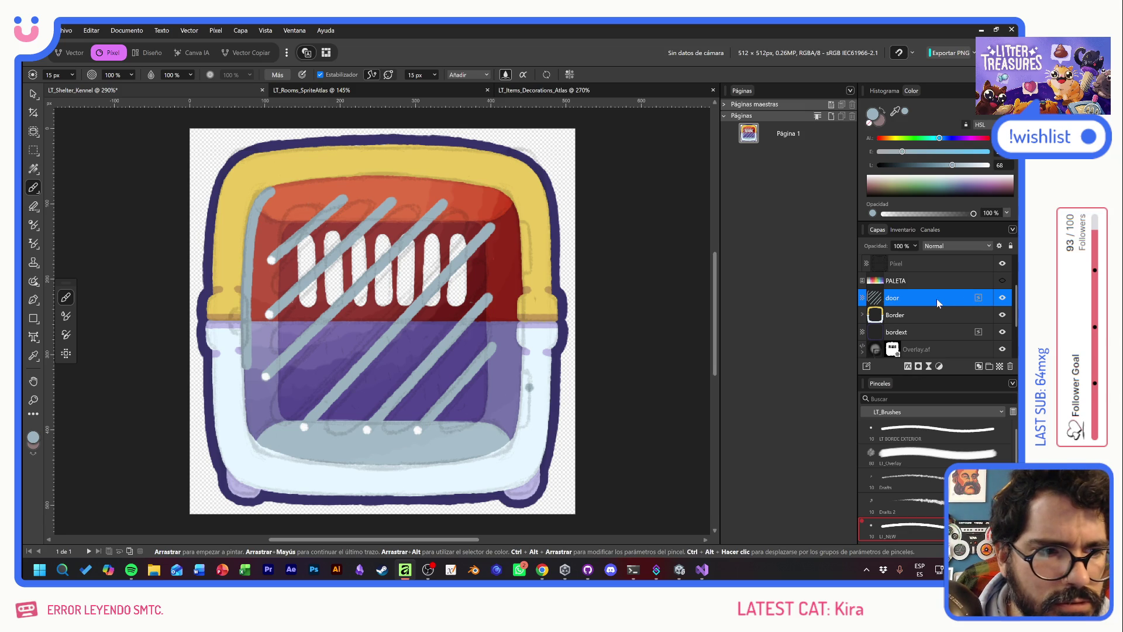
pyautogui.click(1003, 264)
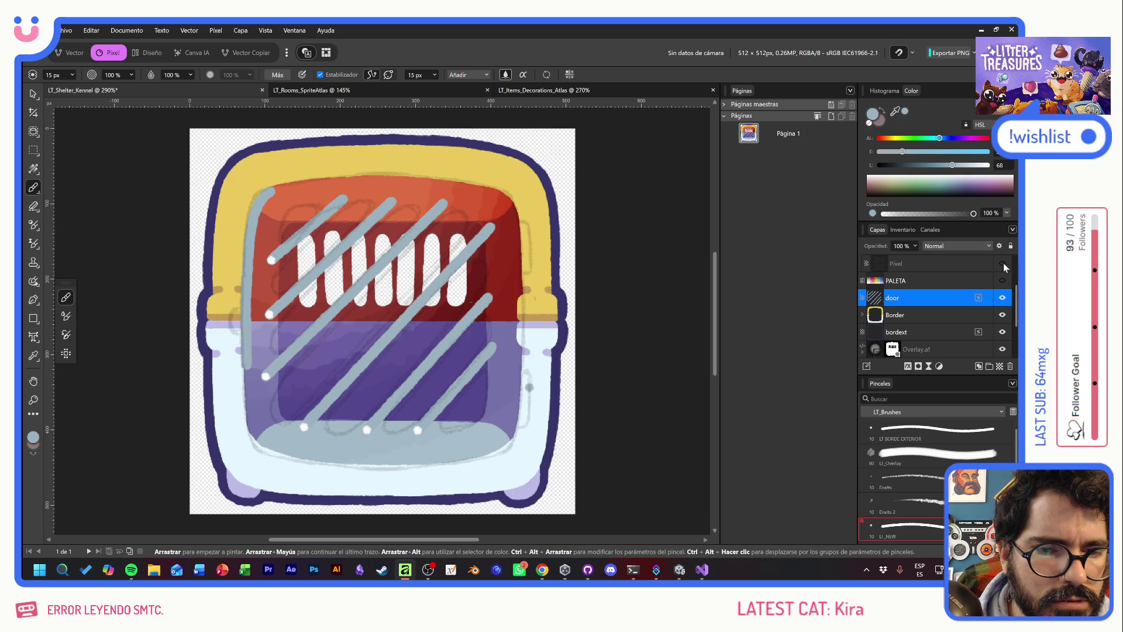
pyautogui.click(1003, 265)
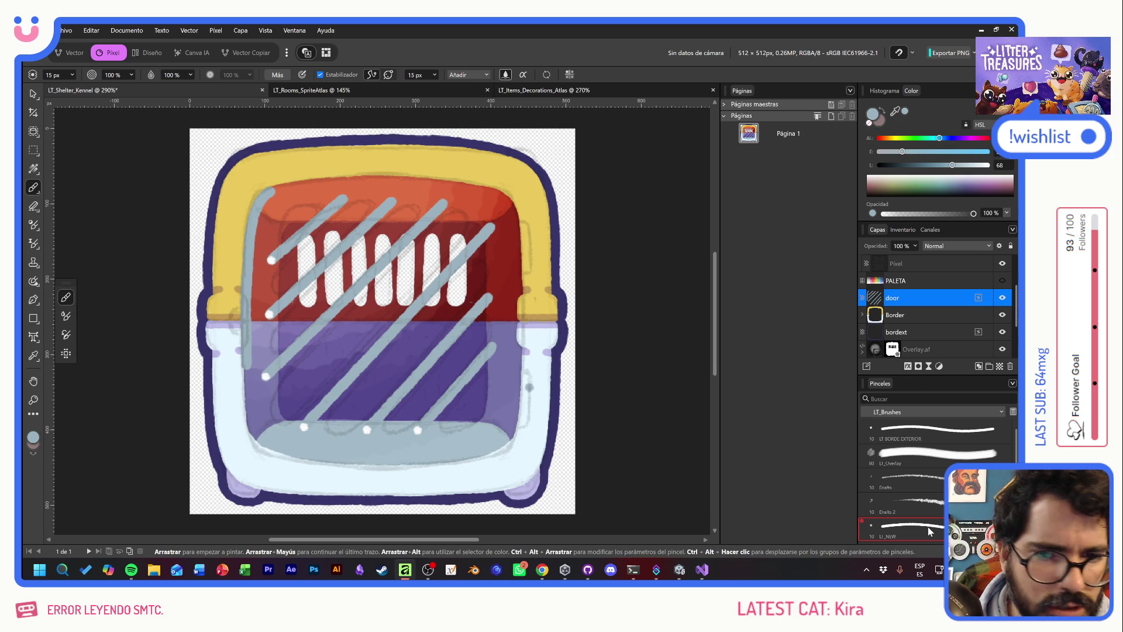
pyautogui.moveTo(273, 206)
pyautogui.mouseDown()
pyautogui.moveTo(320, 252)
pyautogui.moveTo(430, 292)
pyautogui.mouseUp()
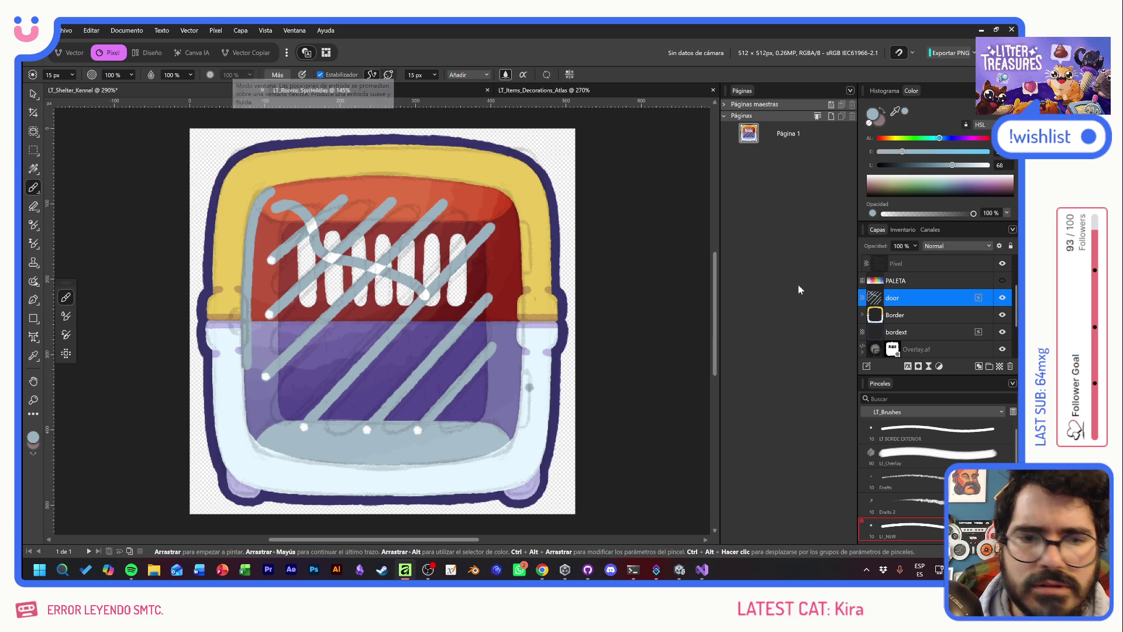
# Switch to the 10 px LI_NEW brush, test it, and wipe the rough strokes off the door
pyautogui.click(927, 533)
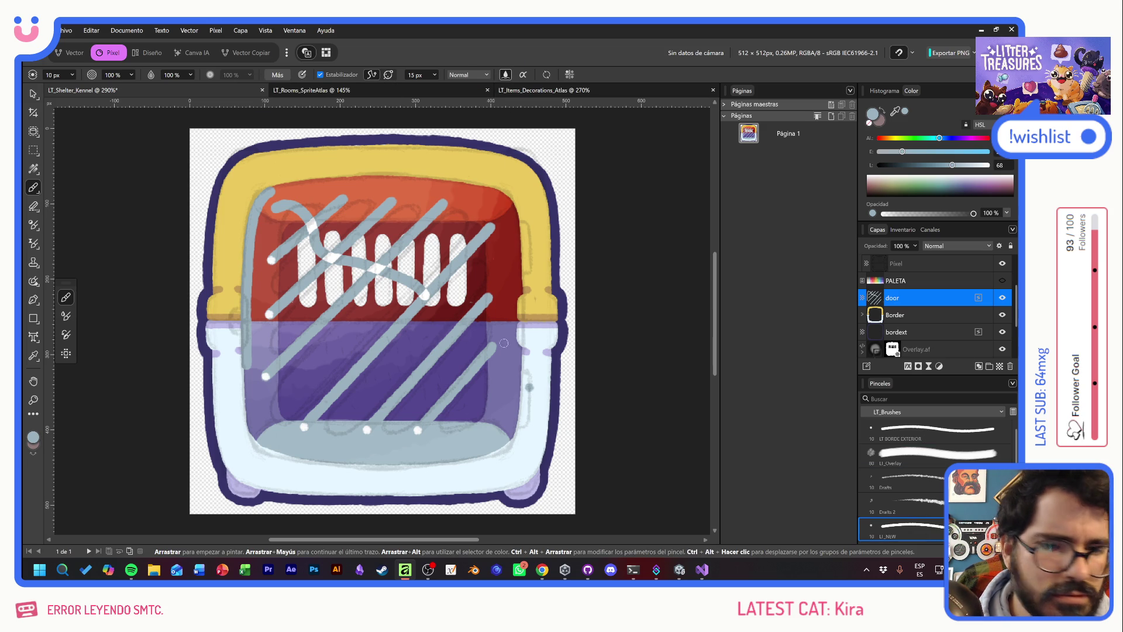
pyautogui.moveTo(422, 308)
pyautogui.mouseDown()
pyautogui.moveTo(442, 400)
pyautogui.moveTo(463, 428)
pyautogui.mouseUp()
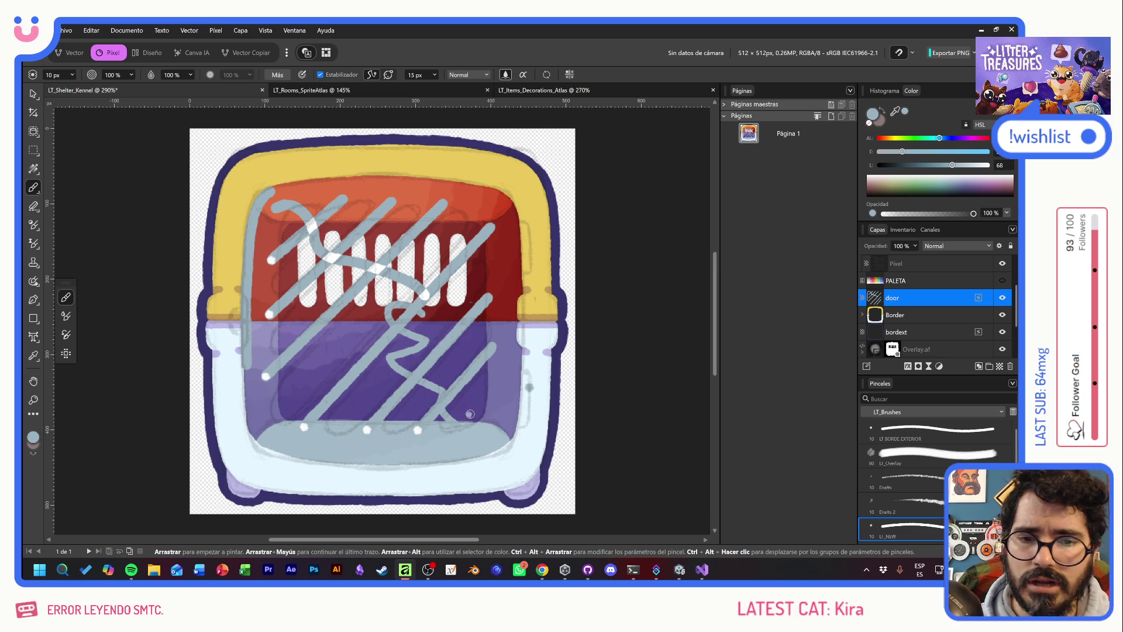
pyautogui.hotkey('ctrl', 'z')
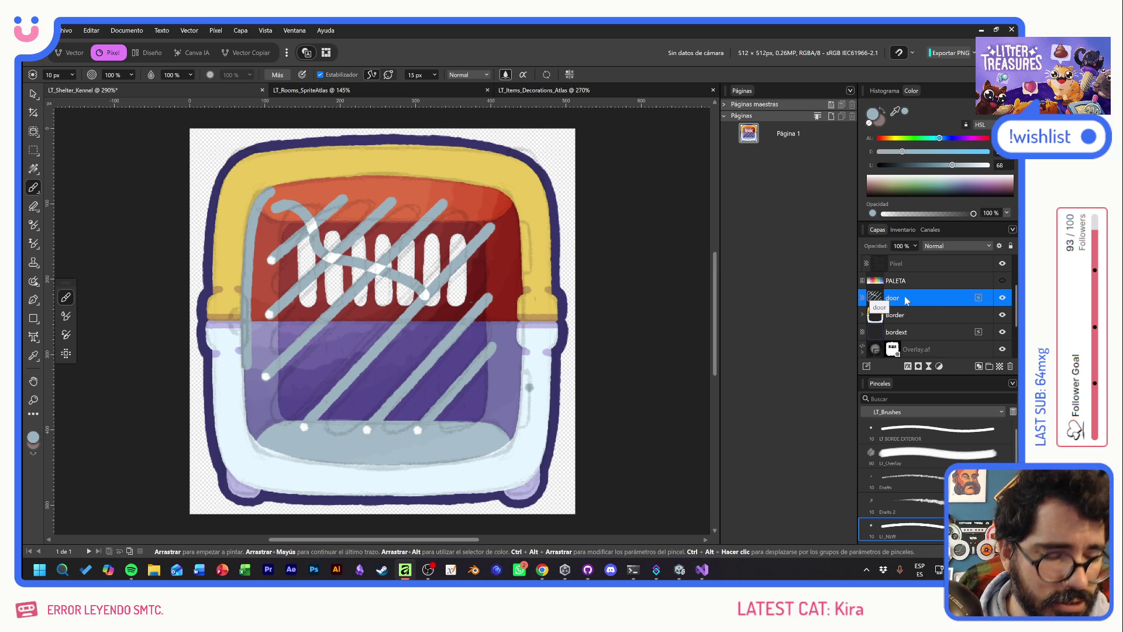
pyautogui.hotkey('ctrl', 'z')
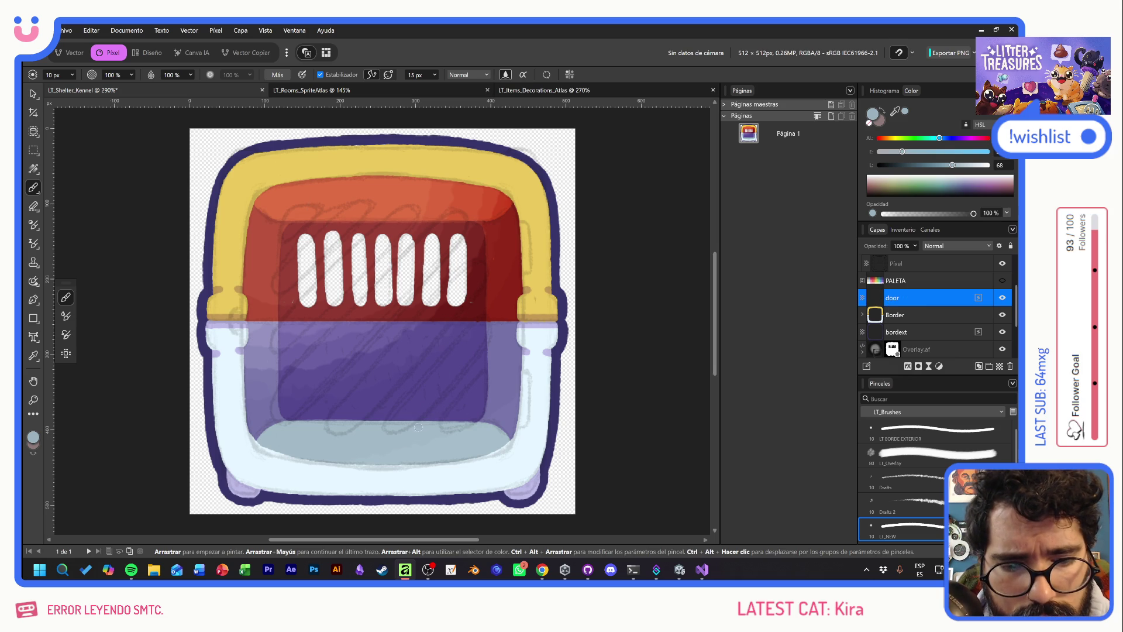
# Paint parallel light-blue diagonal bars across the lower and middle of the door
pyautogui.keyDown('shift'); pyautogui.click(498, 340); pyautogui.keyUp('shift')
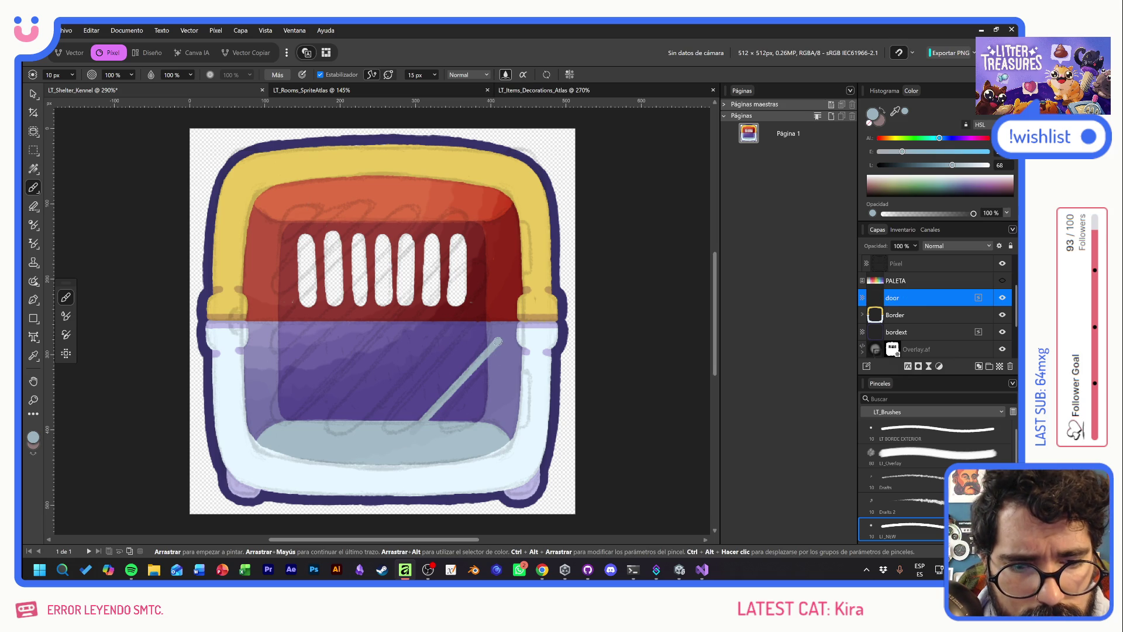
pyautogui.moveTo(500, 352); pyautogui.dragTo(429, 418)
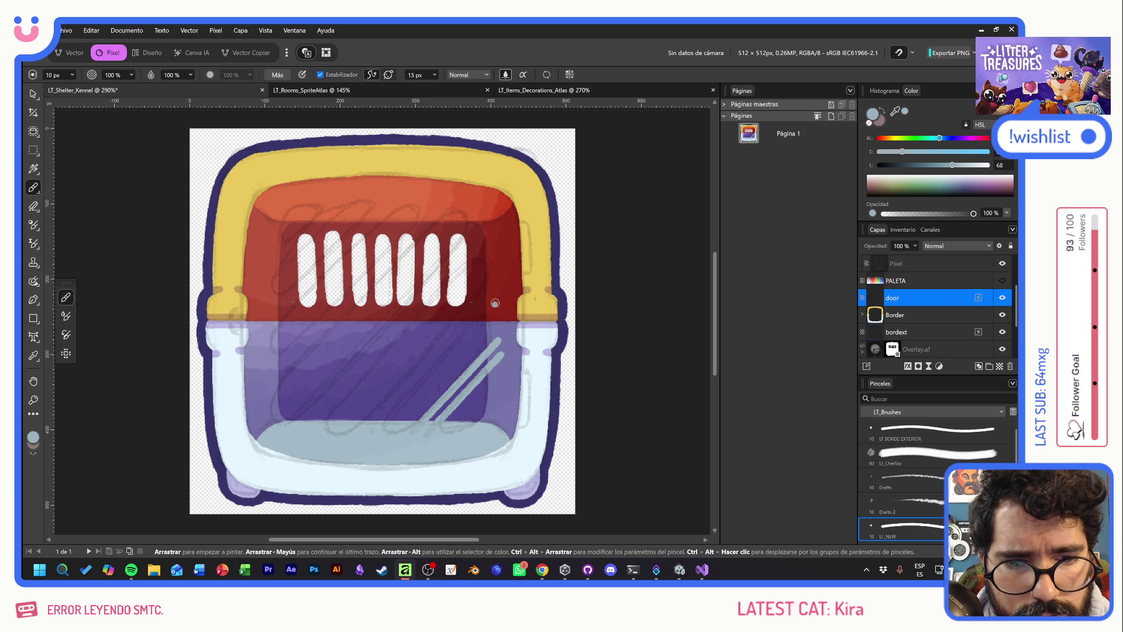
pyautogui.moveTo(493, 302); pyautogui.dragTo(381, 420)
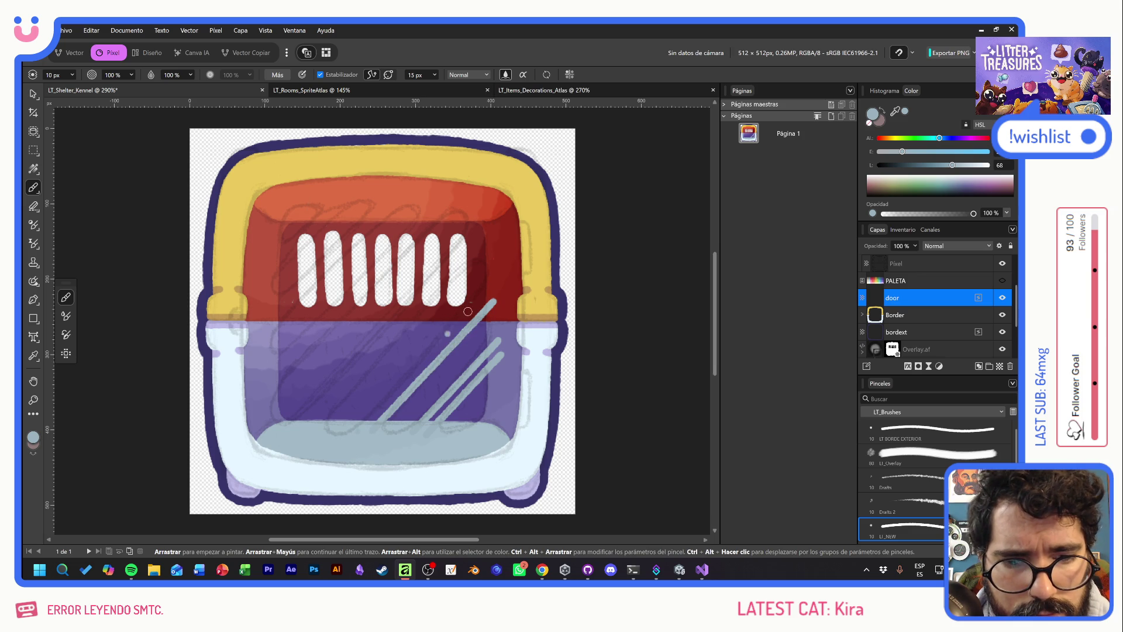
pyautogui.keyDown('shift'); pyautogui.click(495, 280); pyautogui.keyUp('shift')
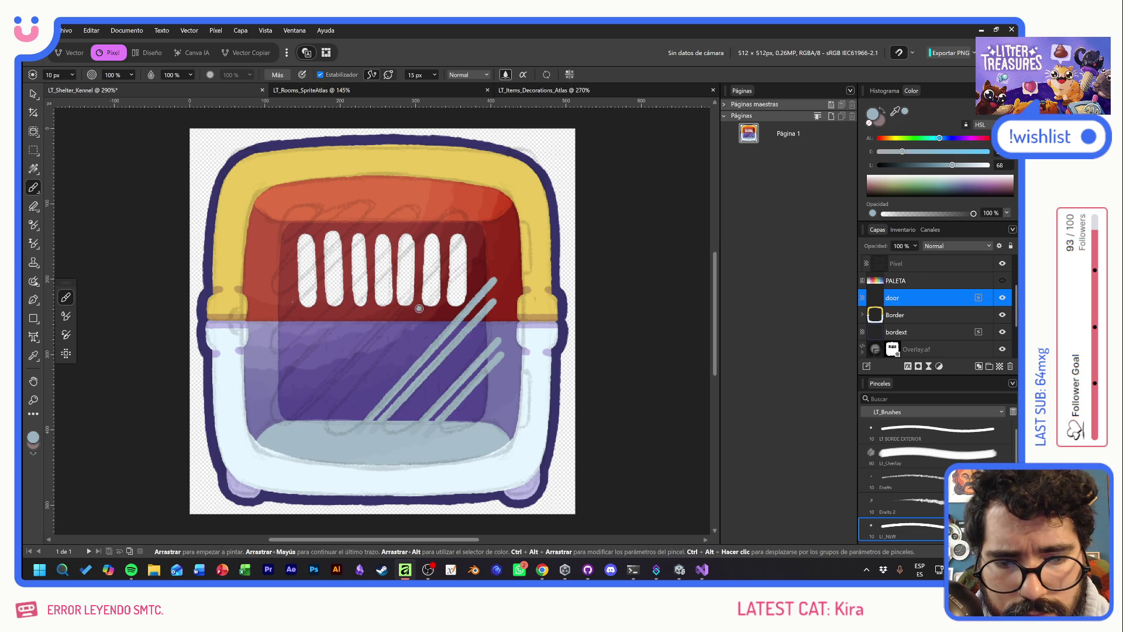
pyautogui.keyDown('shift'); pyautogui.click(493, 245); pyautogui.keyUp('shift')
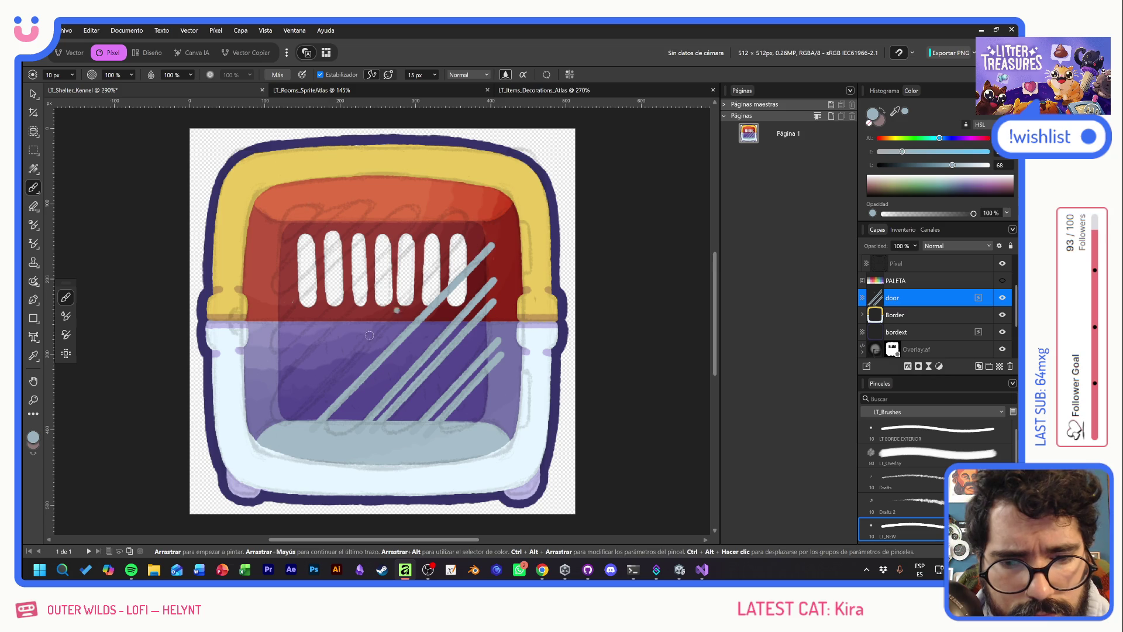
pyautogui.keyDown('shift'); pyautogui.click(488, 233); pyautogui.keyUp('shift')
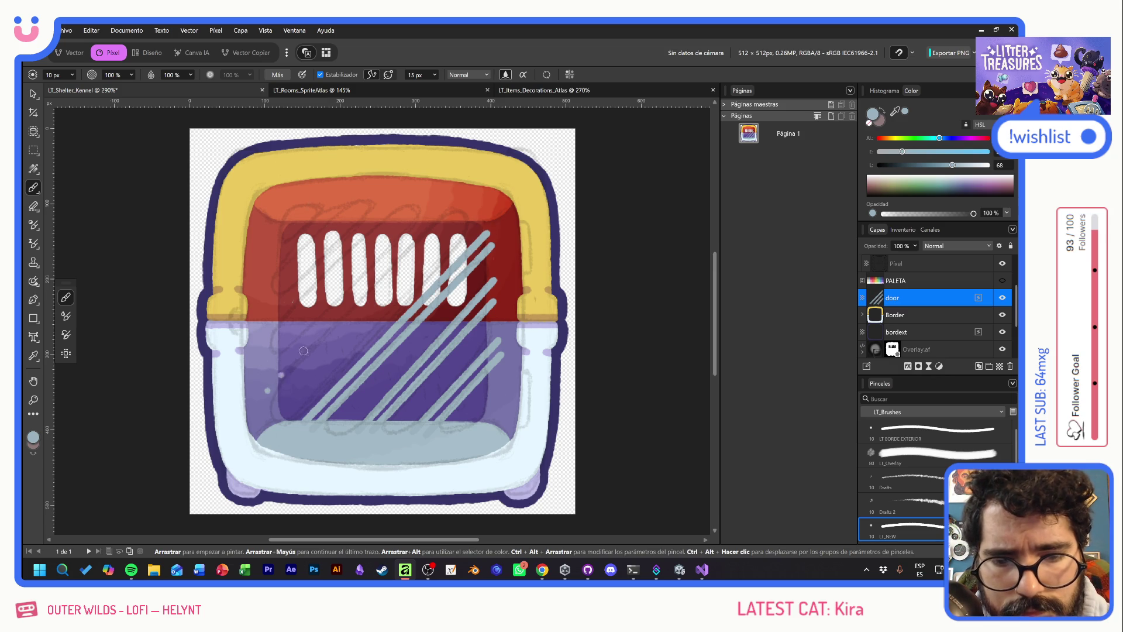
pyautogui.keyDown('shift'); pyautogui.click(451, 206); pyautogui.keyUp('shift')
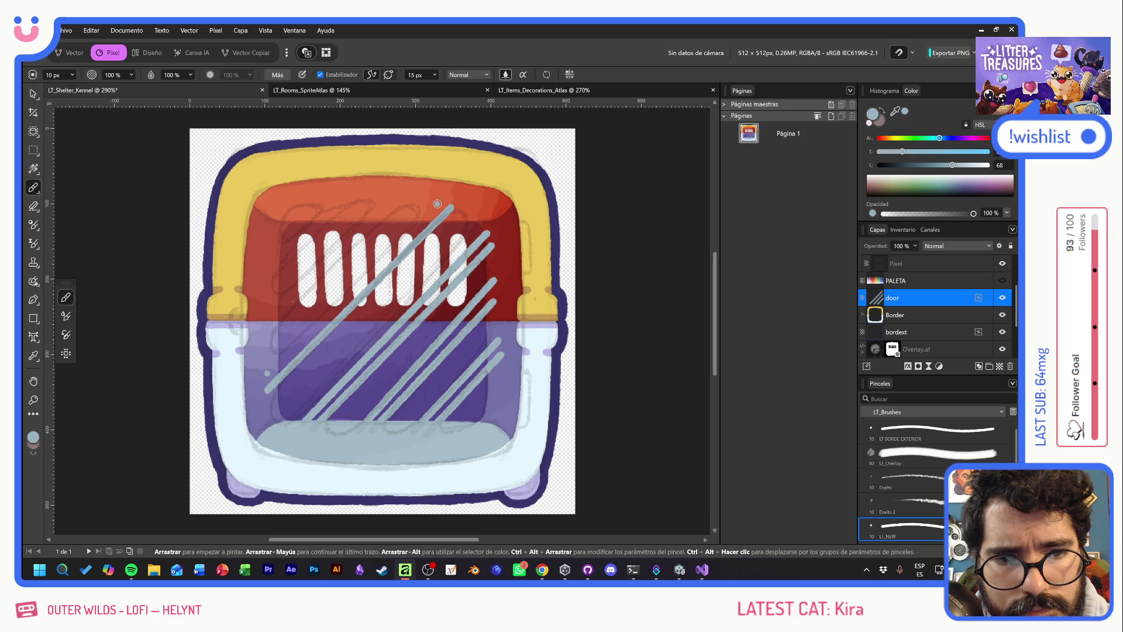
# Add shorter diagonal bars toward the top-left corner and start the door's left edge
pyautogui.keyDown('shift'); pyautogui.click(441, 199); pyautogui.keyUp('shift')
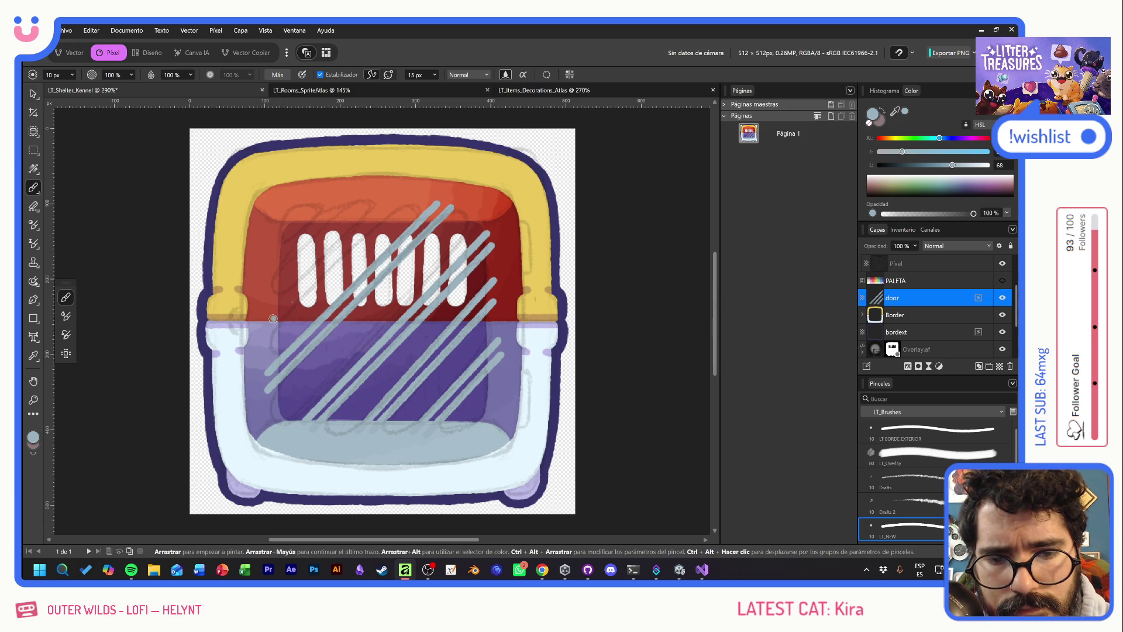
pyautogui.moveTo(400, 200); pyautogui.dragTo(276, 303)
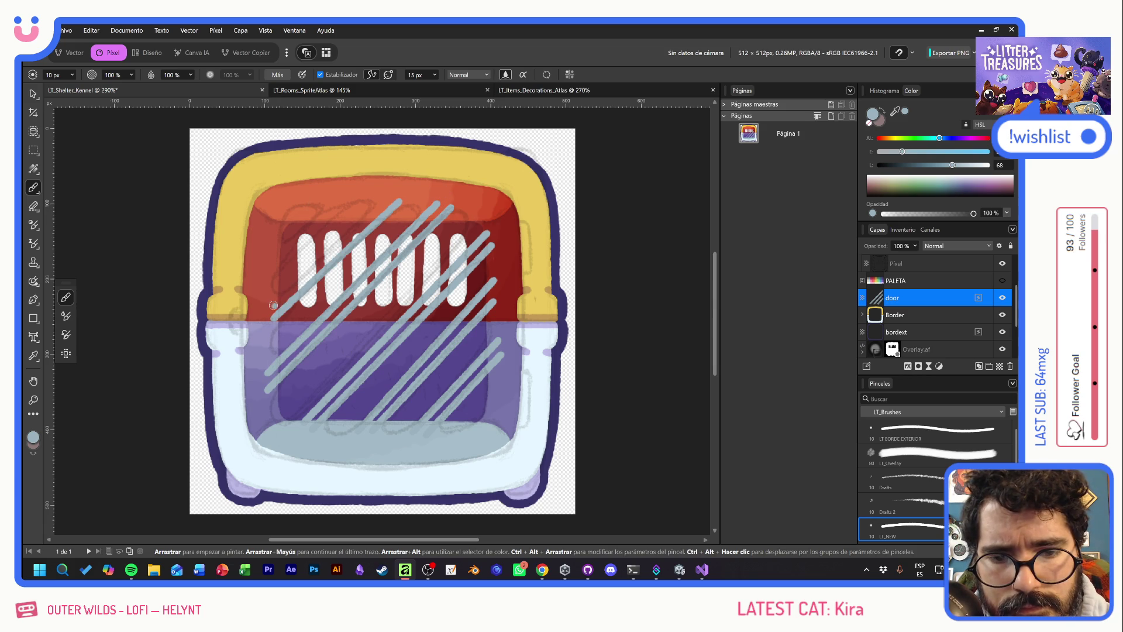
pyautogui.keyDown('shift'); pyautogui.click(386, 197); pyautogui.keyUp('shift')
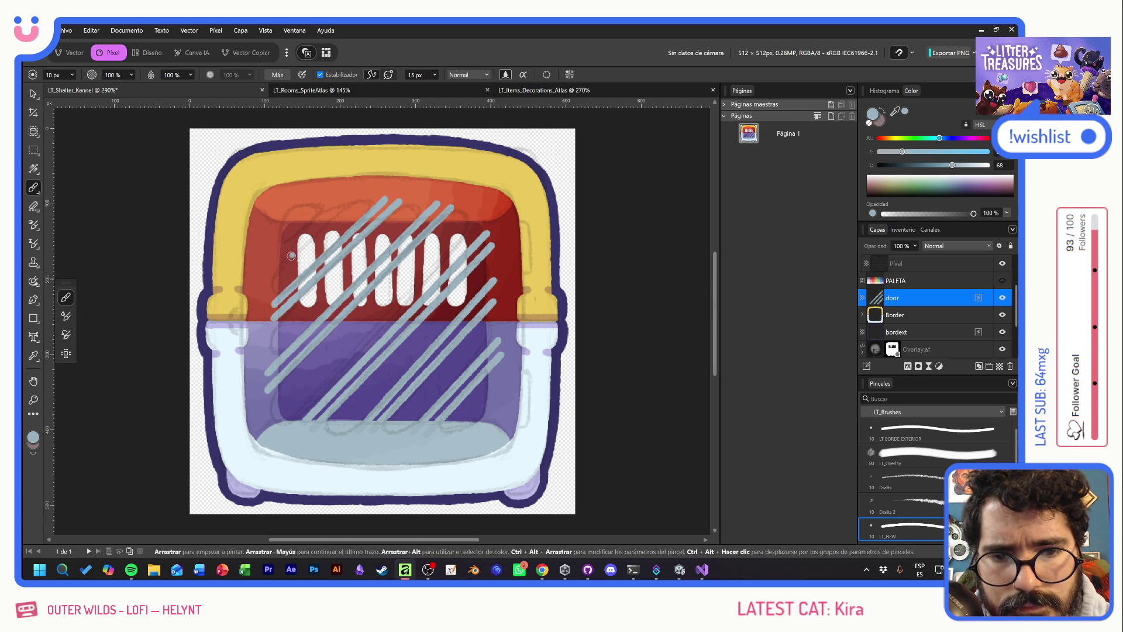
pyautogui.keyDown('shift'); pyautogui.click(349, 200); pyautogui.keyUp('shift')
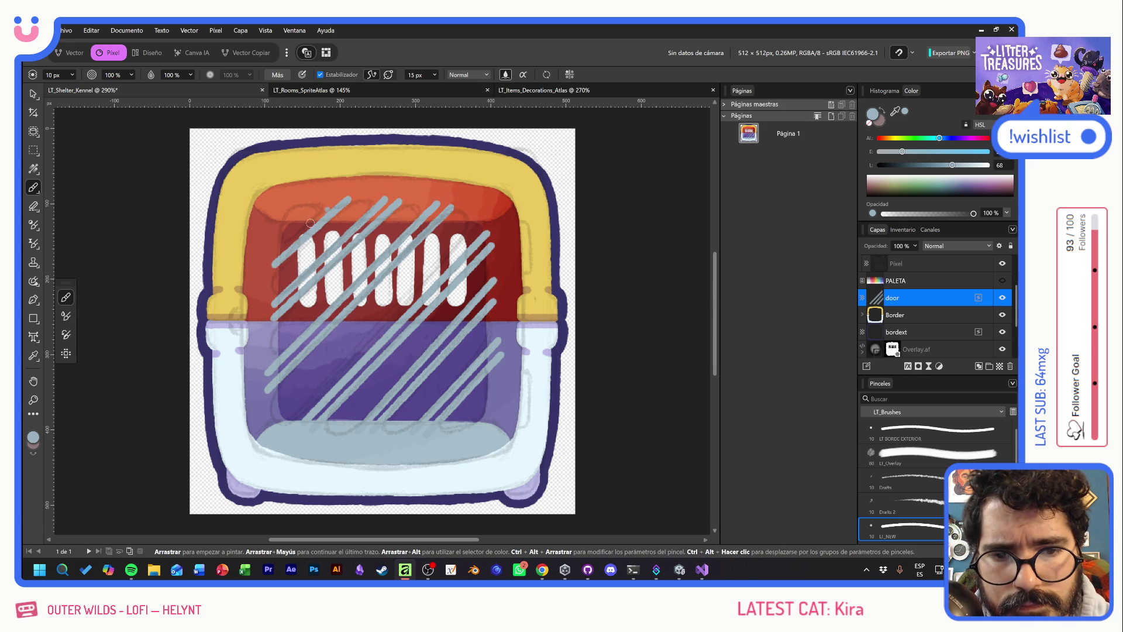
pyautogui.keyDown('shift'); pyautogui.click(332, 200); pyautogui.keyUp('shift')
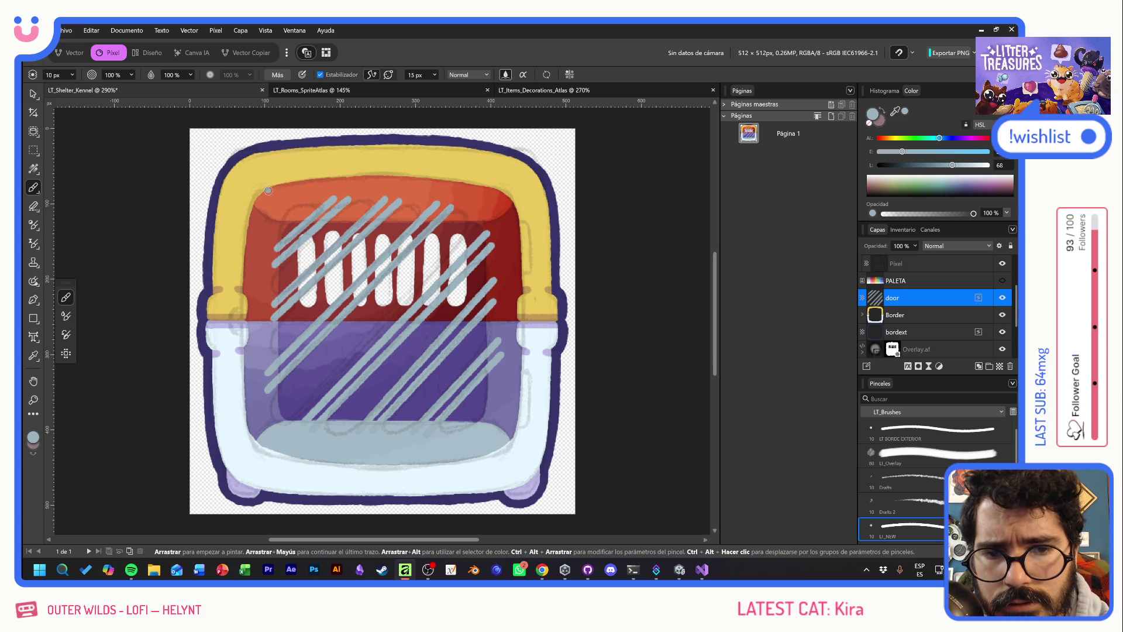
pyautogui.moveTo(261, 193)
pyautogui.mouseDown()
pyautogui.moveTo(246, 237)
pyautogui.moveTo(244, 389)
pyautogui.moveTo(267, 450)
pyautogui.mouseUp()
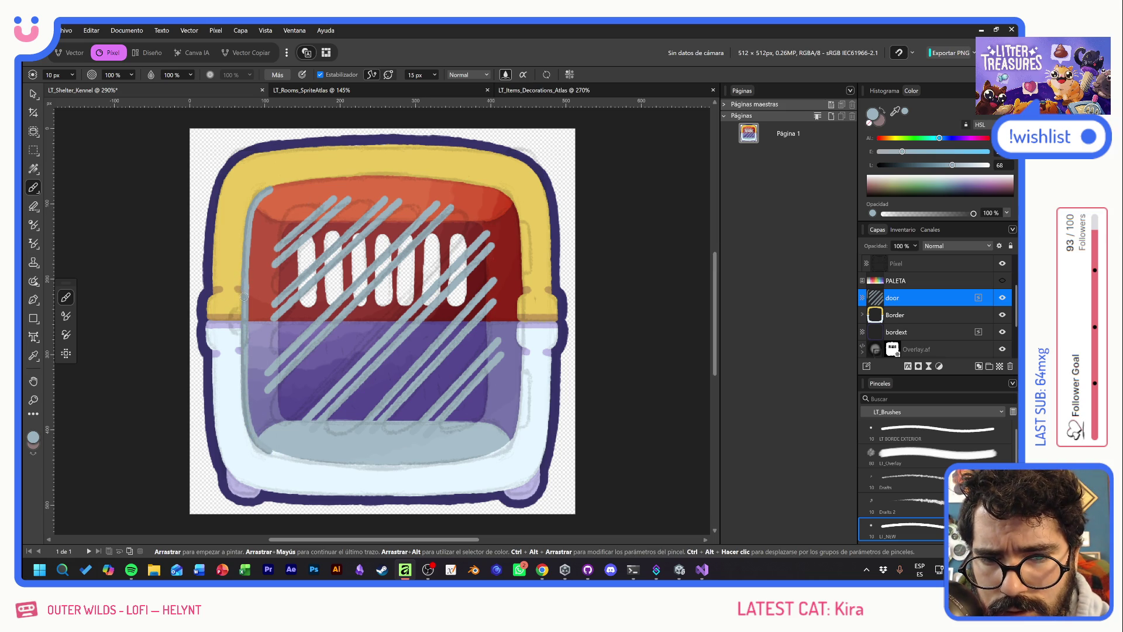
# Trace grey-blue strokes along the door's left, bottom, right and top edges, then hide the Inside layer
pyautogui.moveTo(231, 306)
pyautogui.mouseDown()
pyautogui.moveTo(221, 327)
pyautogui.moveTo(249, 343)
pyautogui.mouseUp()
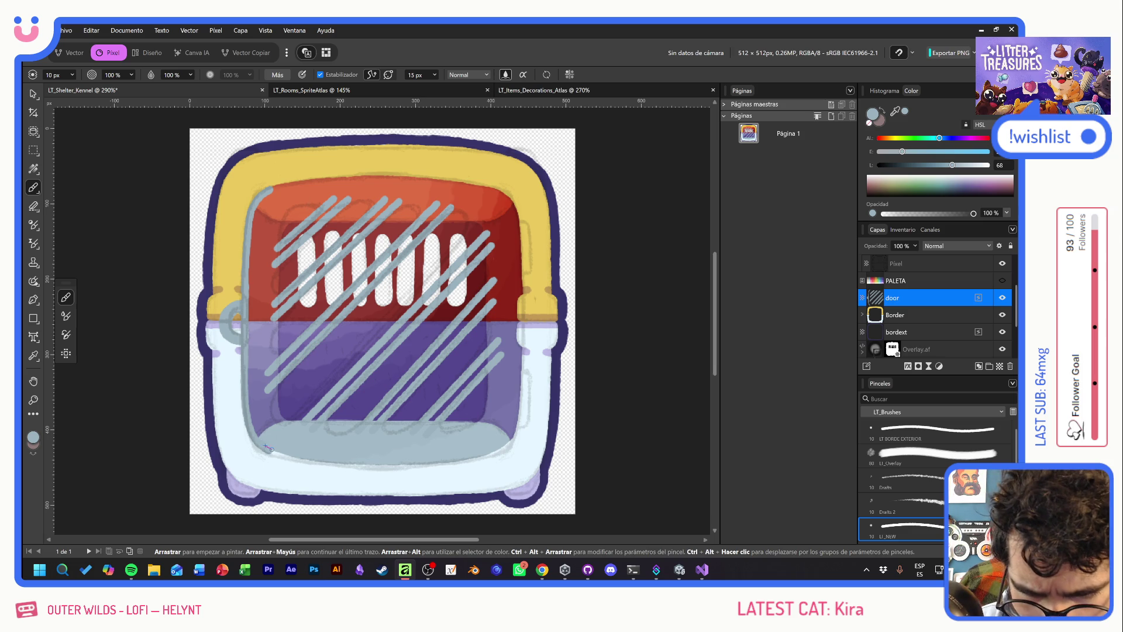
pyautogui.moveTo(271, 448)
pyautogui.mouseDown()
pyautogui.moveTo(343, 464)
pyautogui.moveTo(446, 463)
pyautogui.moveTo(509, 445)
pyautogui.moveTo(518, 428)
pyautogui.mouseUp()
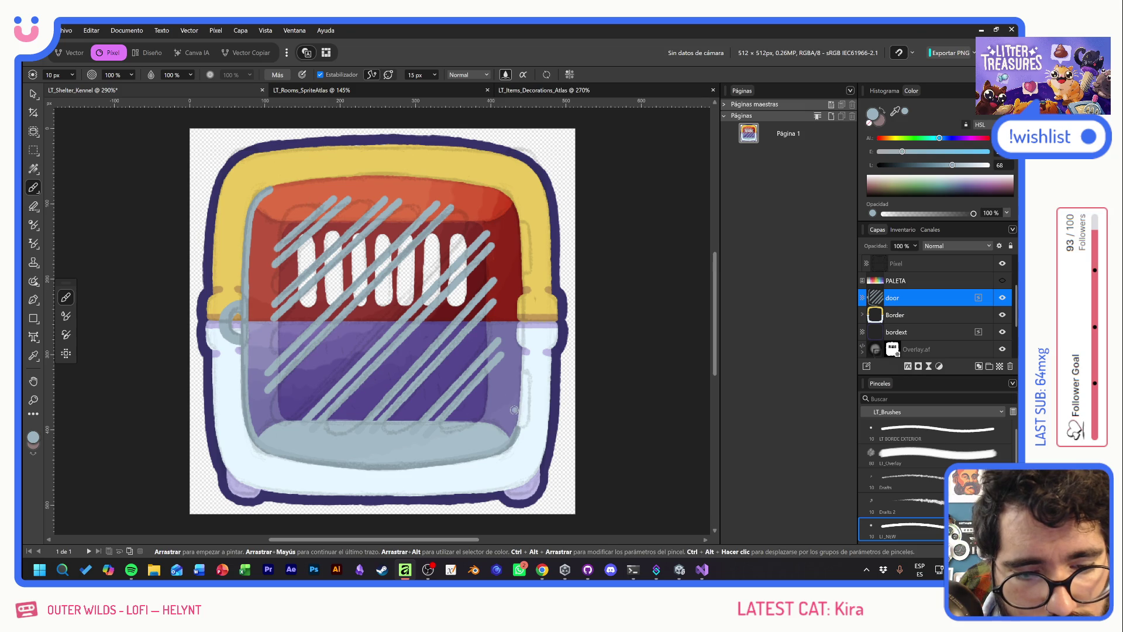
pyautogui.moveTo(403, 467); pyautogui.dragTo(502, 451)
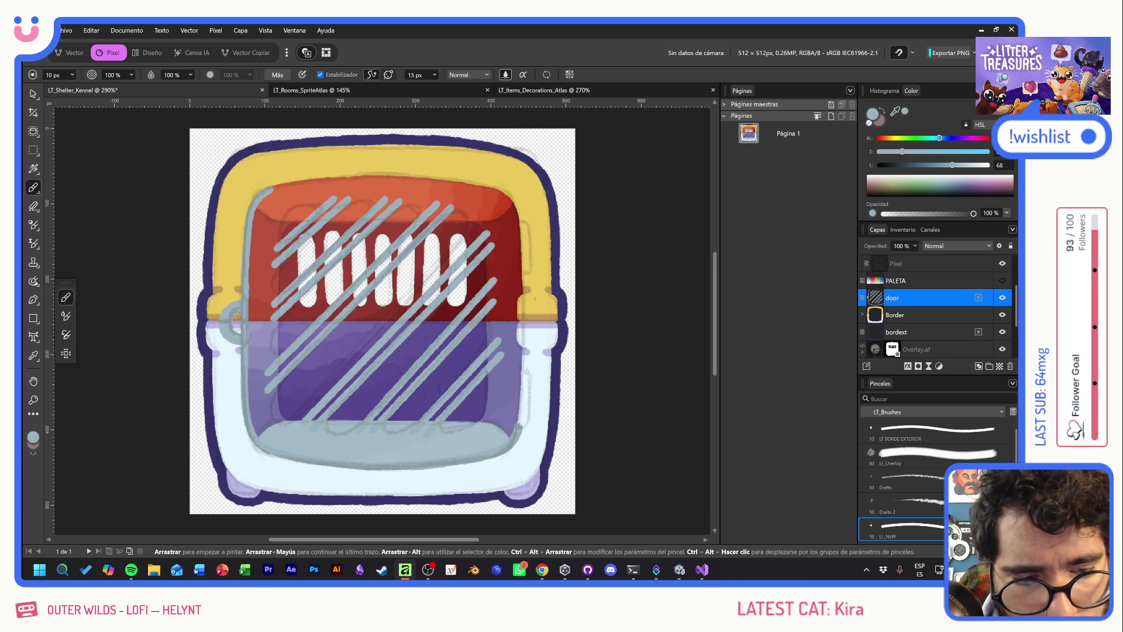
pyautogui.moveTo(529, 421); pyautogui.dragTo(525, 364)
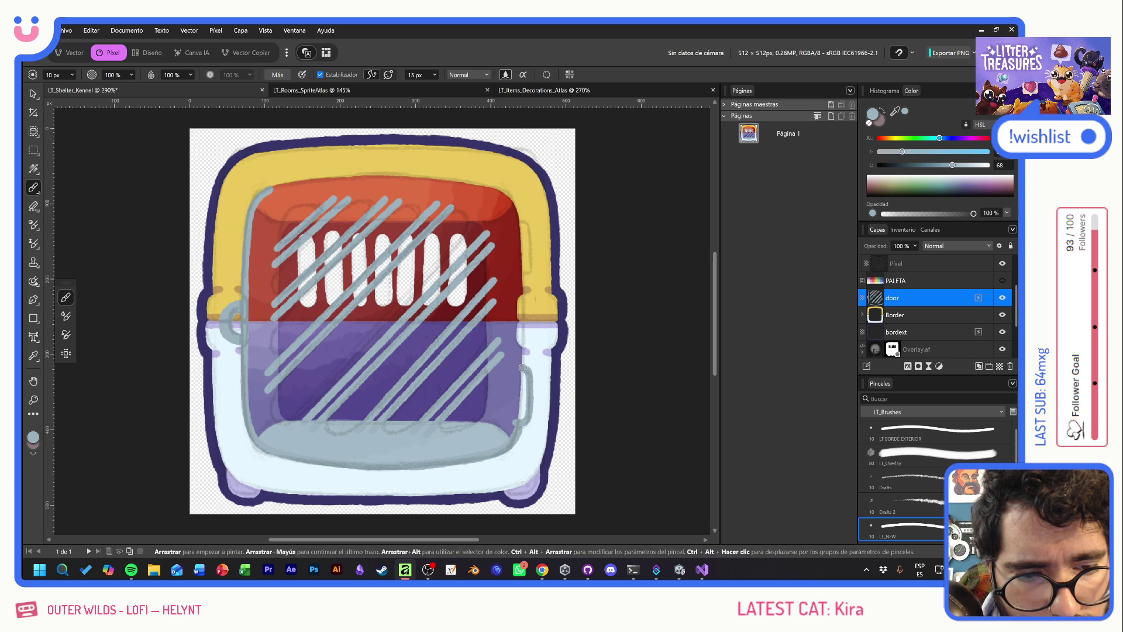
pyautogui.moveTo(518, 430); pyautogui.dragTo(525, 361)
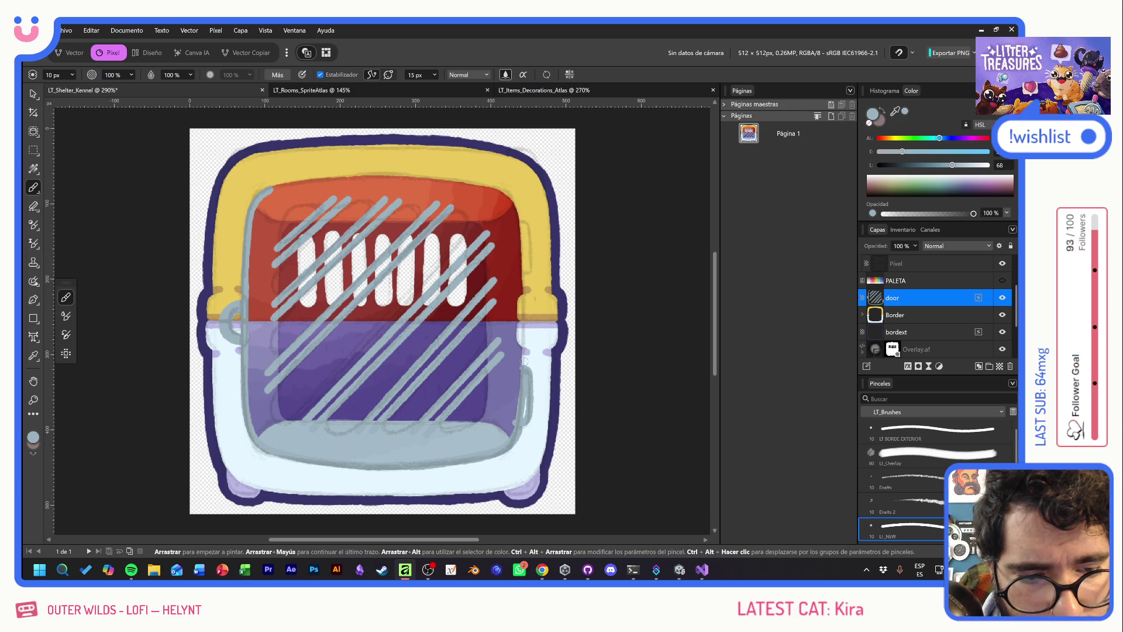
pyautogui.moveTo(519, 415); pyautogui.dragTo(520, 265)
pyautogui.moveTo(516, 222)
pyautogui.mouseDown()
pyautogui.moveTo(528, 221)
pyautogui.moveTo(522, 269)
pyautogui.mouseUp()
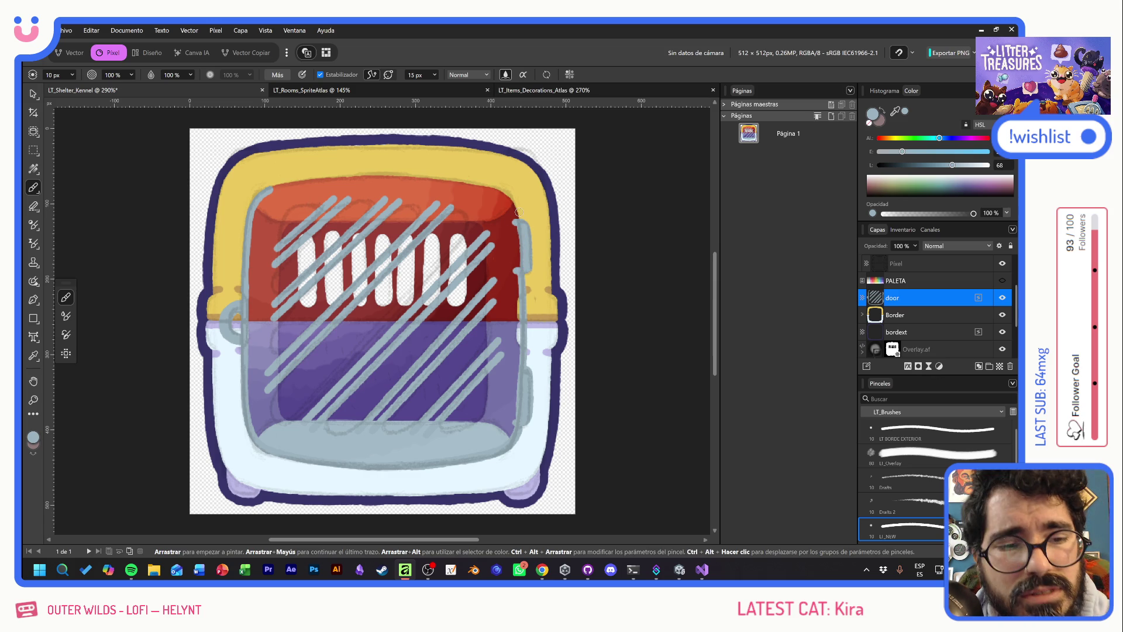
pyautogui.moveTo(516, 213)
pyautogui.mouseDown()
pyautogui.moveTo(504, 189)
pyautogui.moveTo(434, 177)
pyautogui.moveTo(263, 191)
pyautogui.mouseUp()
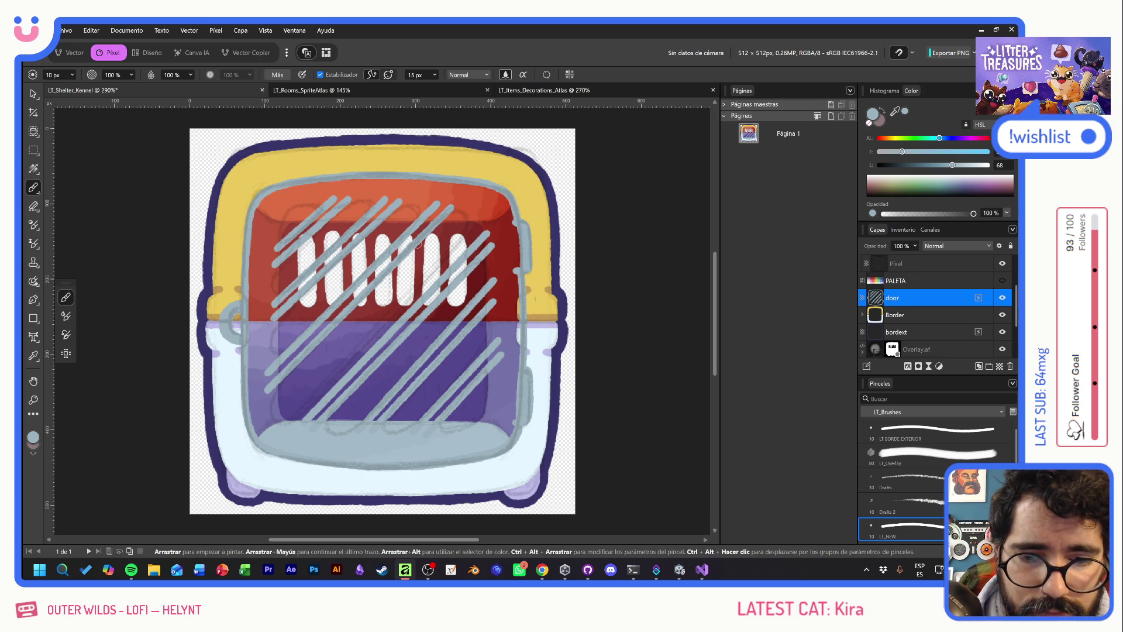
pyautogui.scroll(-3, 966, 310)
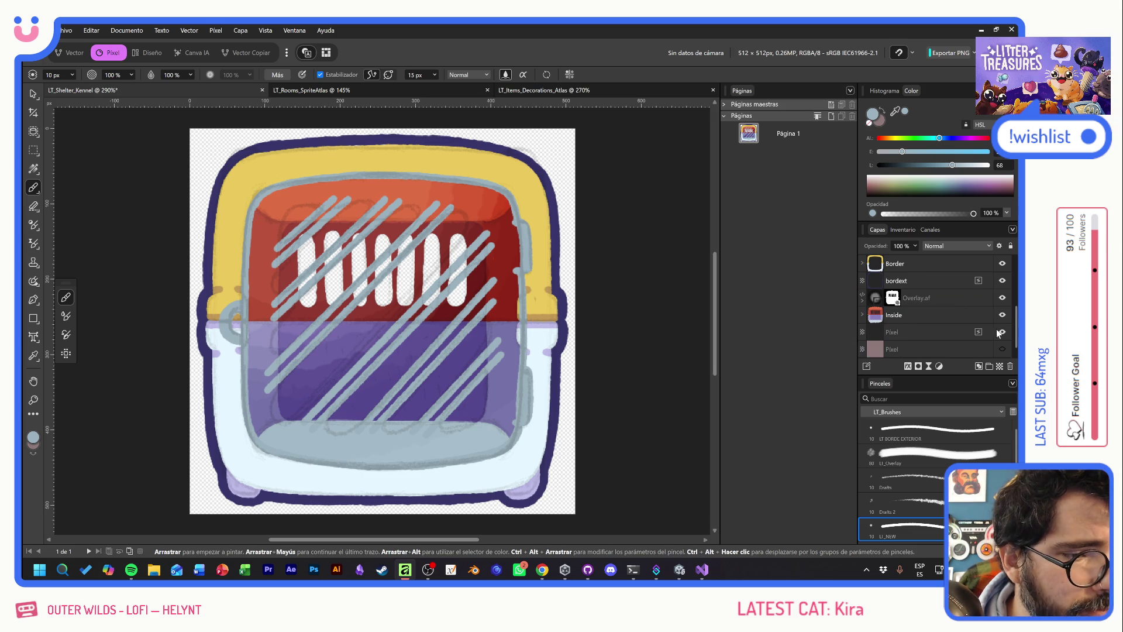
pyautogui.click(1002, 315)
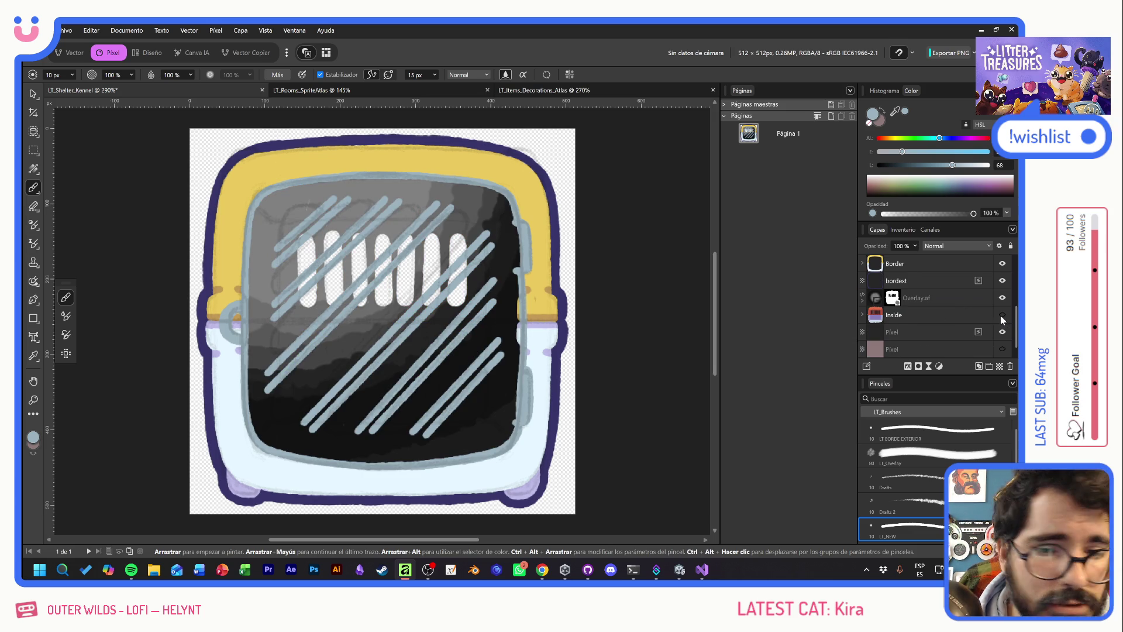
# Hide the dark Overlay.af layer and trace grey-blue strokes along the door's upper-left corner and top
pyautogui.click(1002, 298)
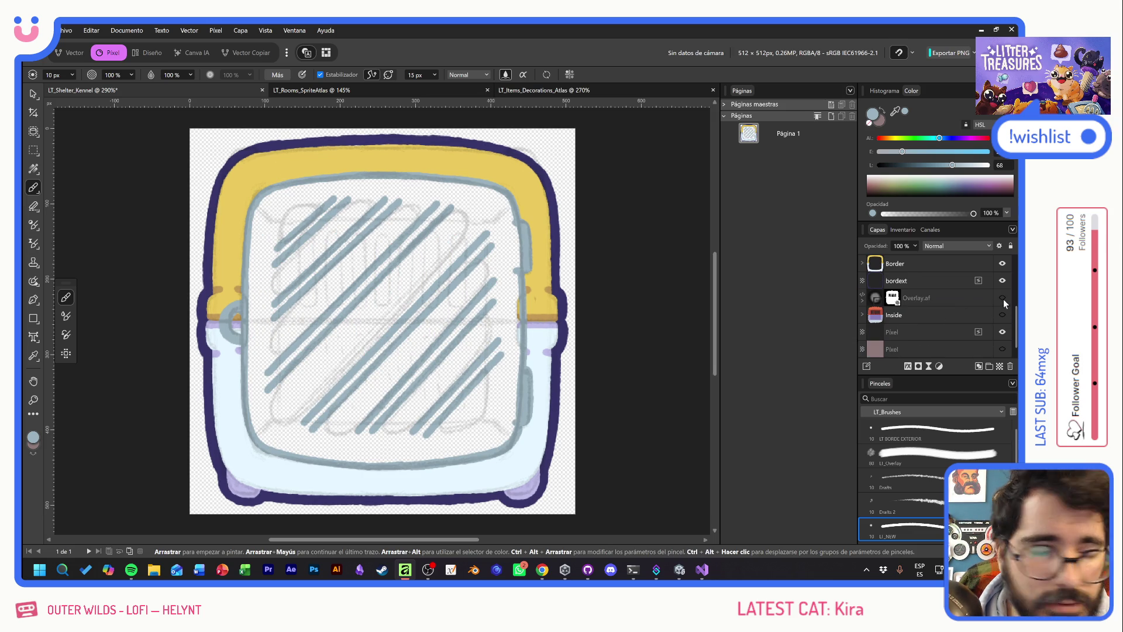
pyautogui.scroll(-3, 939, 323)
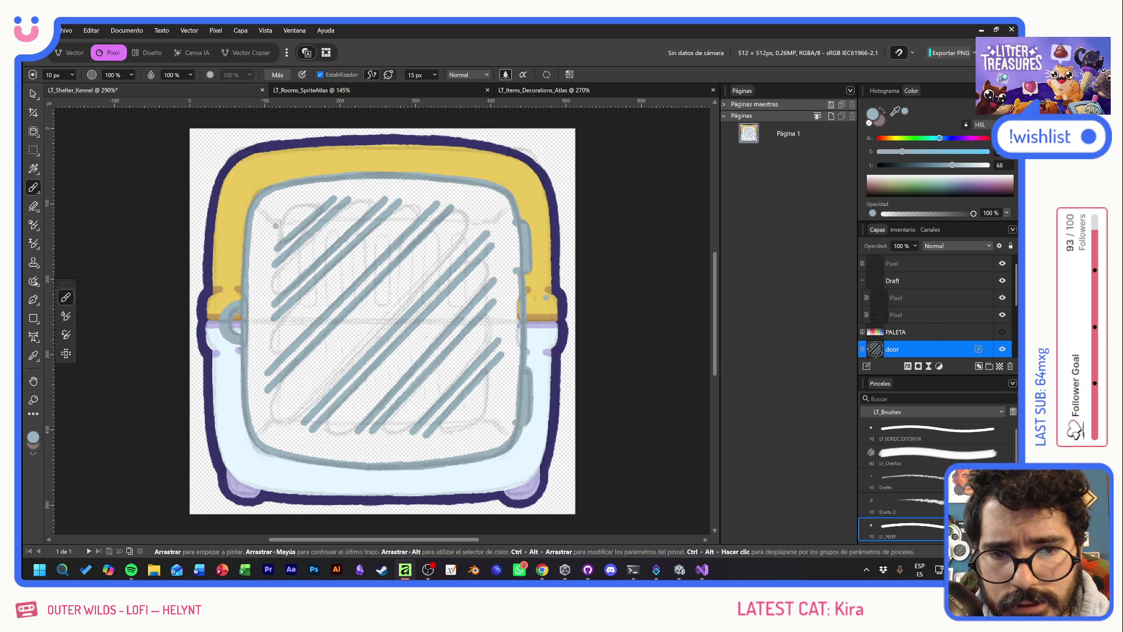
pyautogui.moveTo(331, 199)
pyautogui.mouseDown()
pyautogui.moveTo(278, 217)
pyautogui.moveTo(268, 316)
pyautogui.moveTo(280, 427)
pyautogui.moveTo(327, 443)
pyautogui.mouseUp()
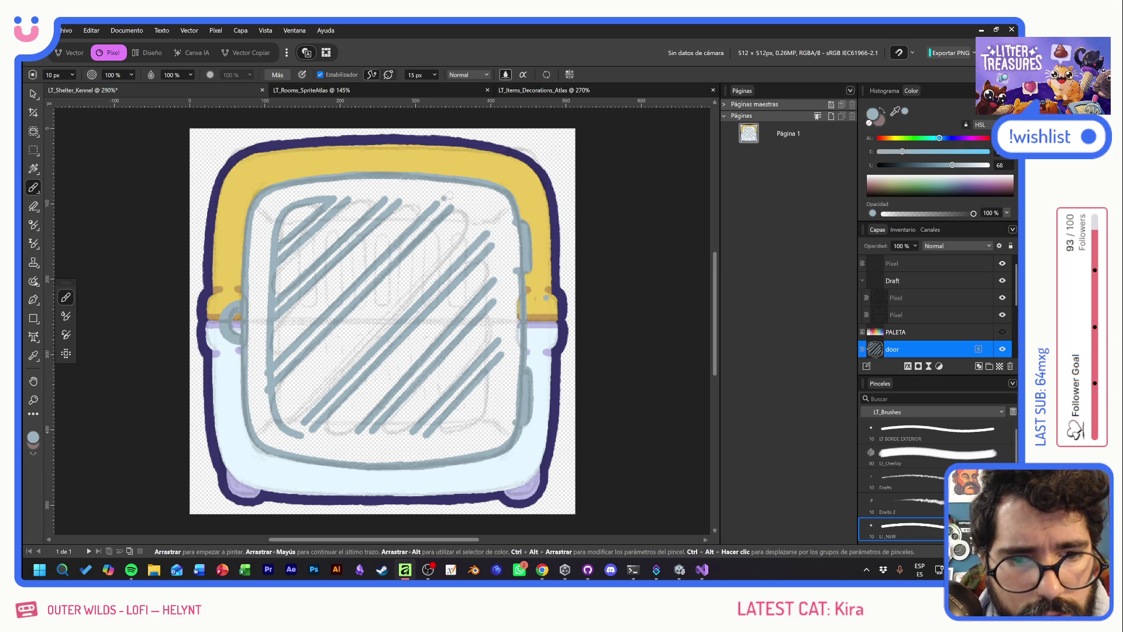
pyautogui.moveTo(330, 198)
pyautogui.mouseDown()
pyautogui.moveTo(440, 199)
pyautogui.moveTo(482, 213)
pyautogui.moveTo(492, 231)
pyautogui.moveTo(495, 383)
pyautogui.moveTo(486, 419)
pyautogui.moveTo(436, 445)
pyautogui.mouseUp()
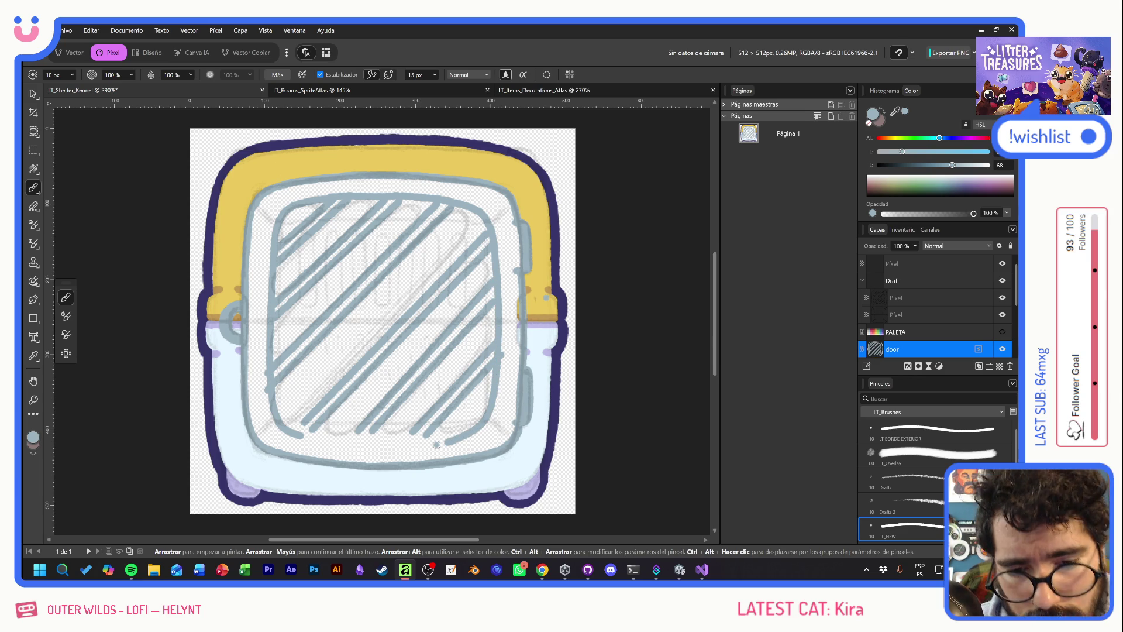
# Redraw the bottom inner-edge stroke until it sits right, then turn off Estabilizador
pyautogui.moveTo(300, 435); pyautogui.dragTo(376, 442)
pyautogui.hotkey('ctrl', 'z')
pyautogui.moveTo(290, 430); pyautogui.dragTo(355, 440)
pyautogui.hotkey('ctrl', 'z')
pyautogui.moveTo(288, 430)
pyautogui.mouseDown()
pyautogui.moveTo(386, 444)
pyautogui.moveTo(465, 435)
pyautogui.mouseUp()
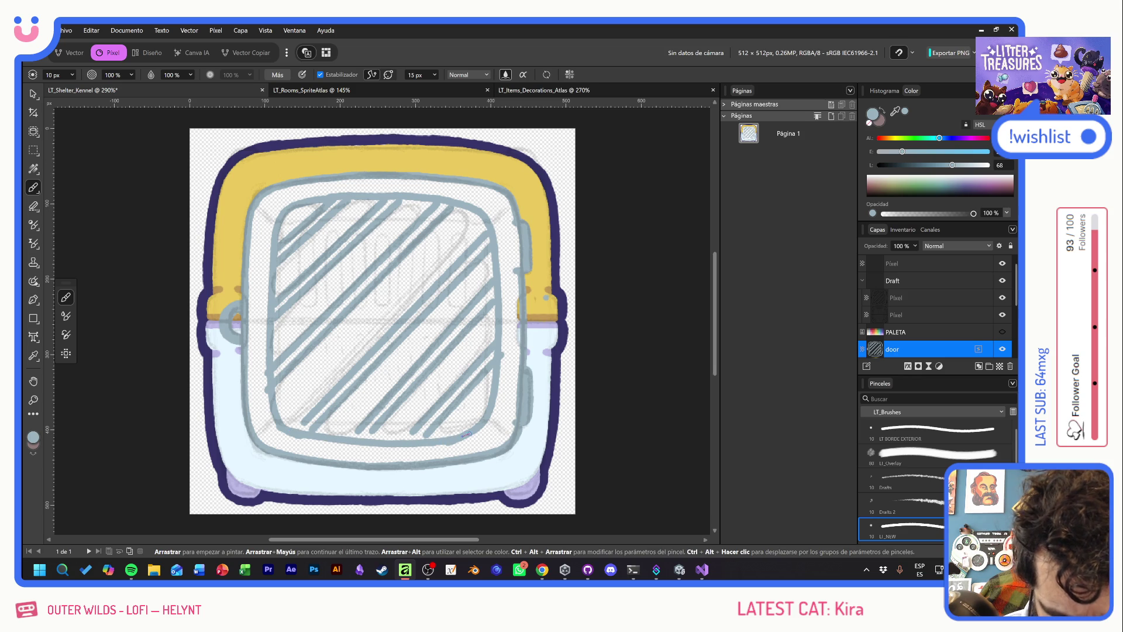
pyautogui.hotkey('ctrl', 'z')
pyautogui.moveTo(286, 431)
pyautogui.mouseDown()
pyautogui.moveTo(413, 443)
pyautogui.moveTo(491, 423)
pyautogui.mouseUp()
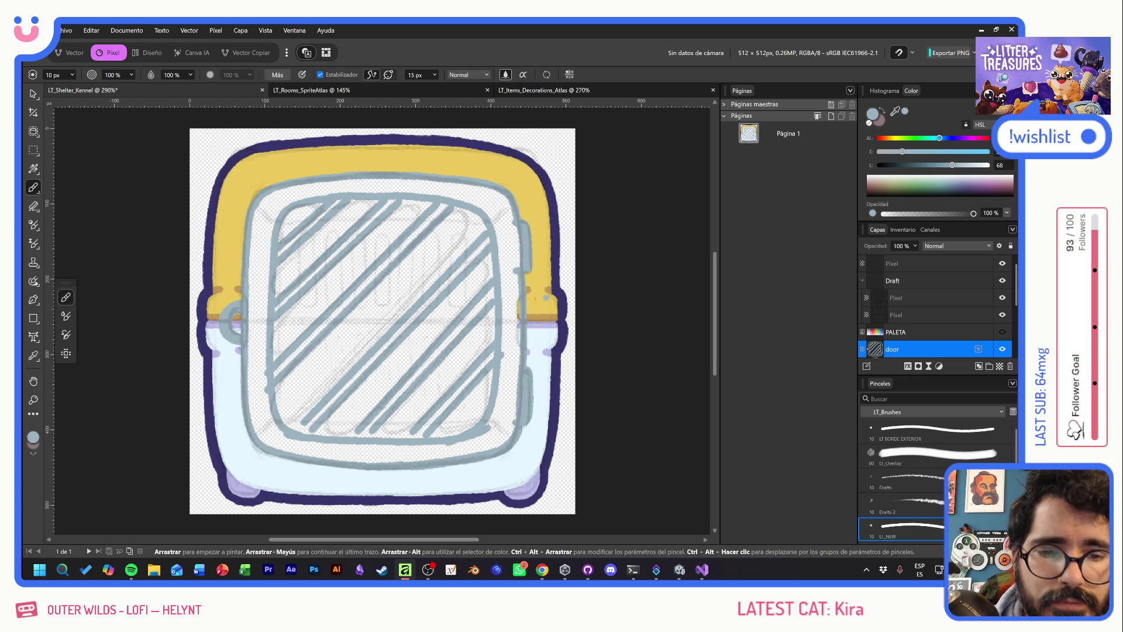
pyautogui.click(320, 74)
# Paint the door frame grey, thickening its left, right, top and bottom edges
pyautogui.moveTo(259, 206)
pyautogui.mouseDown()
pyautogui.moveTo(257, 322)
pyautogui.moveTo(250, 279)
pyautogui.moveTo(265, 380)
pyautogui.moveTo(251, 392)
pyautogui.moveTo(261, 391)
pyautogui.moveTo(269, 418)
pyautogui.moveTo(257, 428)
pyautogui.moveTo(283, 445)
pyautogui.moveTo(337, 446)
pyautogui.moveTo(326, 443)
pyautogui.mouseUp()
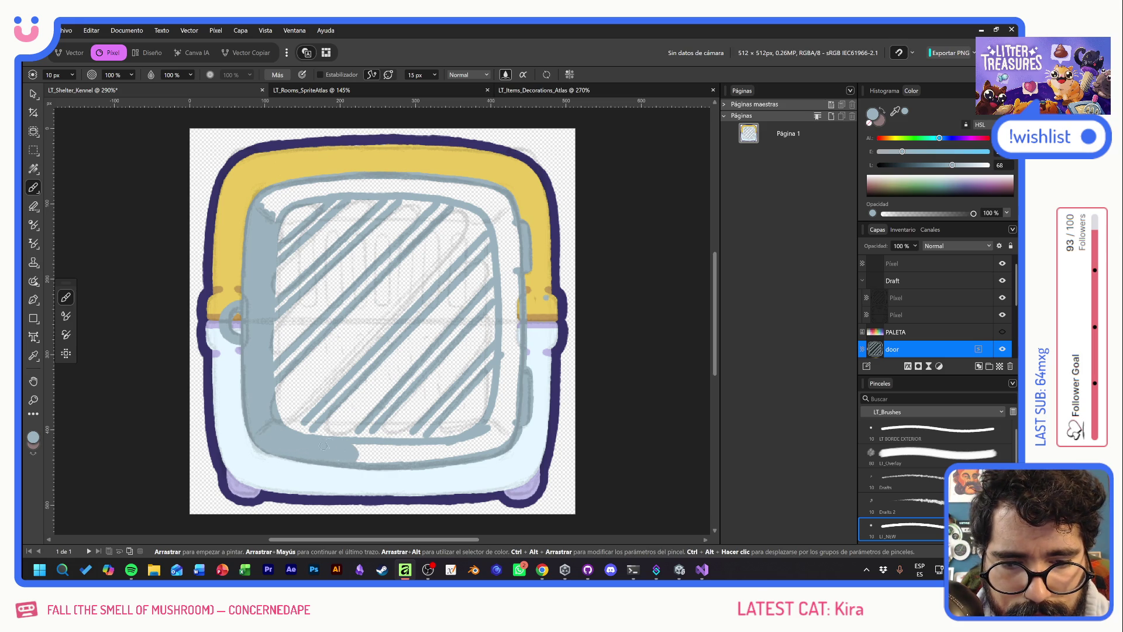
pyautogui.moveTo(502, 261)
pyautogui.mouseDown()
pyautogui.moveTo(501, 240)
pyautogui.moveTo(505, 281)
pyautogui.moveTo(515, 231)
pyautogui.moveTo(506, 326)
pyautogui.moveTo(521, 339)
pyautogui.moveTo(509, 380)
pyautogui.moveTo(504, 369)
pyautogui.moveTo(499, 409)
pyautogui.moveTo(517, 395)
pyautogui.moveTo(506, 436)
pyautogui.moveTo(495, 401)
pyautogui.moveTo(486, 436)
pyautogui.moveTo(494, 429)
pyautogui.moveTo(477, 445)
pyautogui.moveTo(429, 458)
pyautogui.moveTo(355, 452)
pyautogui.mouseUp()
pyautogui.moveTo(497, 193); pyautogui.dragTo(274, 222)
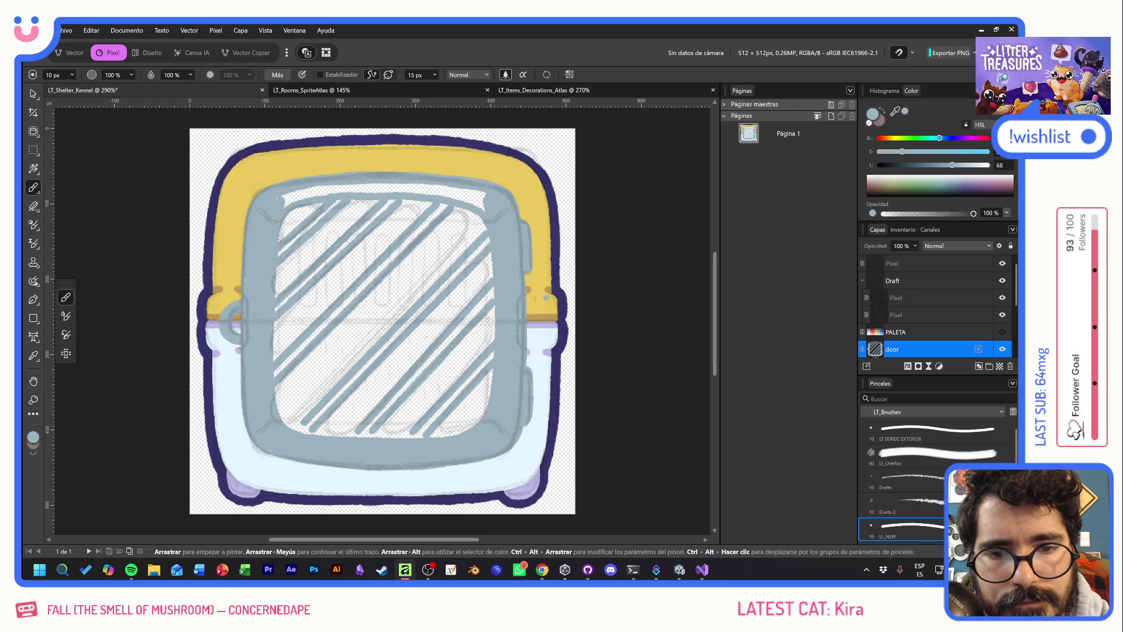
pyautogui.moveTo(289, 182)
pyautogui.mouseDown()
pyautogui.moveTo(445, 184)
pyautogui.moveTo(490, 210)
pyautogui.moveTo(477, 251)
pyautogui.moveTo(294, 441)
pyautogui.mouseUp()
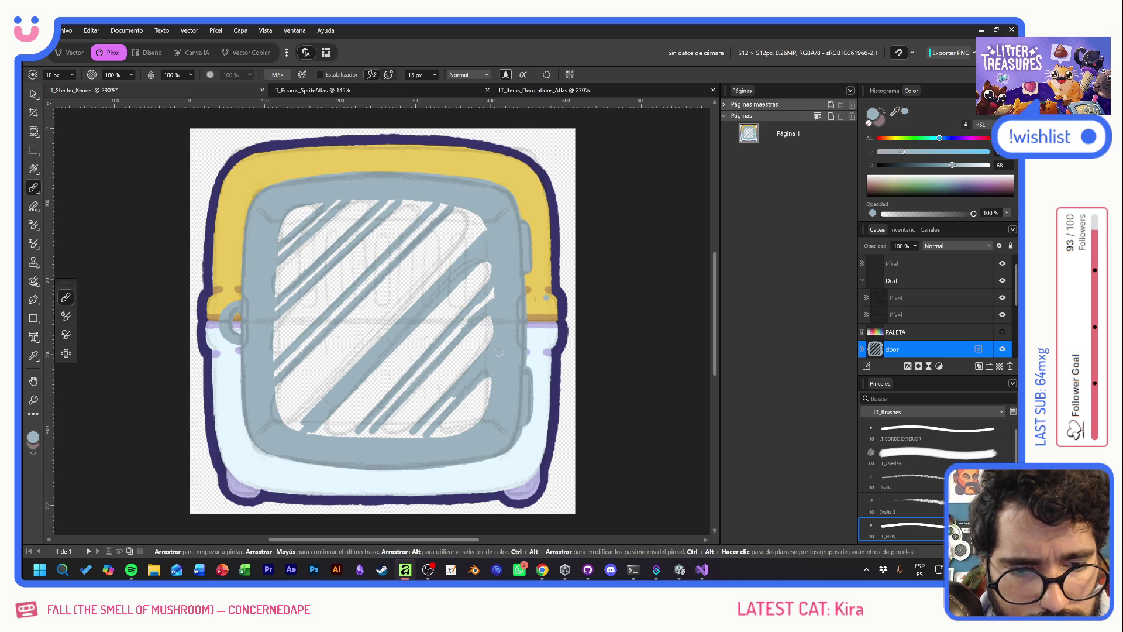
# Paint grey over the window's bottom edge and between the diagonal stripes, then add a pixel layer
pyautogui.moveTo(432, 432); pyautogui.dragTo(457, 436)
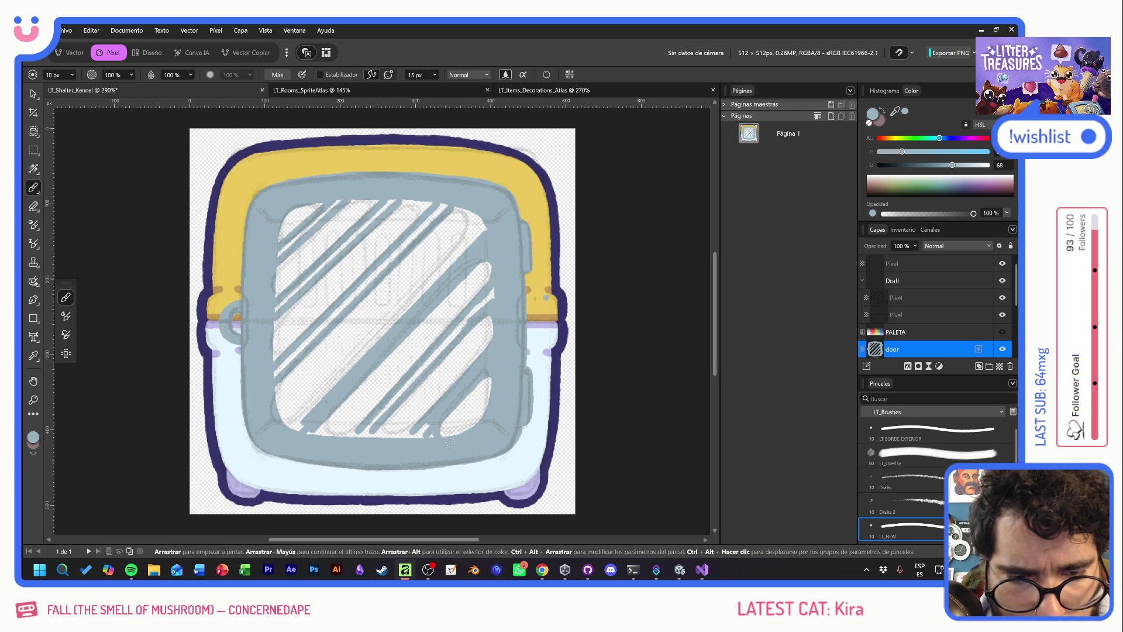
pyautogui.moveTo(430, 435)
pyautogui.mouseDown()
pyautogui.moveTo(396, 437)
pyautogui.moveTo(422, 425)
pyautogui.moveTo(351, 432)
pyautogui.moveTo(372, 420)
pyautogui.moveTo(324, 426)
pyautogui.moveTo(372, 422)
pyautogui.moveTo(493, 294)
pyautogui.mouseUp()
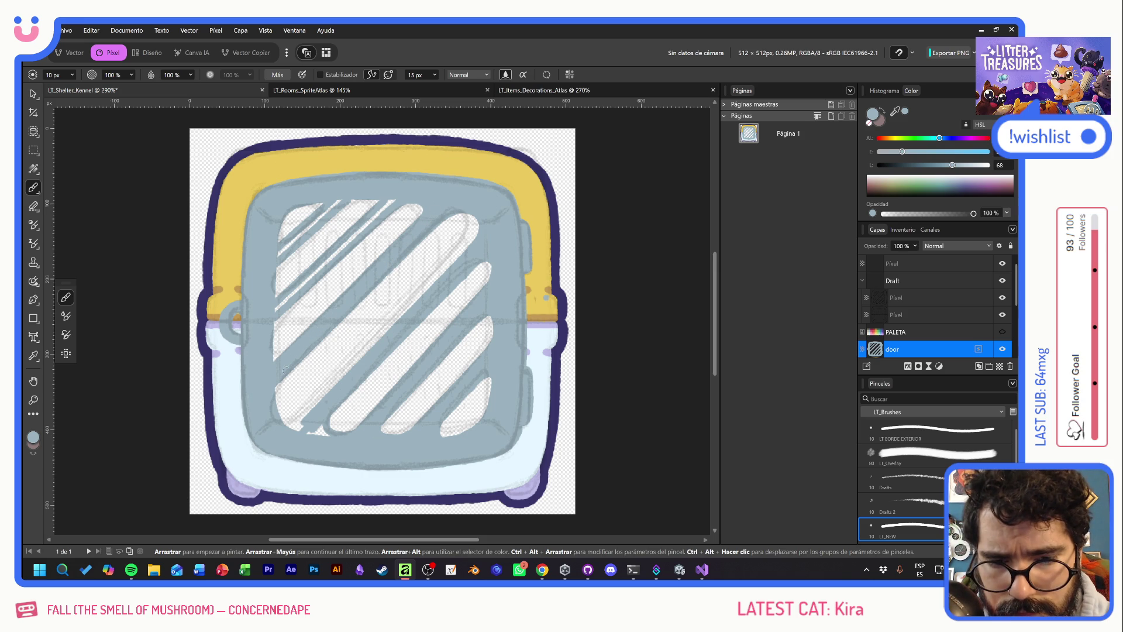
pyautogui.moveTo(276, 391)
pyautogui.mouseDown()
pyautogui.moveTo(288, 417)
pyautogui.moveTo(308, 419)
pyautogui.mouseUp()
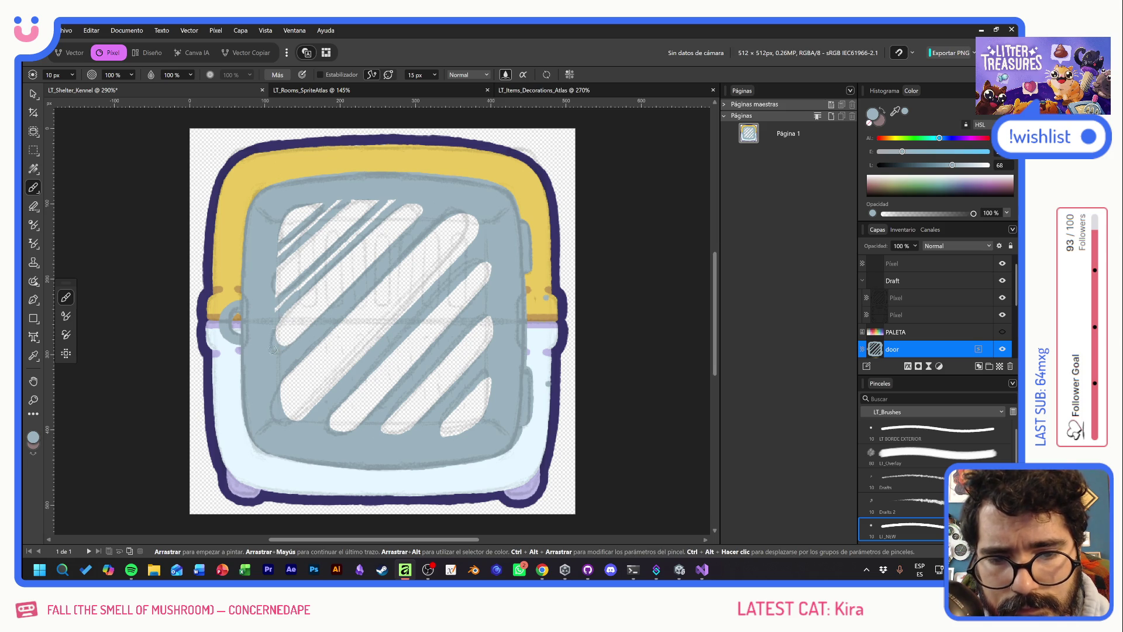
pyautogui.moveTo(272, 314); pyautogui.dragTo(395, 195)
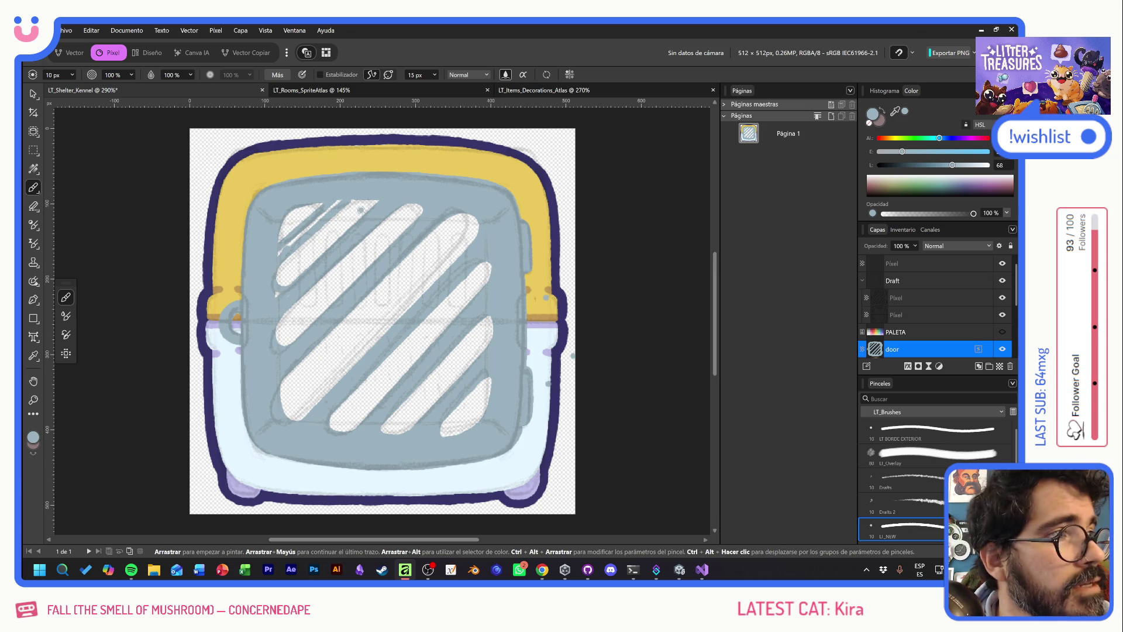
pyautogui.moveTo(359, 196)
pyautogui.mouseDown()
pyautogui.moveTo(374, 203)
pyautogui.moveTo(369, 215)
pyautogui.mouseUp()
pyautogui.moveTo(273, 255); pyautogui.dragTo(344, 197)
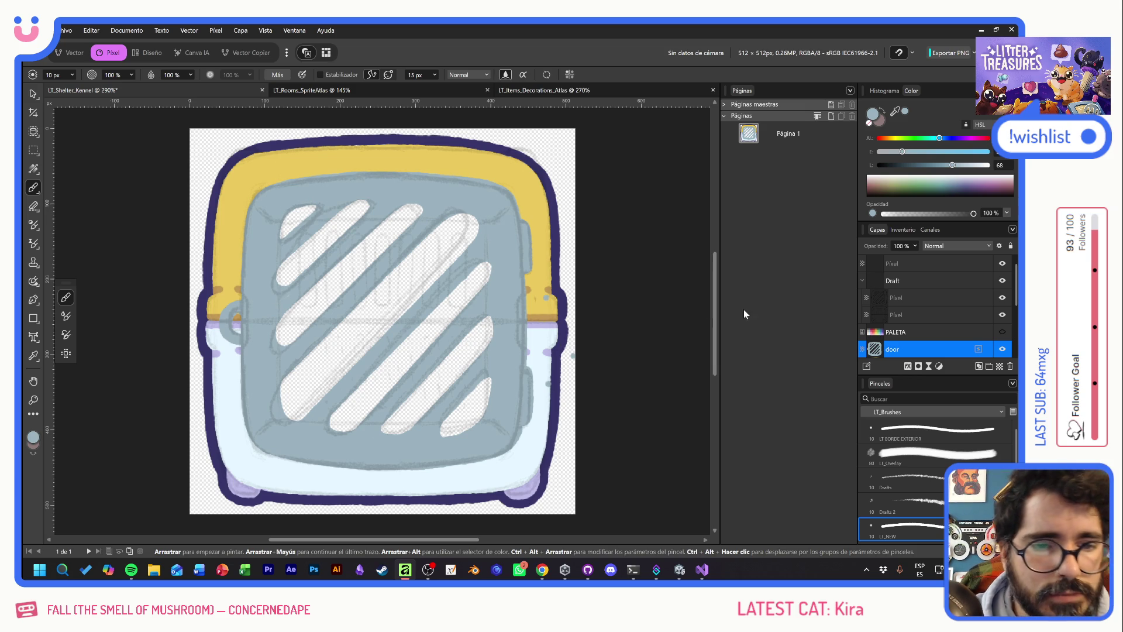
pyautogui.click(996, 368)
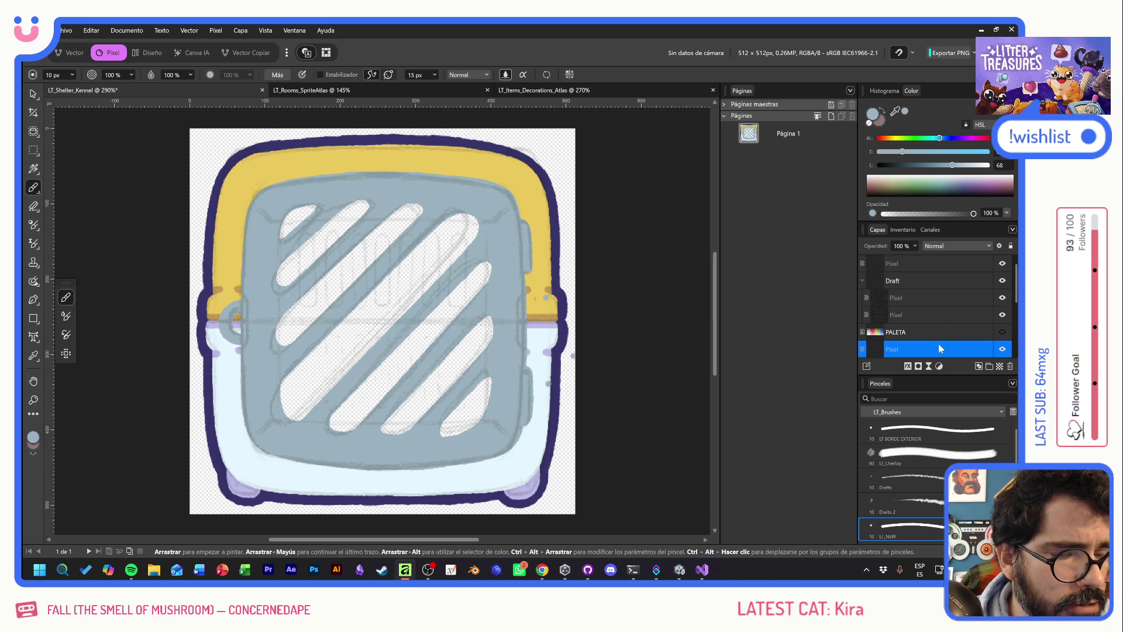
# Move the new pixel layer below the door layer
pyautogui.scroll(-3, 927, 305)
pyautogui.moveTo(926, 305); pyautogui.dragTo(927, 318)
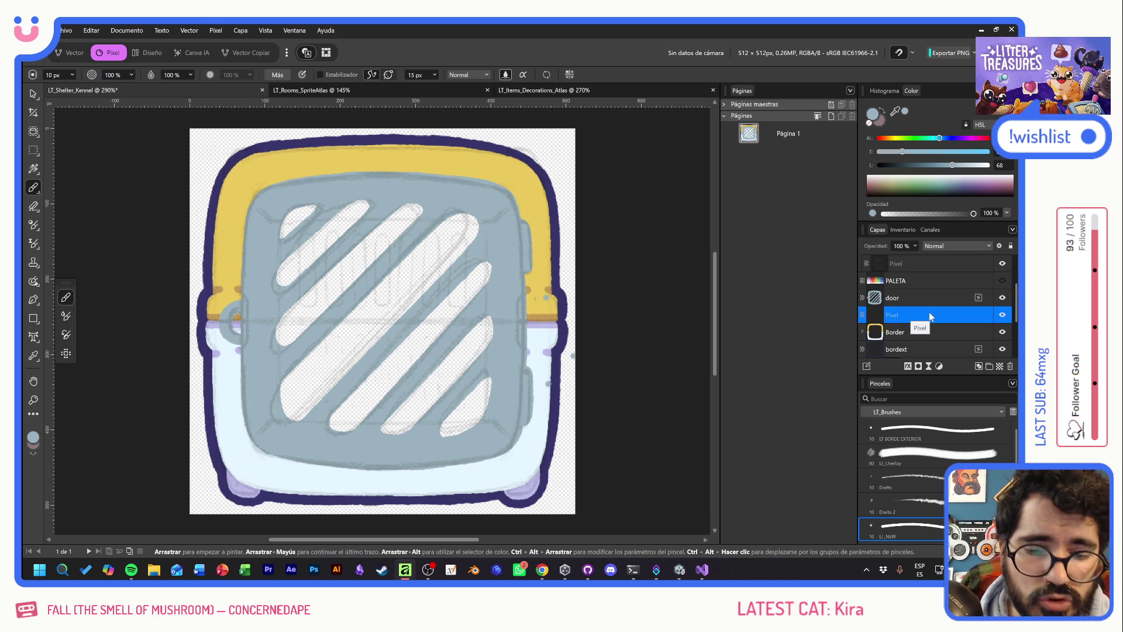
pyautogui.scroll(-4, 953, 324)
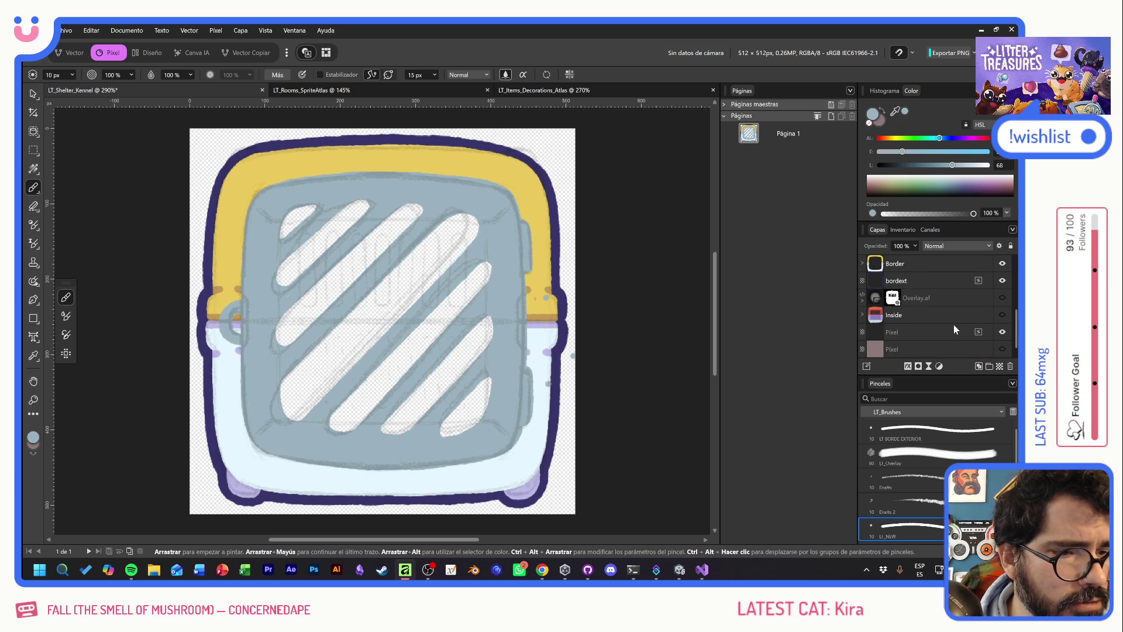
pyautogui.scroll(4, 947, 318)
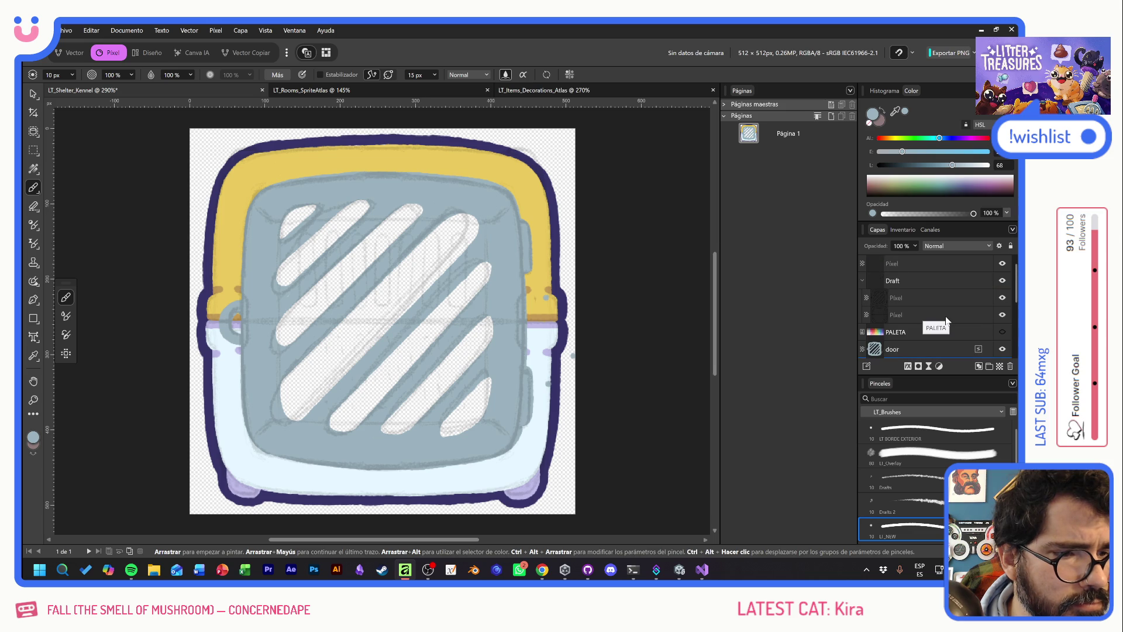
pyautogui.scroll(-4, 946, 321)
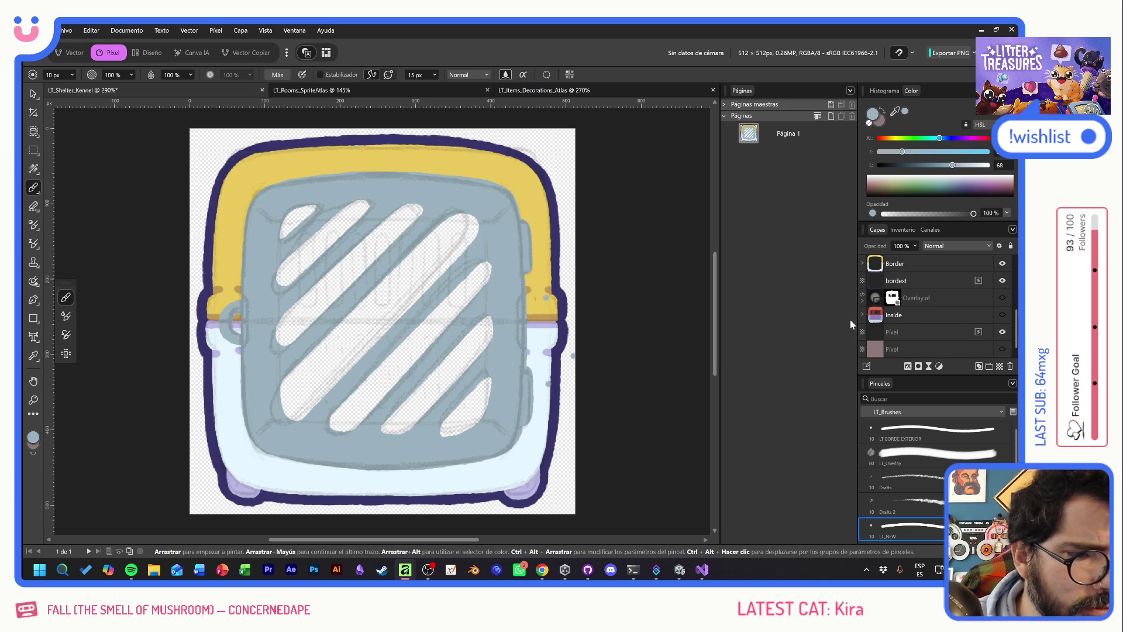
# Expand the Overlay.af and Inside groups to inspect their child layers
pyautogui.click(862, 315)
pyautogui.scroll(-2, 949, 318)
pyautogui.scroll(2, 950, 322)
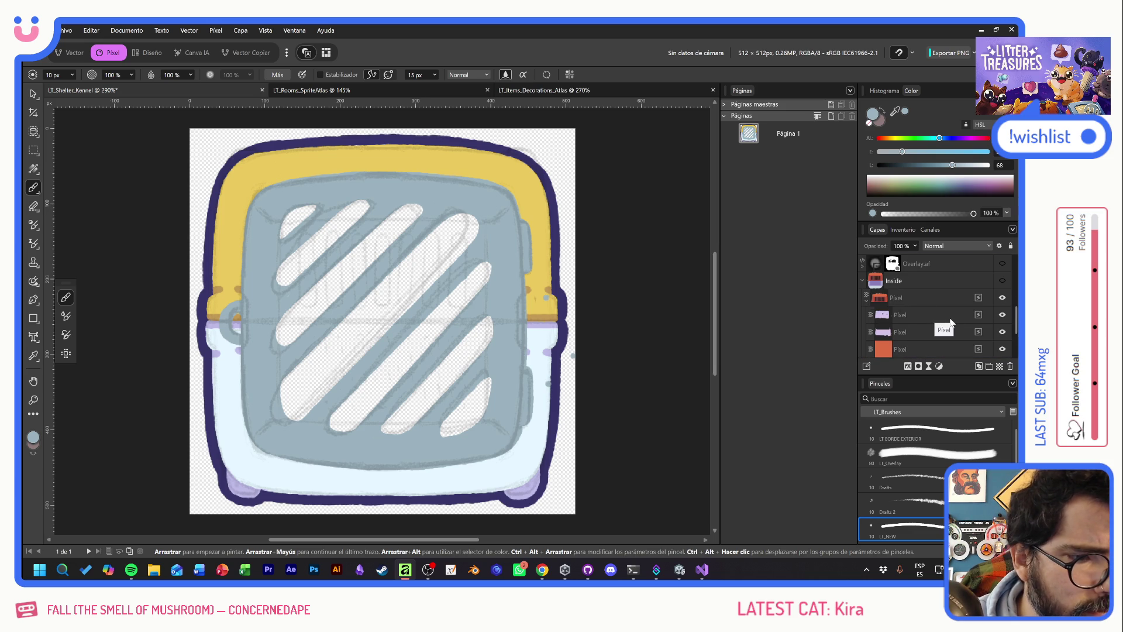
pyautogui.scroll(3, 935, 311)
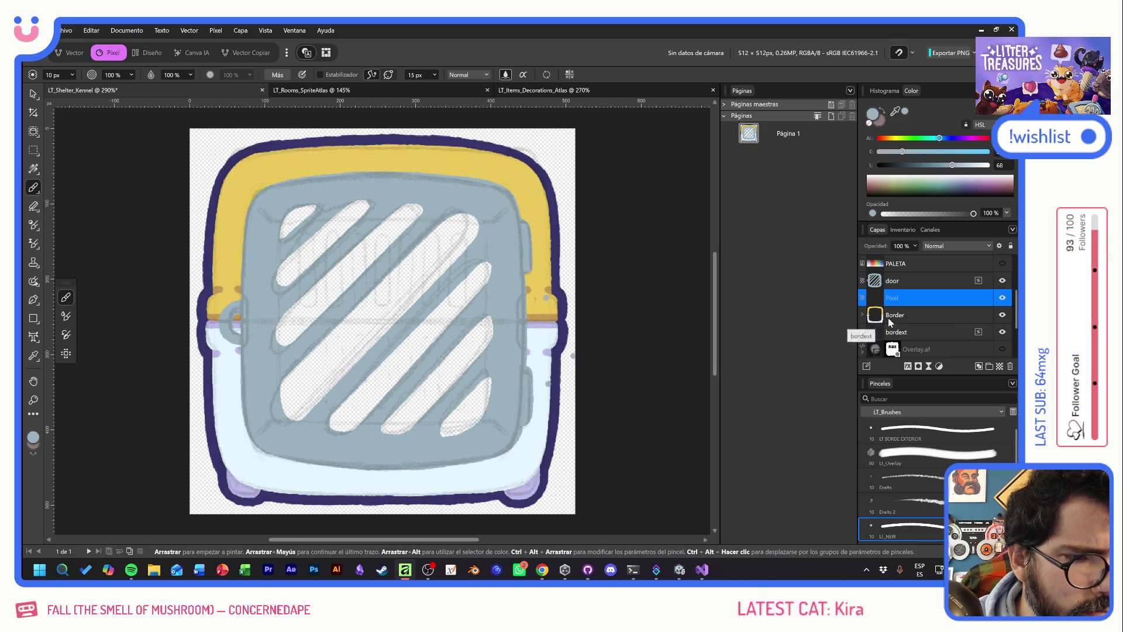
pyautogui.scroll(2, 916, 314)
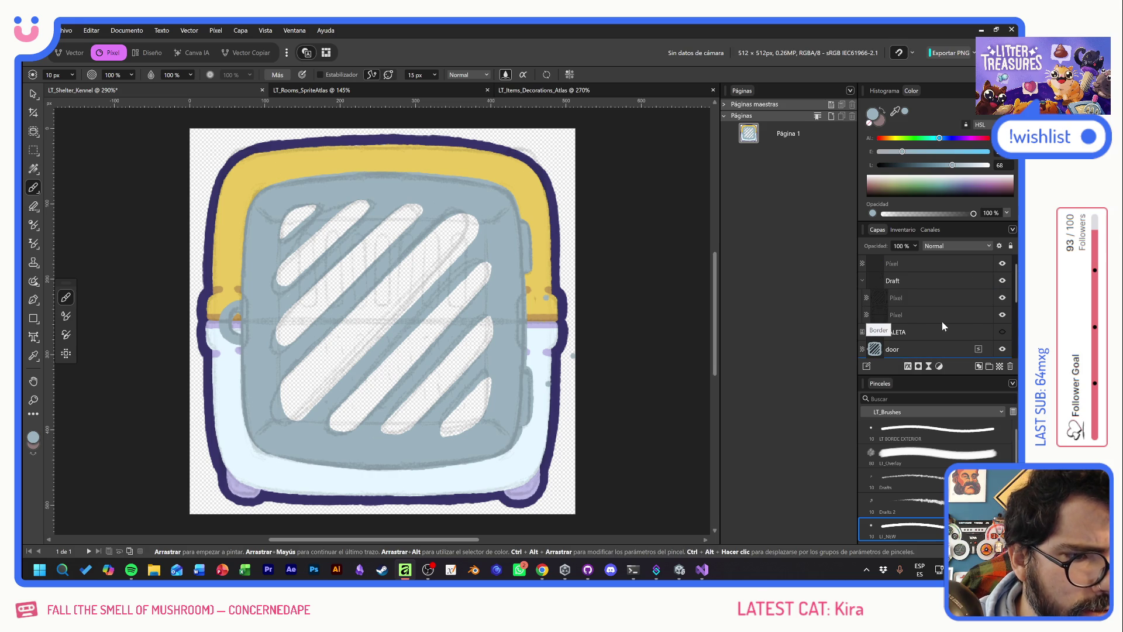
pyautogui.scroll(-2, 947, 319)
pyautogui.scroll(-2, 954, 317)
pyautogui.scroll(-2, 921, 322)
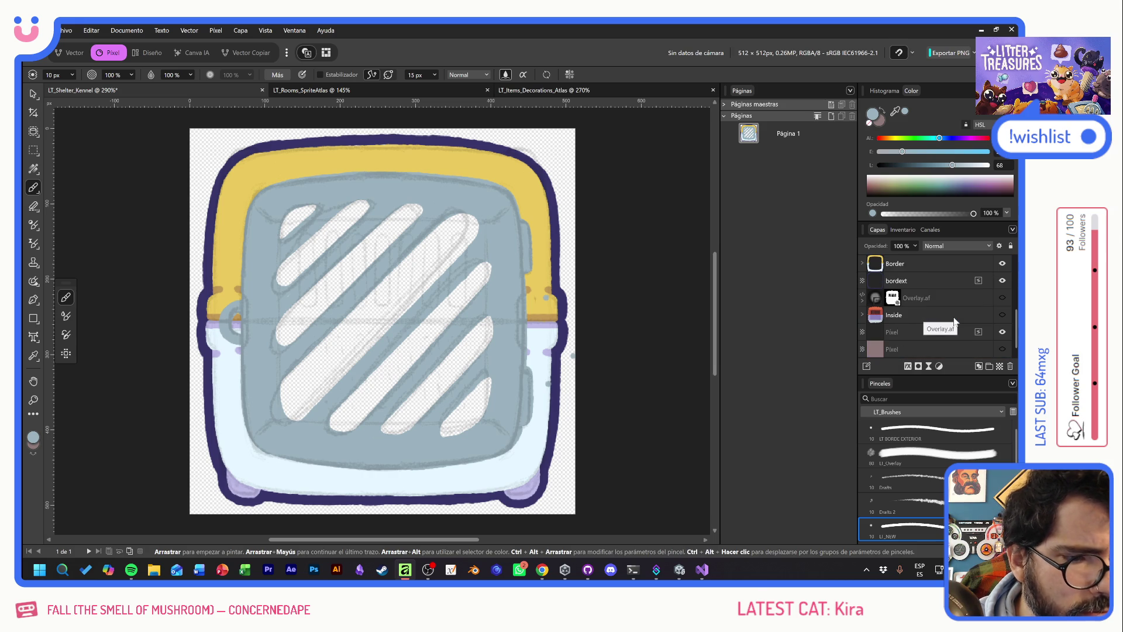
pyautogui.click(862, 298)
pyautogui.click(862, 298)
pyautogui.click(862, 316)
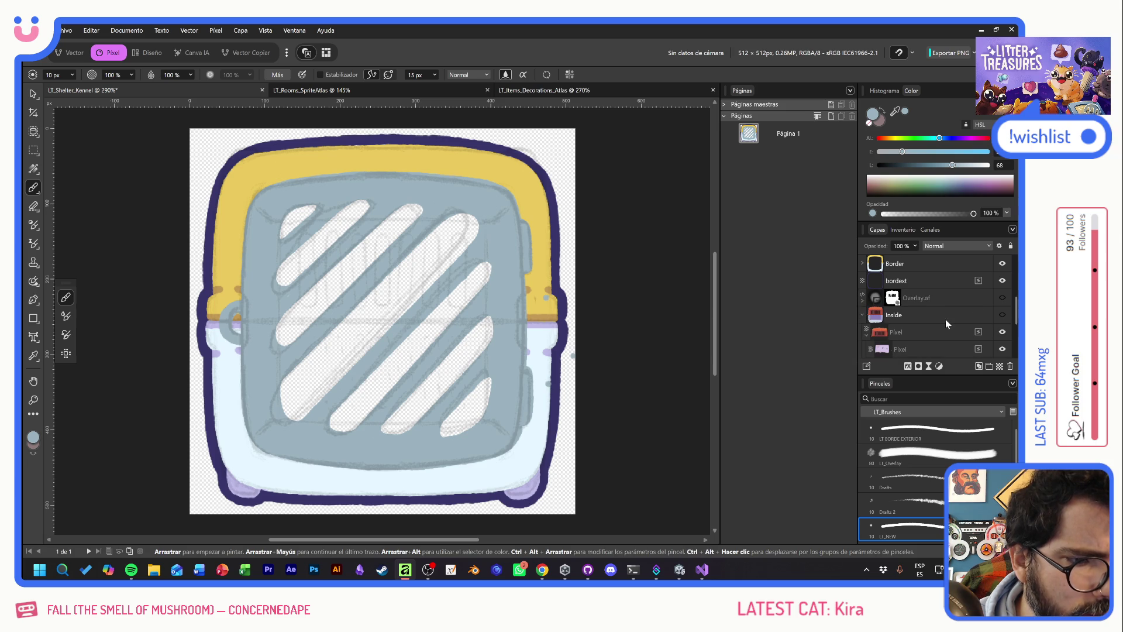
pyautogui.scroll(-3, 947, 319)
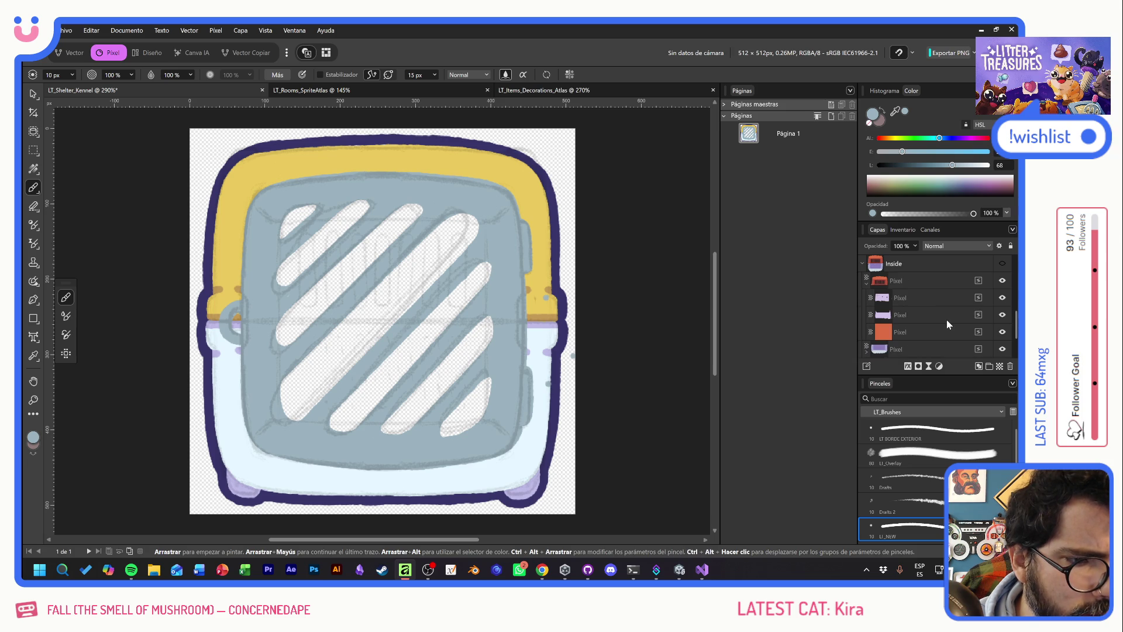
pyautogui.click(866, 283)
pyautogui.click(866, 317)
pyautogui.scroll(2, 946, 322)
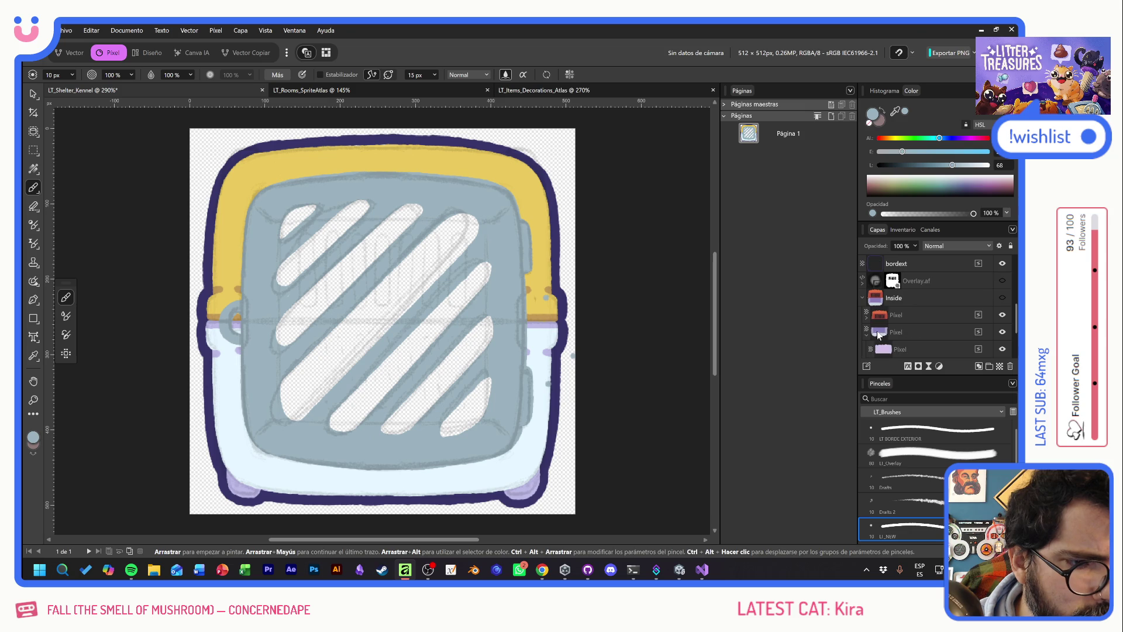
# Add another empty pixel layer above Border and inspect the Border group's layers
pyautogui.hotkey('ctrl', 'shift', 'n')
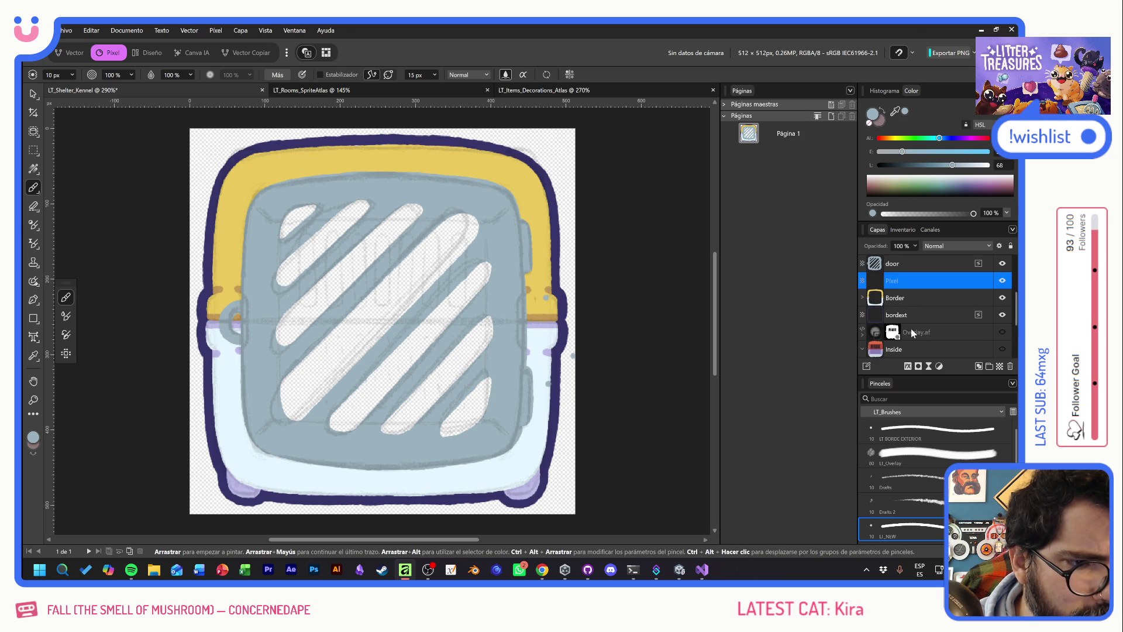
pyautogui.click(863, 299)
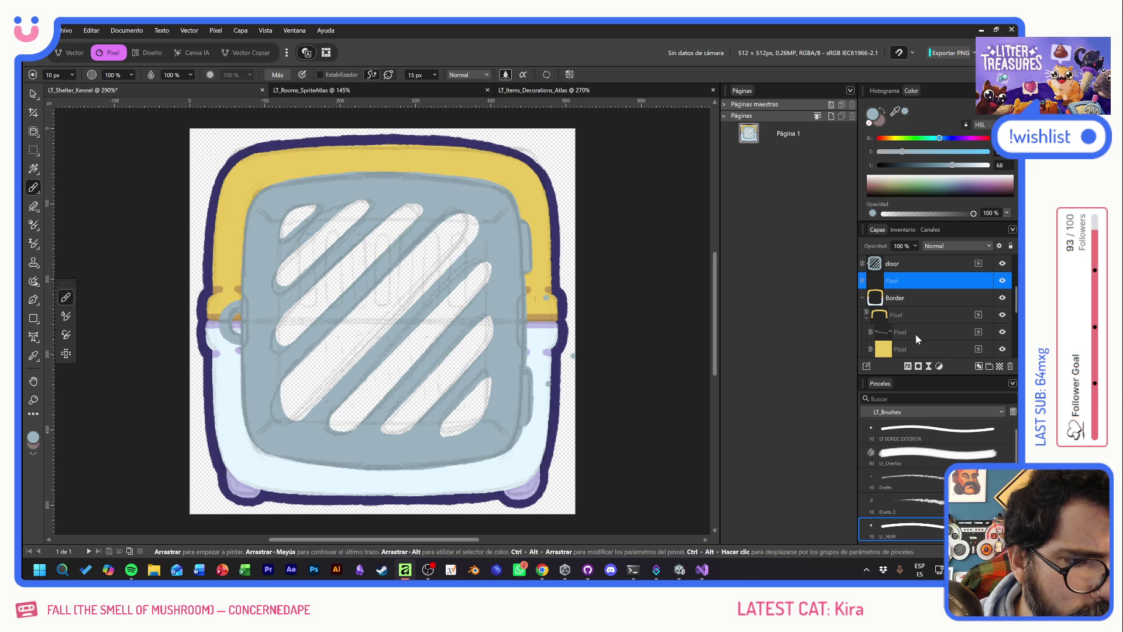
pyautogui.click(867, 316)
pyautogui.click(866, 335)
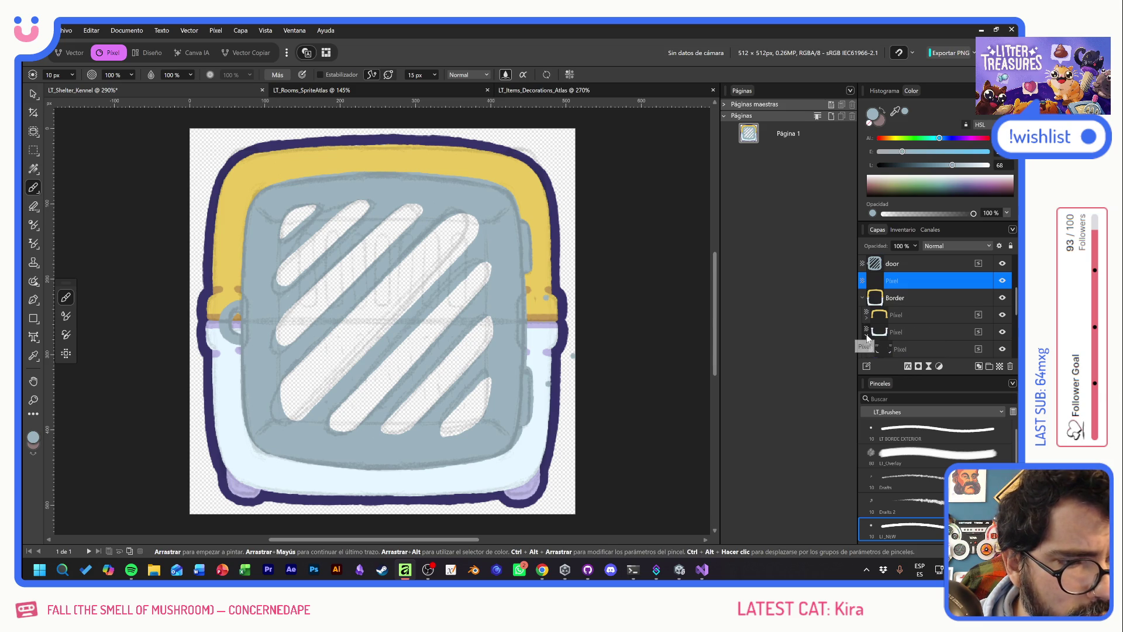
pyautogui.click(862, 298)
pyautogui.scroll(2, 948, 315)
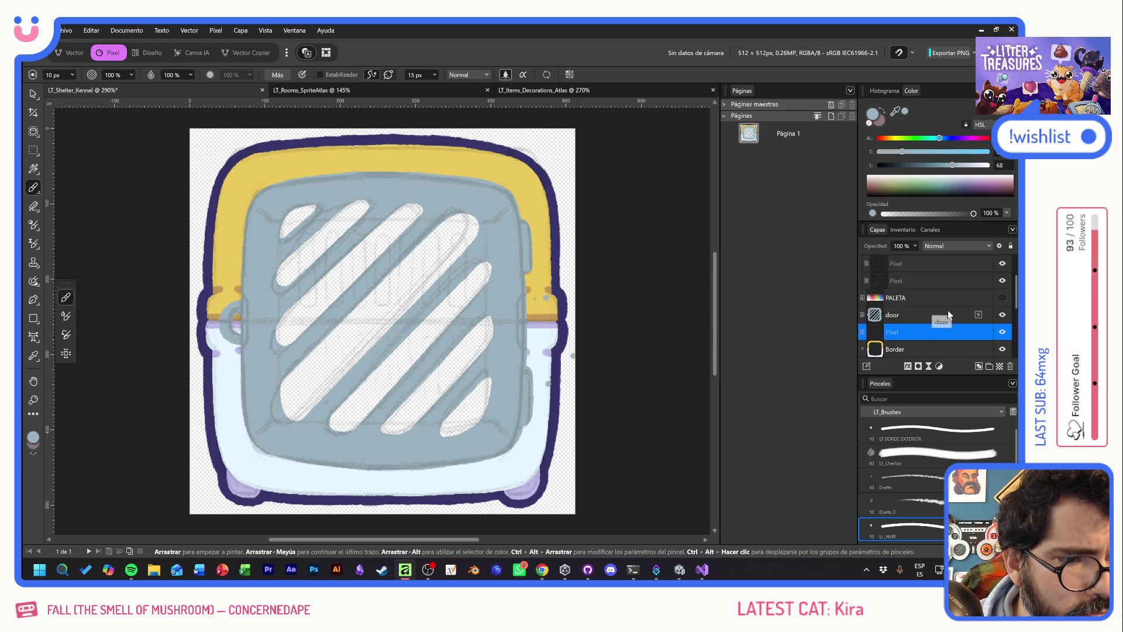
pyautogui.scroll(3, 971, 322)
pyautogui.scroll(-3, 952, 324)
pyautogui.scroll(1, 950, 327)
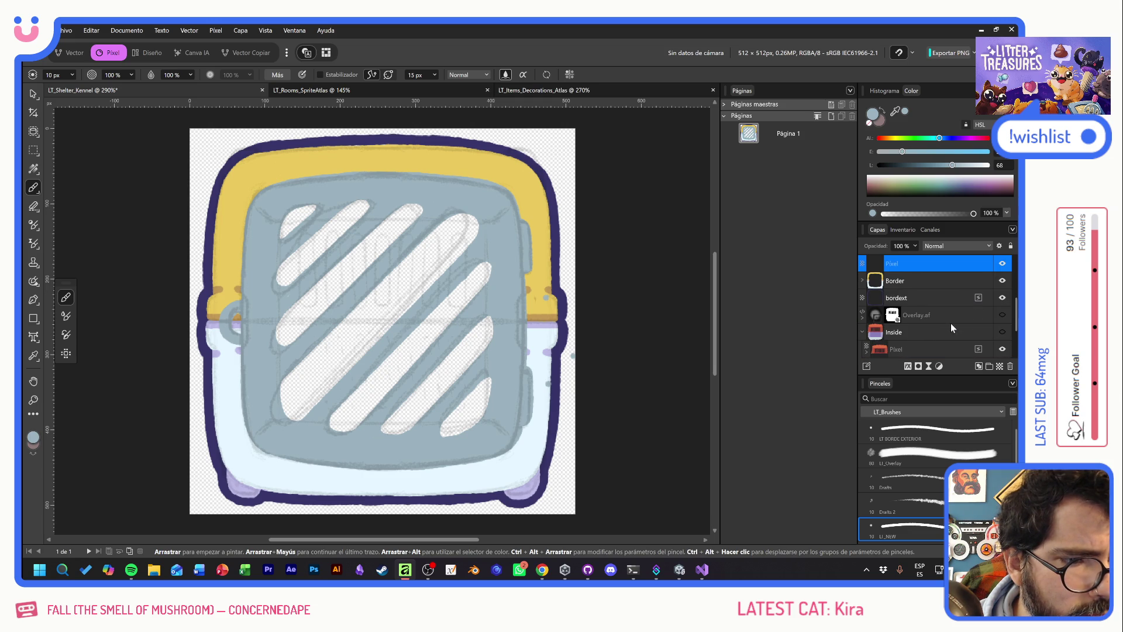
# Show the Overlay.af and Inside layers, then switch to the room sprite atlas document
pyautogui.click(1002, 315)
pyautogui.click(1002, 332)
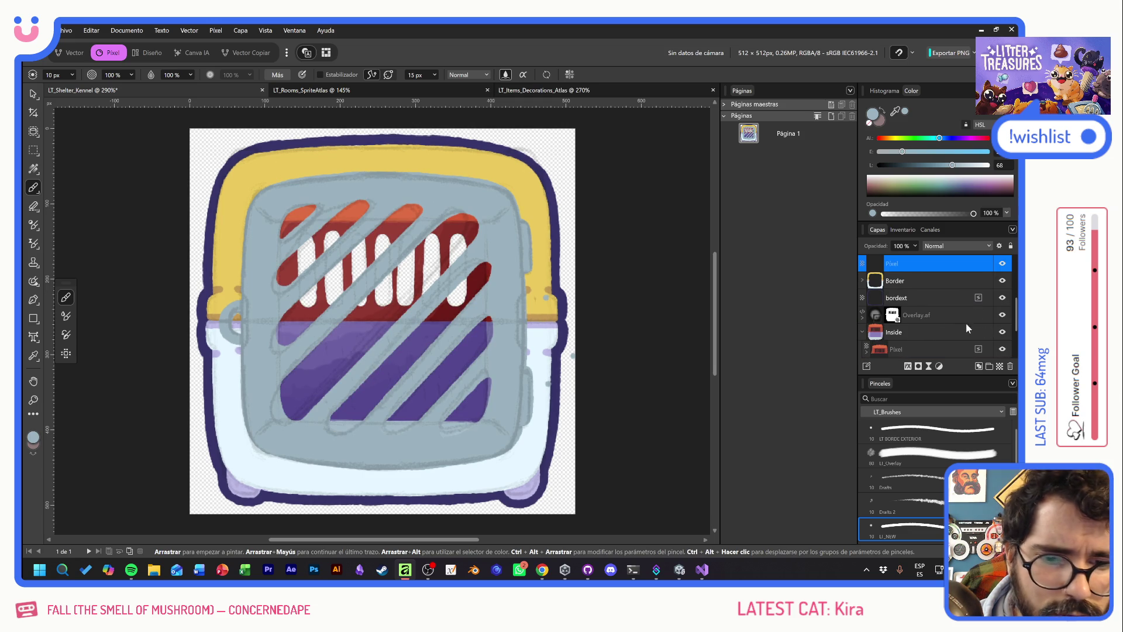
pyautogui.scroll(-1, 953, 325)
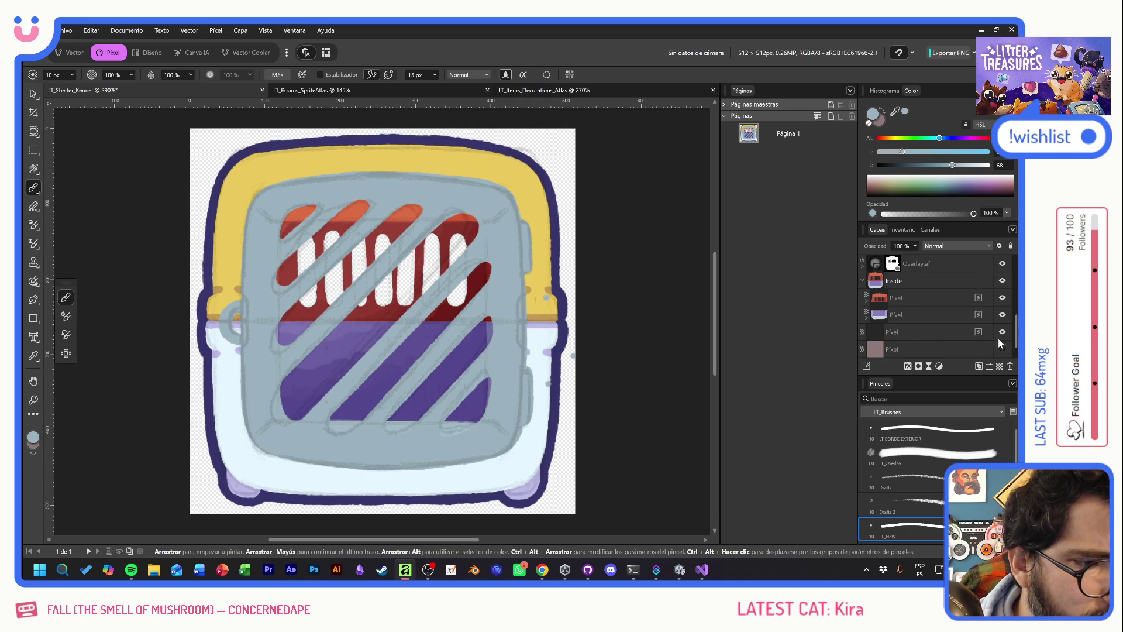
pyautogui.scroll(2, 952, 328)
pyautogui.scroll(1, 951, 328)
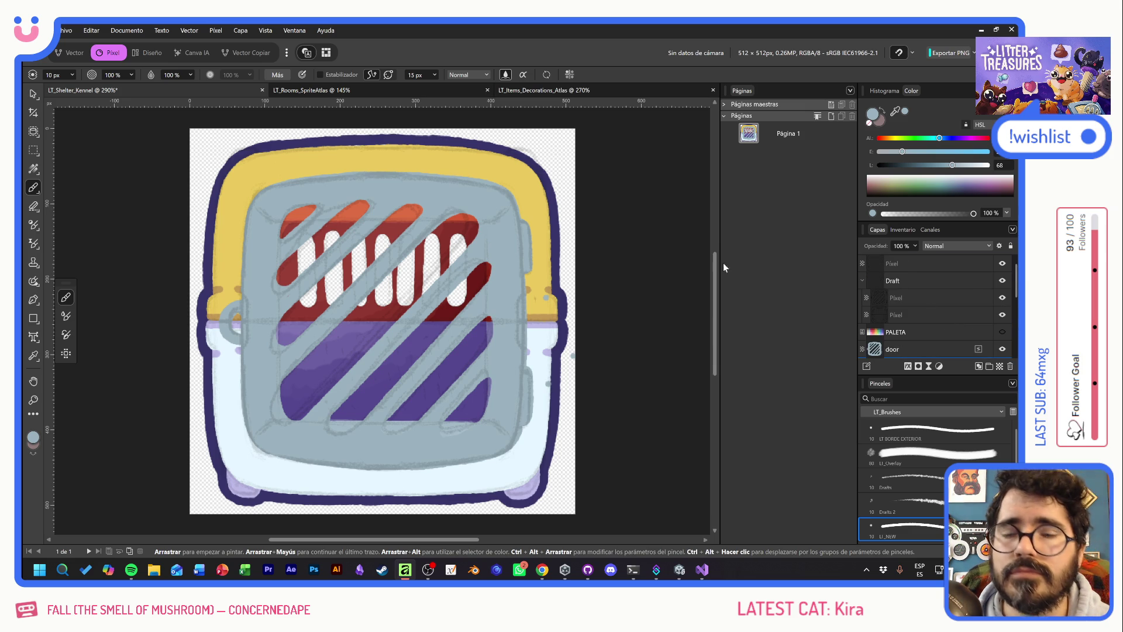
pyautogui.click(311, 90)
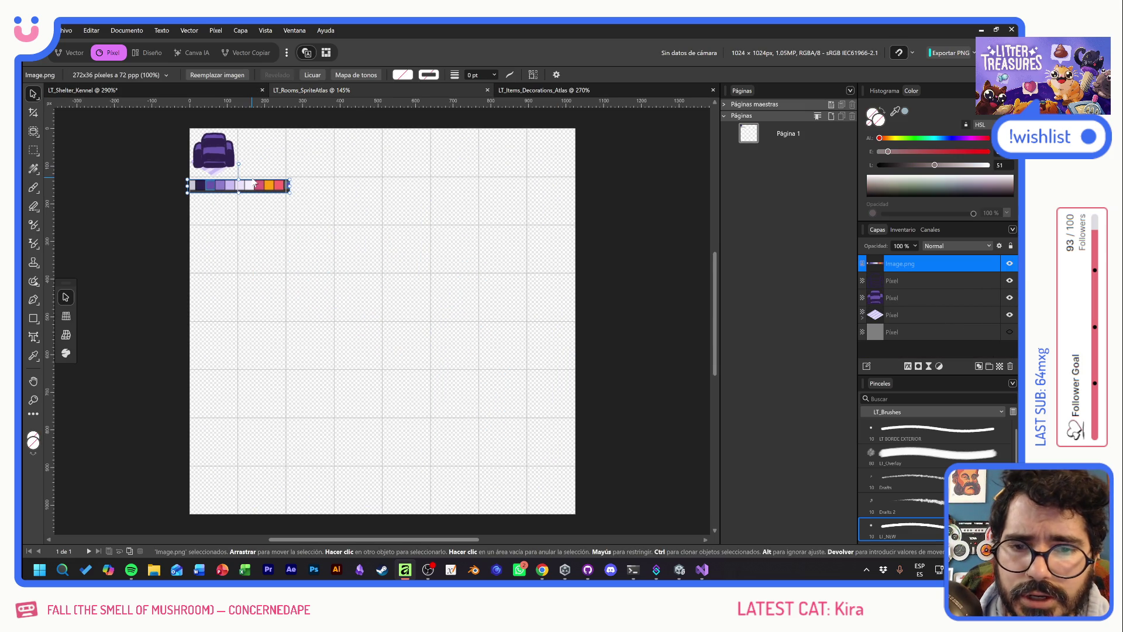
# Snip the lavender swatch from LT_Items_Decorations_Atlas and paste it into LT_Shelter_Kennel
pyautogui.click(174, 93)
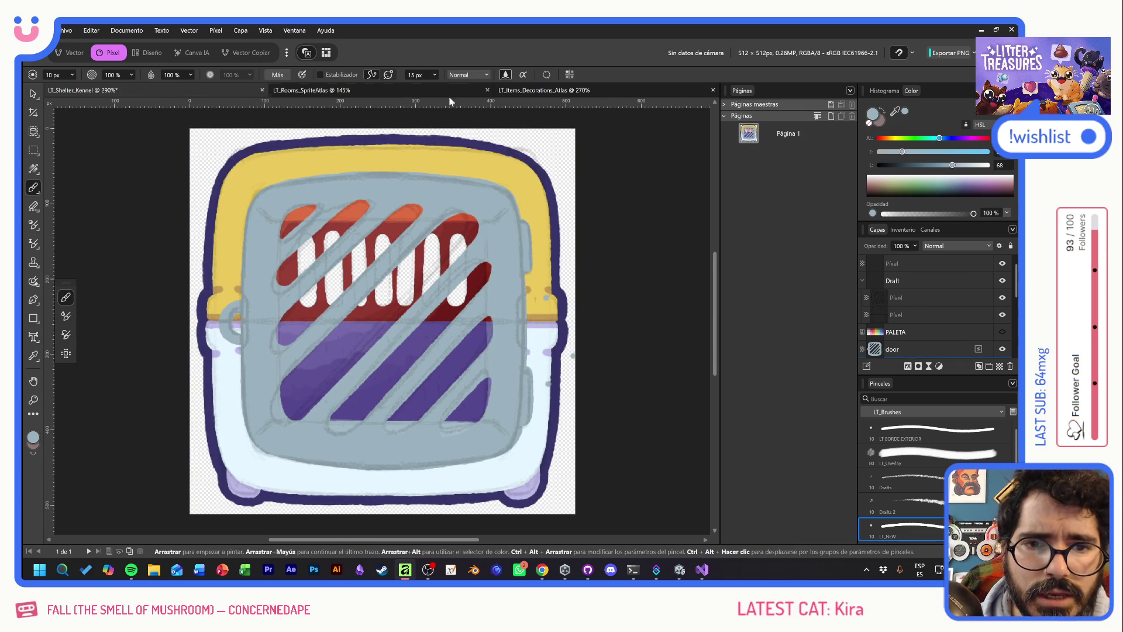
pyautogui.click(544, 90)
pyautogui.moveTo(322, 258); pyautogui.dragTo(579, 298)
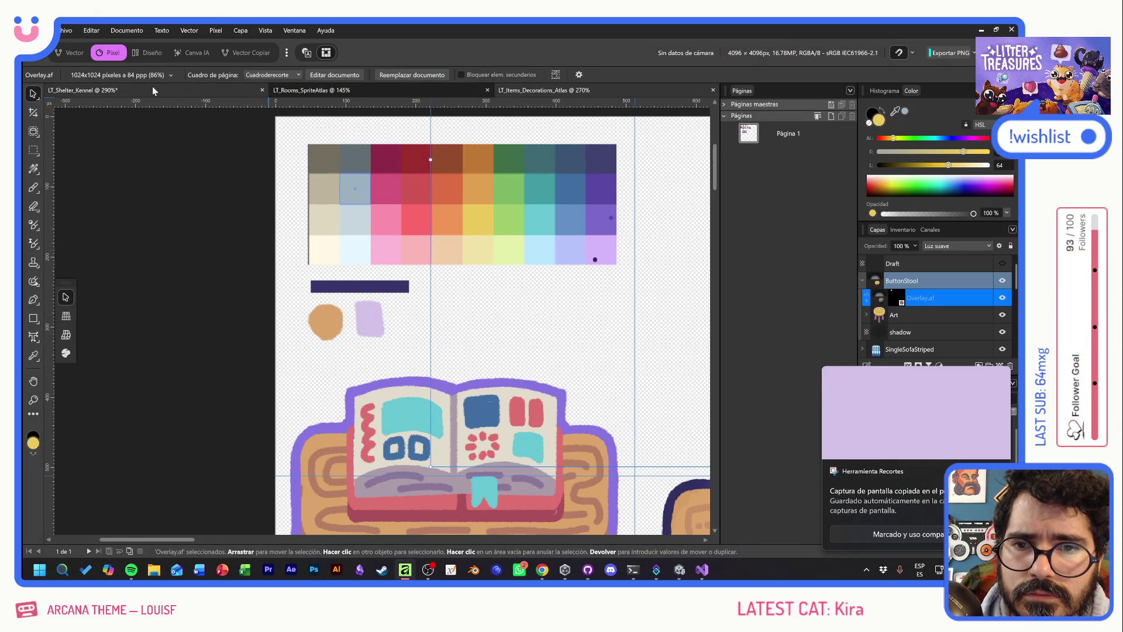
pyautogui.click(225, 92)
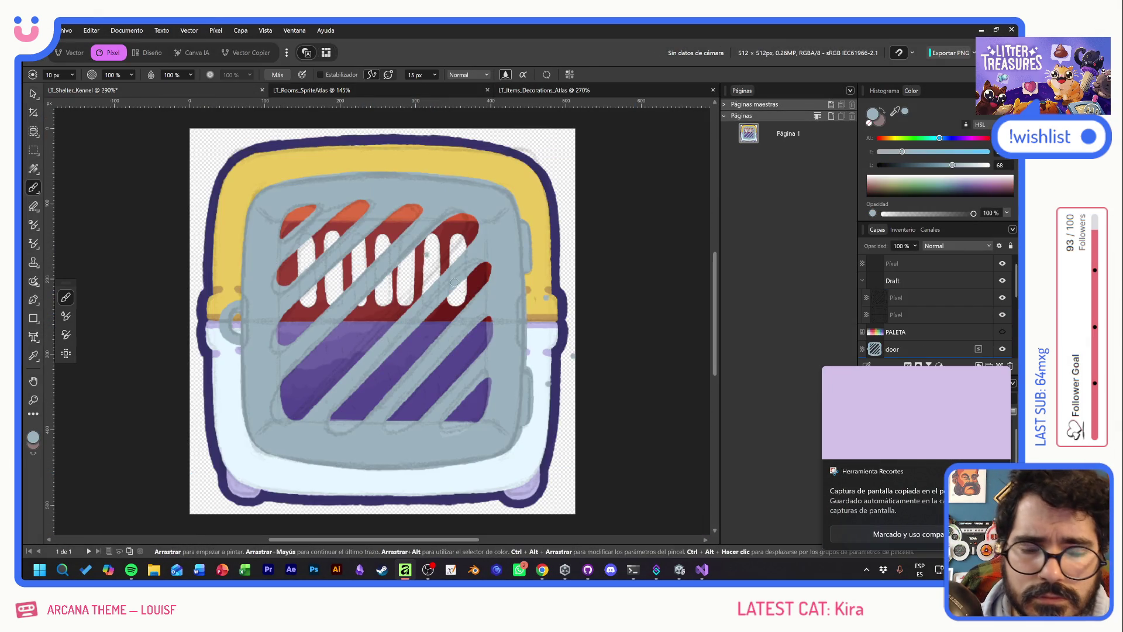
pyautogui.hotkey('ctrl', 'v')
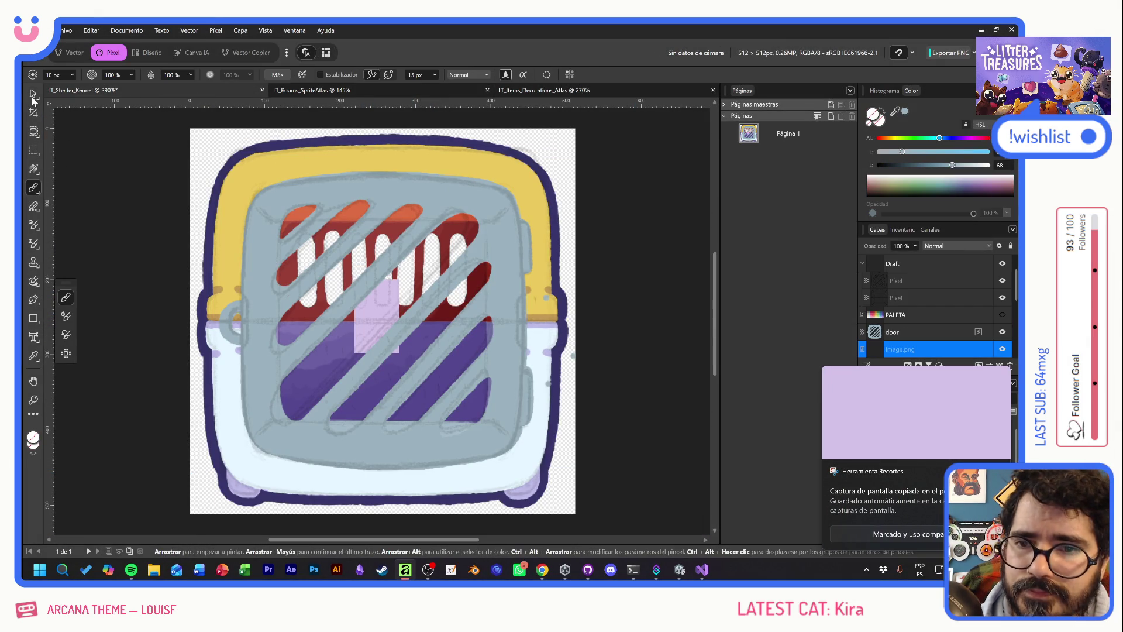
# Move the Pixel layer into the door group and select it there
pyautogui.click(33, 95)
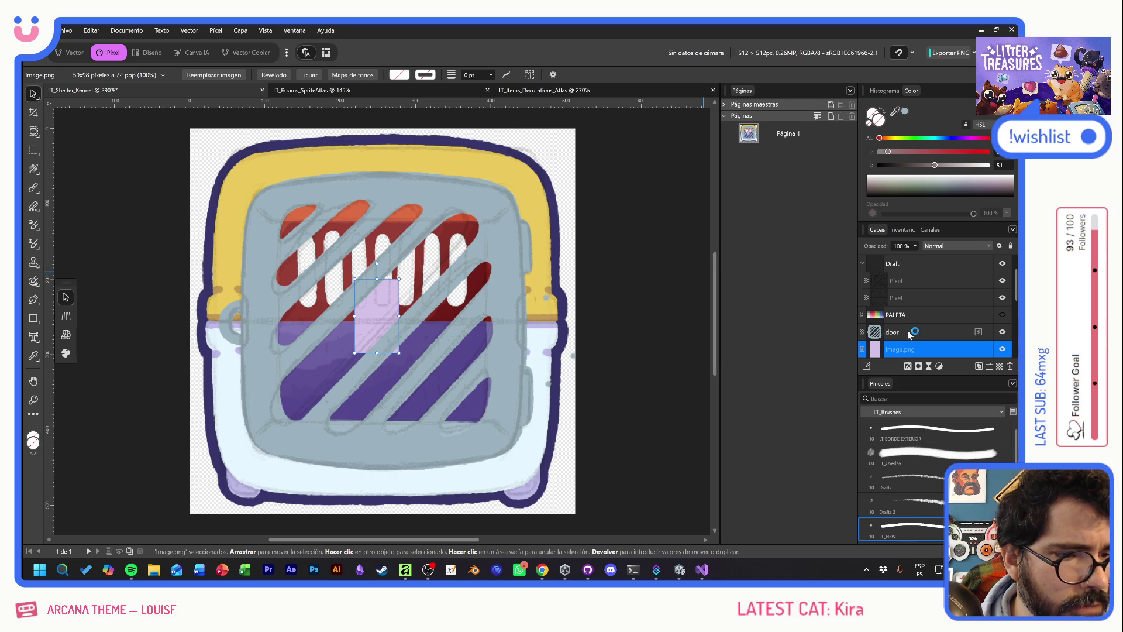
pyautogui.scroll(-2, 930, 332)
pyautogui.click(917, 318)
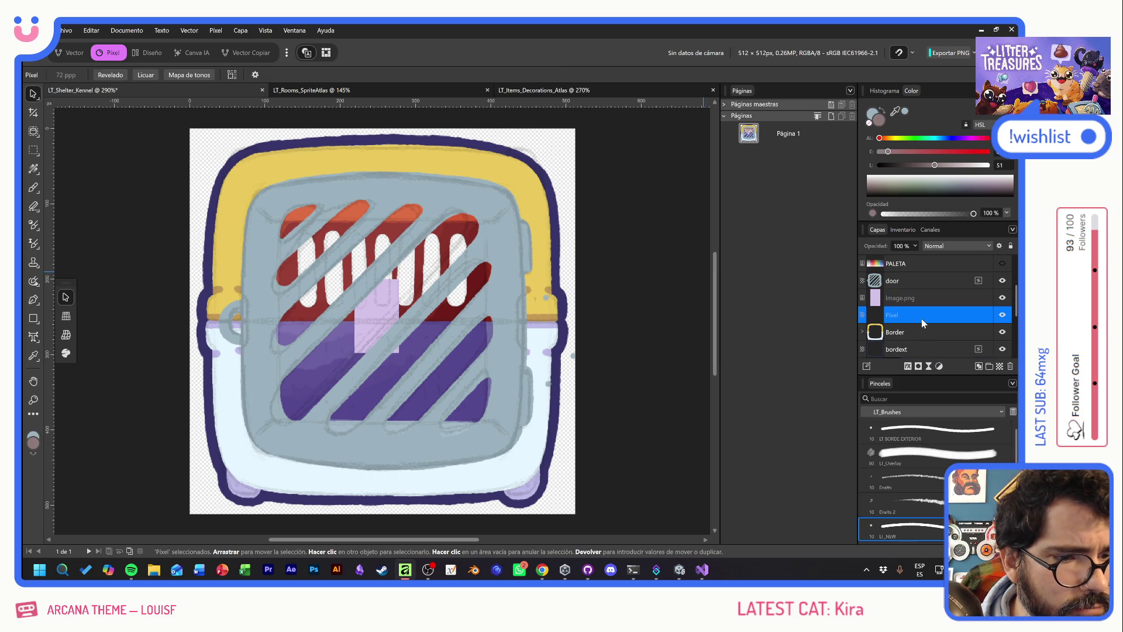
pyautogui.moveTo(918, 310); pyautogui.dragTo(921, 279)
pyautogui.click(924, 299)
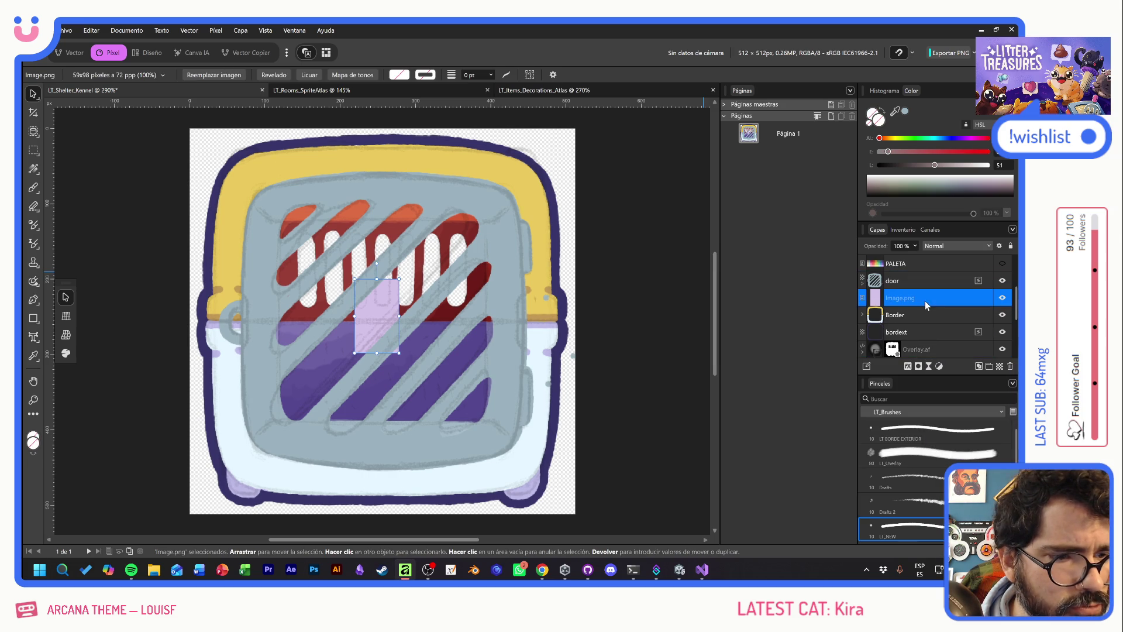
pyautogui.click(862, 283)
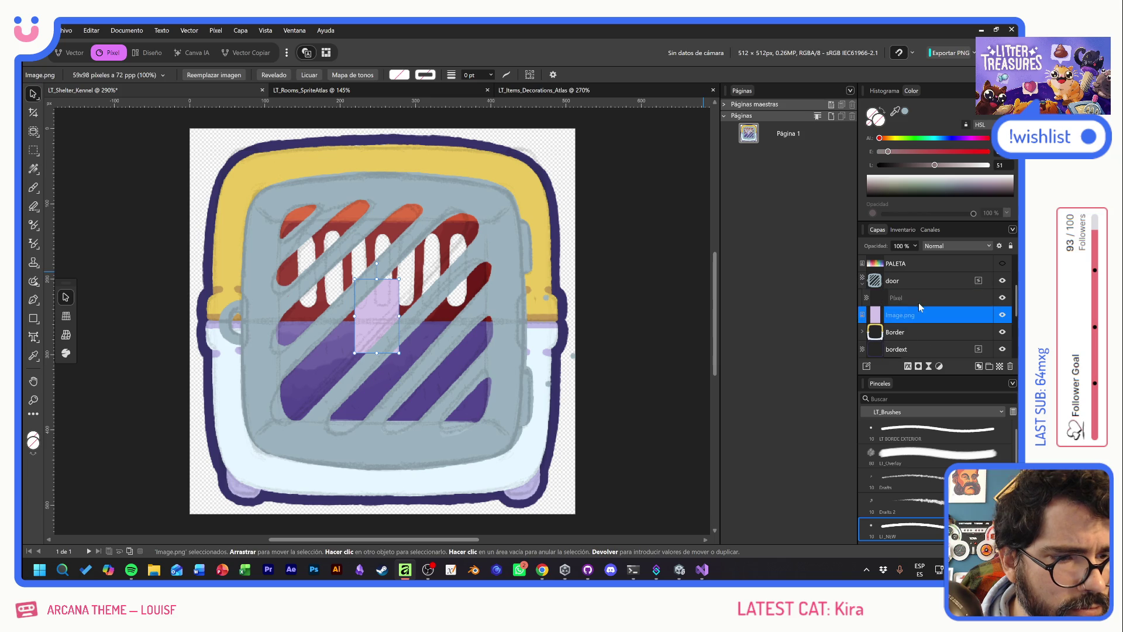
pyautogui.click(913, 298)
# Set the Pixel layer to Multiply blending and sample the lavender swatch colour for the brush
pyautogui.click(935, 246)
pyautogui.click(937, 295)
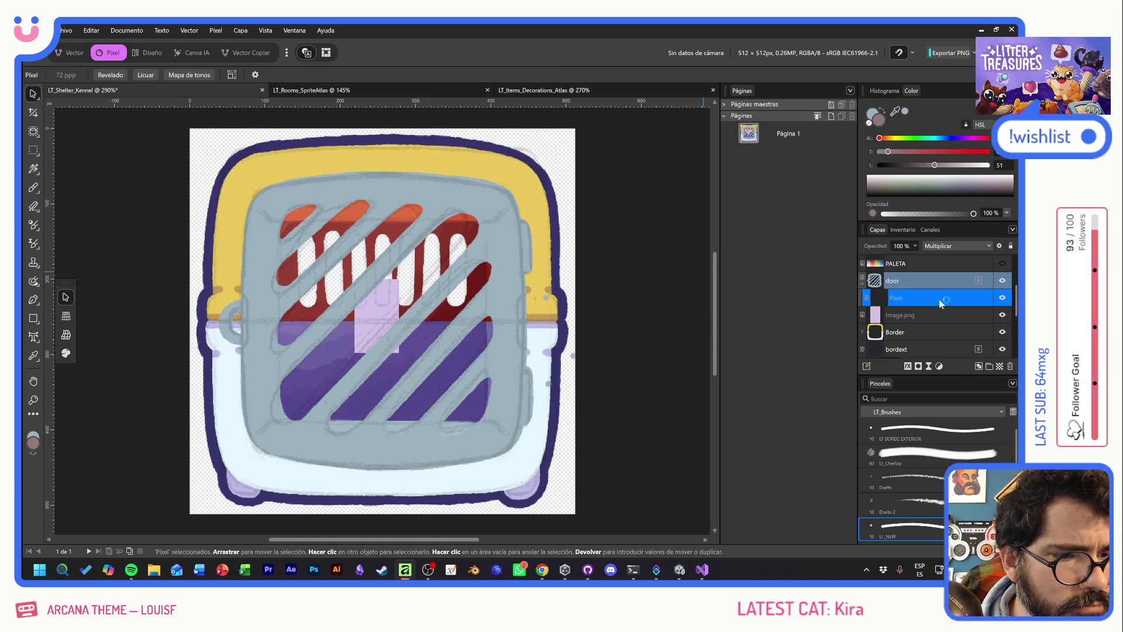
pyautogui.click(33, 187)
pyautogui.keyDown('alt'); pyautogui.click(358, 311); pyautogui.keyUp('alt')
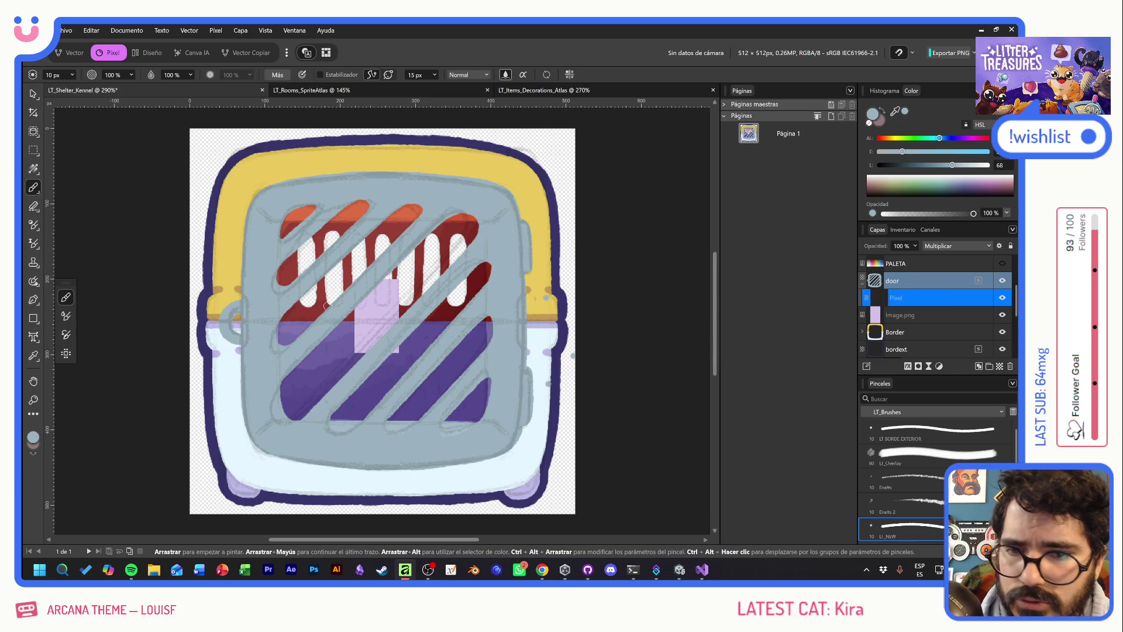
# Shade the door's left and right hinges lavender, hide Image.png, and sample the border's dark purple
pyautogui.moveTo(358, 311)
pyautogui.mouseDown()
pyautogui.moveTo(234, 331)
pyautogui.moveTo(269, 392)
pyautogui.mouseUp()
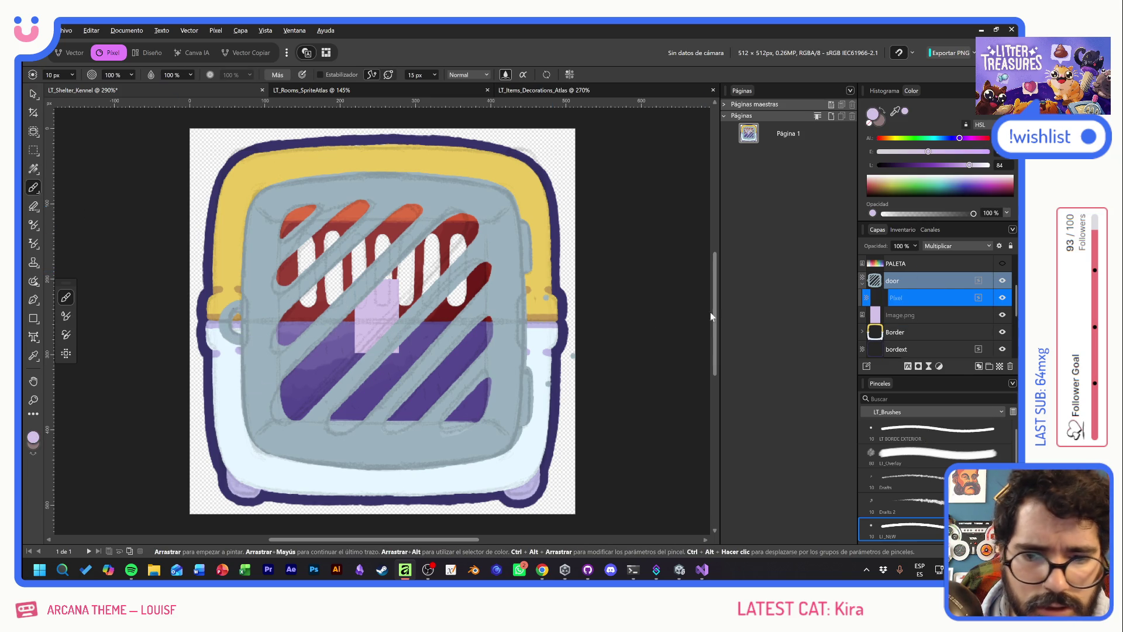
pyautogui.click(1003, 316)
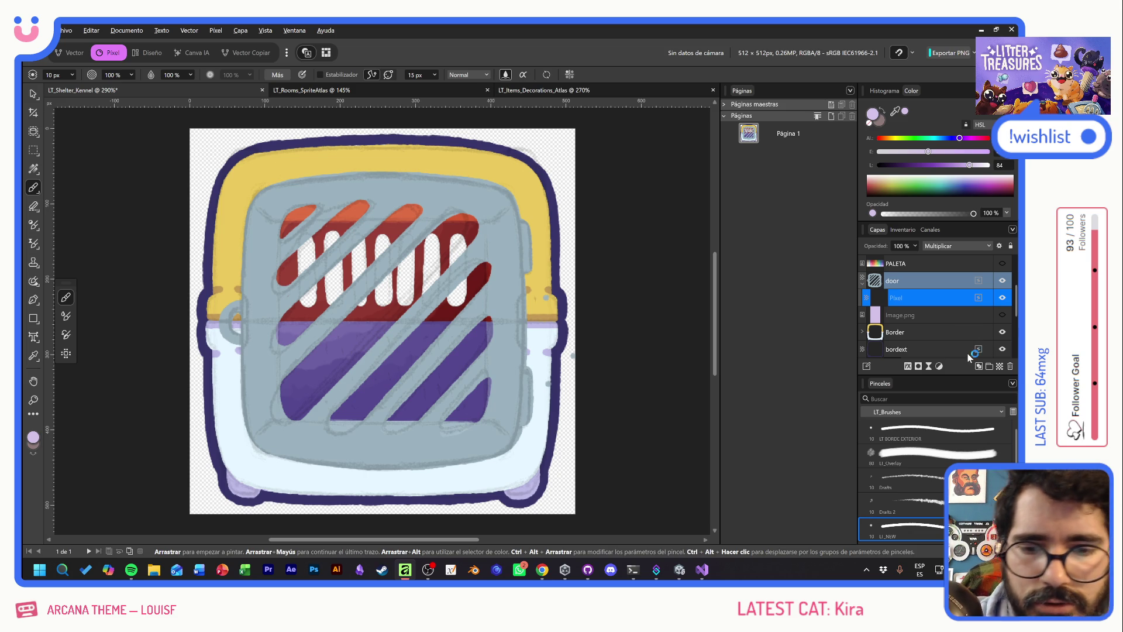
pyautogui.moveTo(218, 302); pyautogui.dragTo(237, 348)
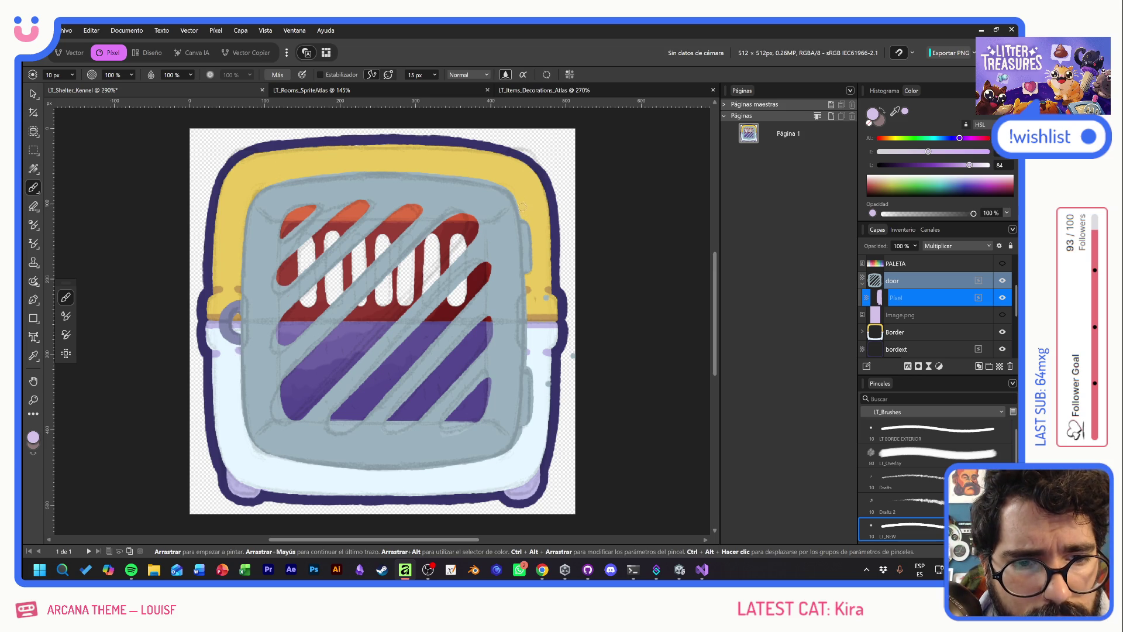
pyautogui.moveTo(524, 225); pyautogui.dragTo(528, 281)
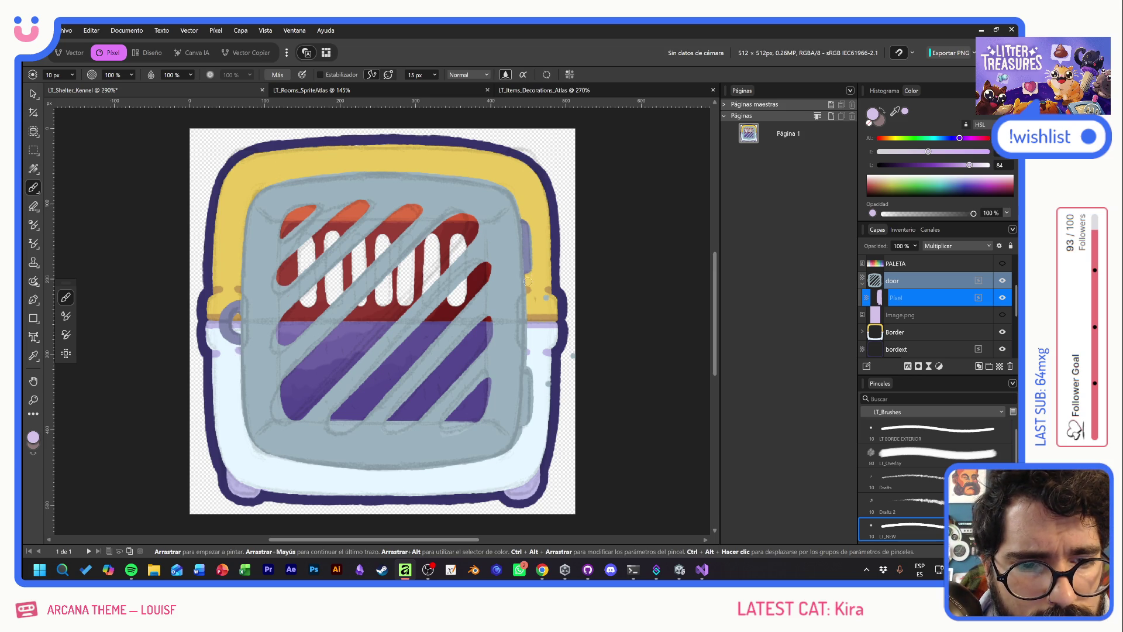
pyautogui.moveTo(530, 366); pyautogui.dragTo(525, 438)
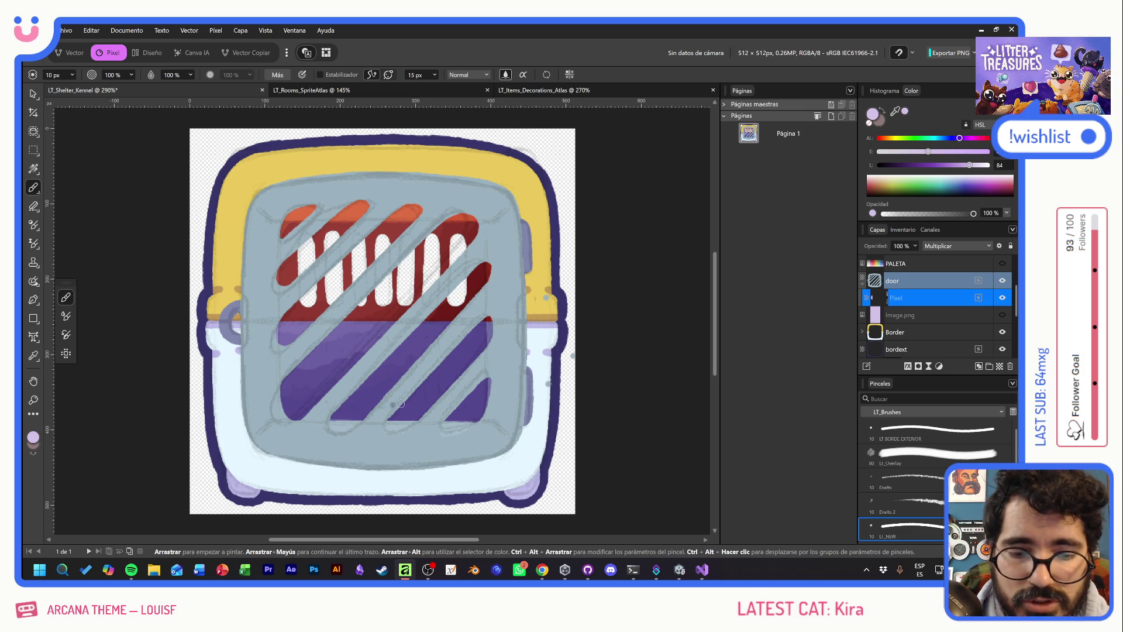
pyautogui.keyDown('alt'); pyautogui.click(566, 301); pyautogui.keyUp('alt')
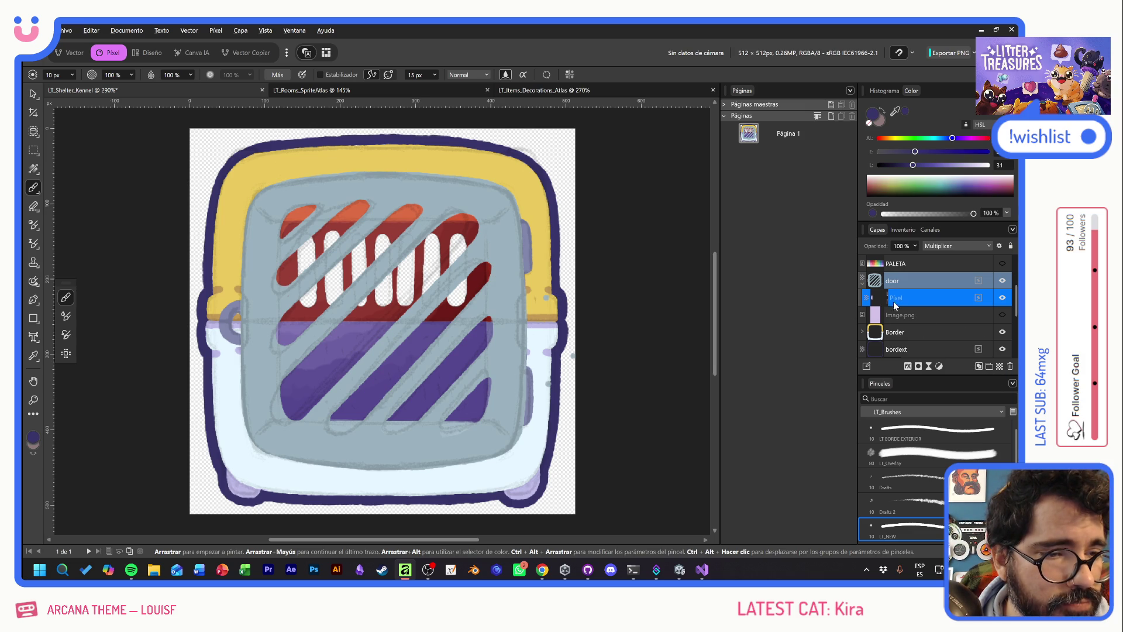
pyautogui.click(862, 285)
# Add a paint layer below the lavender shading and draw a dark purple arc on the left hinge
pyautogui.click(1001, 367)
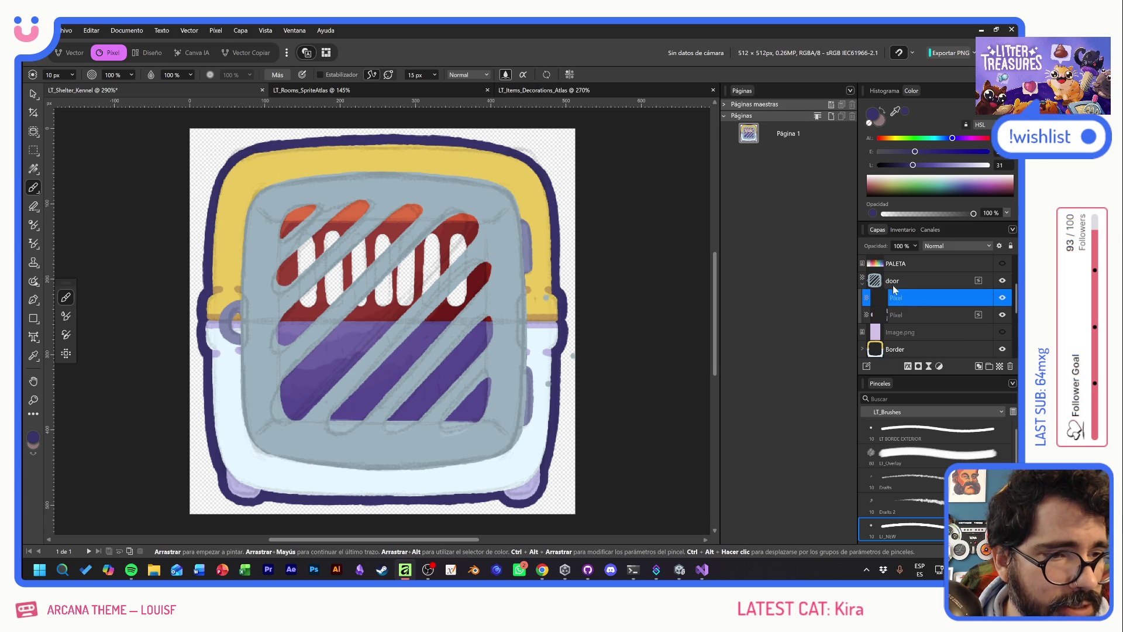
pyautogui.moveTo(913, 298)
pyautogui.mouseDown()
pyautogui.moveTo(912, 328)
pyautogui.moveTo(893, 323)
pyautogui.mouseUp()
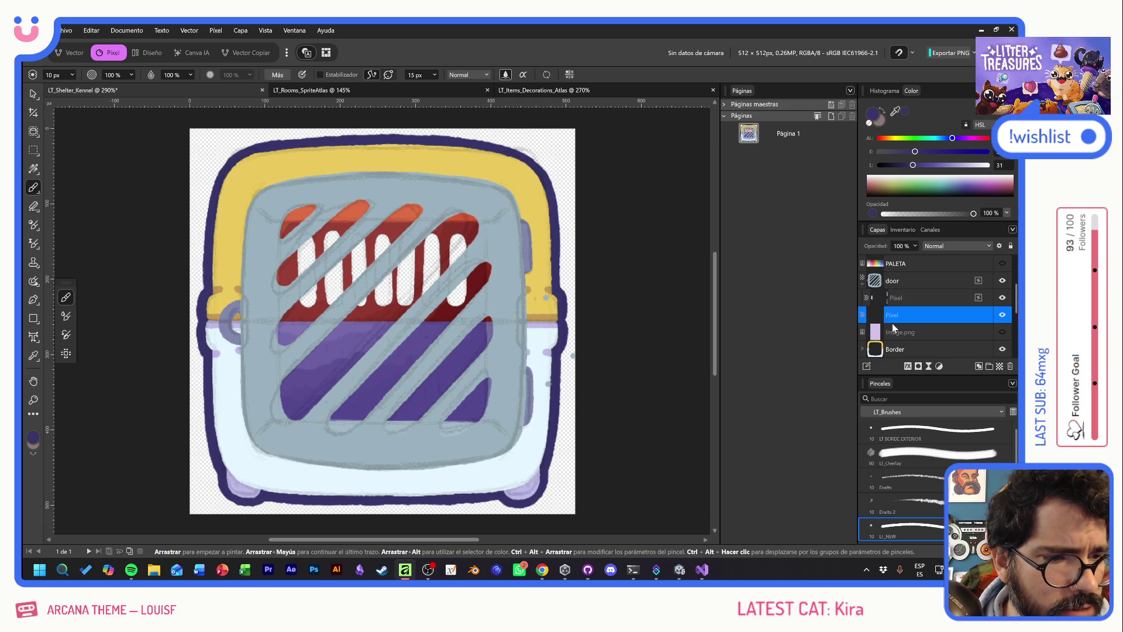
pyautogui.moveTo(453, 229)
pyautogui.mouseDown()
pyautogui.moveTo(475, 218)
pyautogui.moveTo(535, 237)
pyautogui.mouseUp()
pyautogui.hotkey('ctrl', 'z')
pyautogui.hotkey('ctrl', 'z')
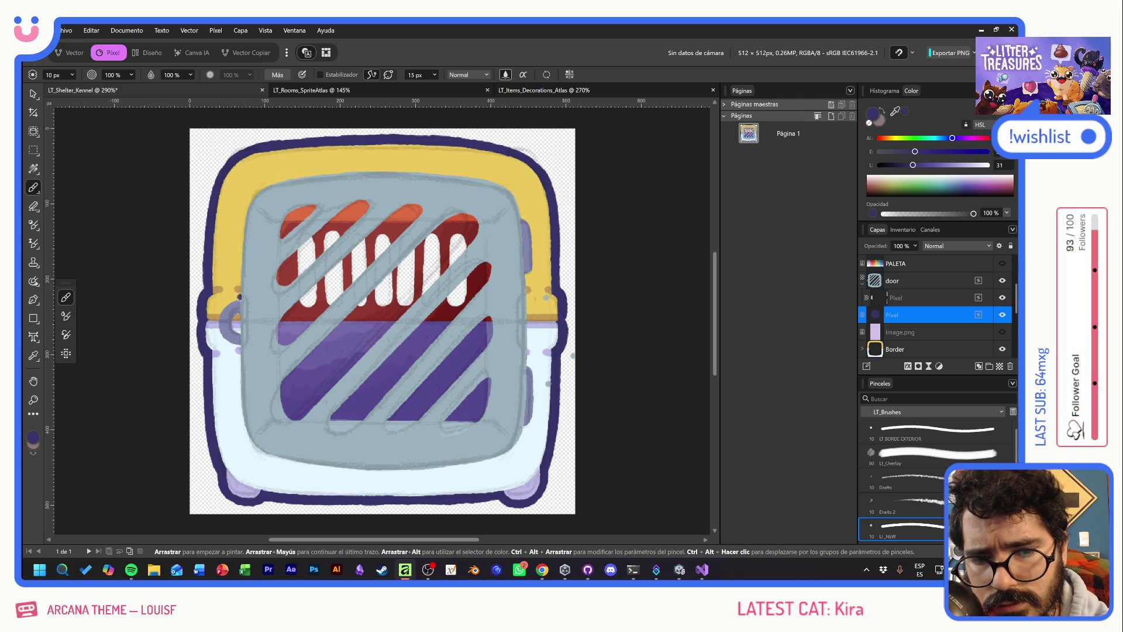
pyautogui.moveTo(241, 297)
pyautogui.mouseDown()
pyautogui.moveTo(216, 316)
pyautogui.moveTo(218, 339)
pyautogui.moveTo(236, 345)
pyautogui.mouseUp()
pyautogui.hotkey('ctrl', 'z')
pyautogui.moveTo(241, 298)
pyautogui.mouseDown()
pyautogui.moveTo(218, 324)
pyautogui.moveTo(239, 347)
pyautogui.mouseUp()
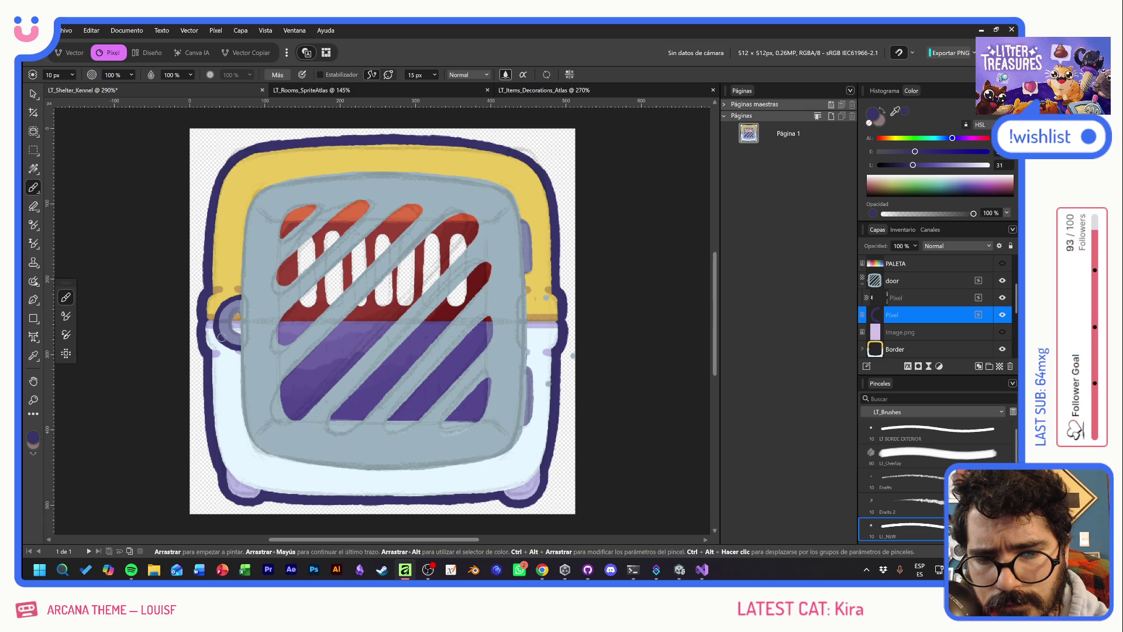
pyautogui.moveTo(240, 311); pyautogui.dragTo(238, 309)
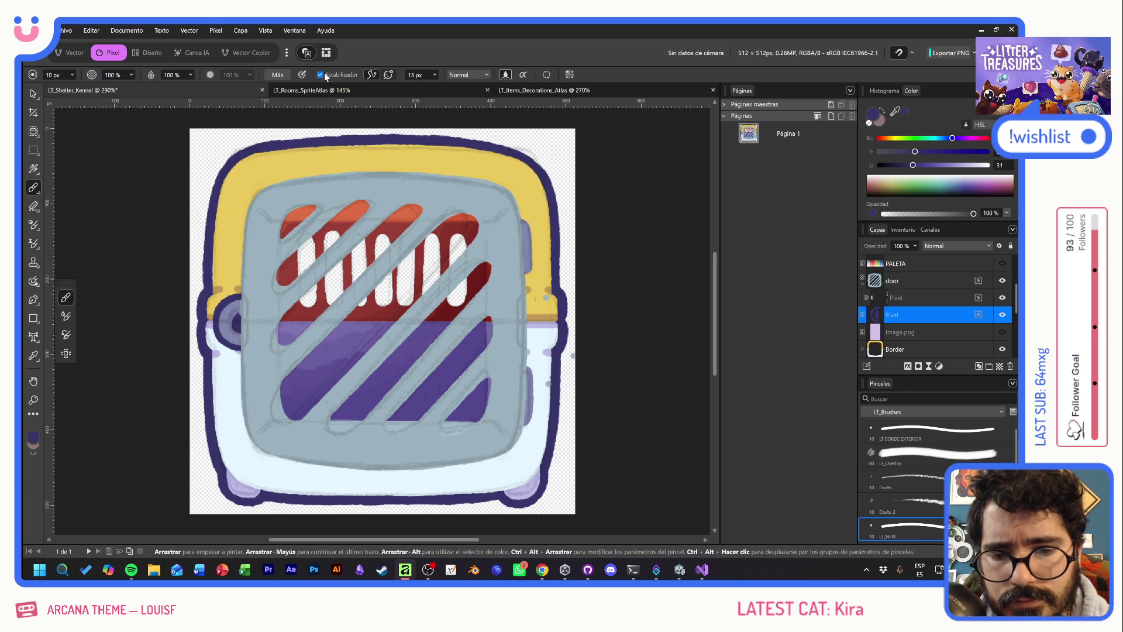
# Outline the crate's left edge in dark purple up to the top-left corner
pyautogui.moveTo(238, 348); pyautogui.dragTo(237, 391)
pyautogui.hotkey('ctrl', 'z')
pyautogui.moveTo(237, 347)
pyautogui.mouseDown()
pyautogui.moveTo(244, 430)
pyautogui.moveTo(270, 457)
pyautogui.mouseUp()
pyautogui.moveTo(237, 351); pyautogui.dragTo(237, 381)
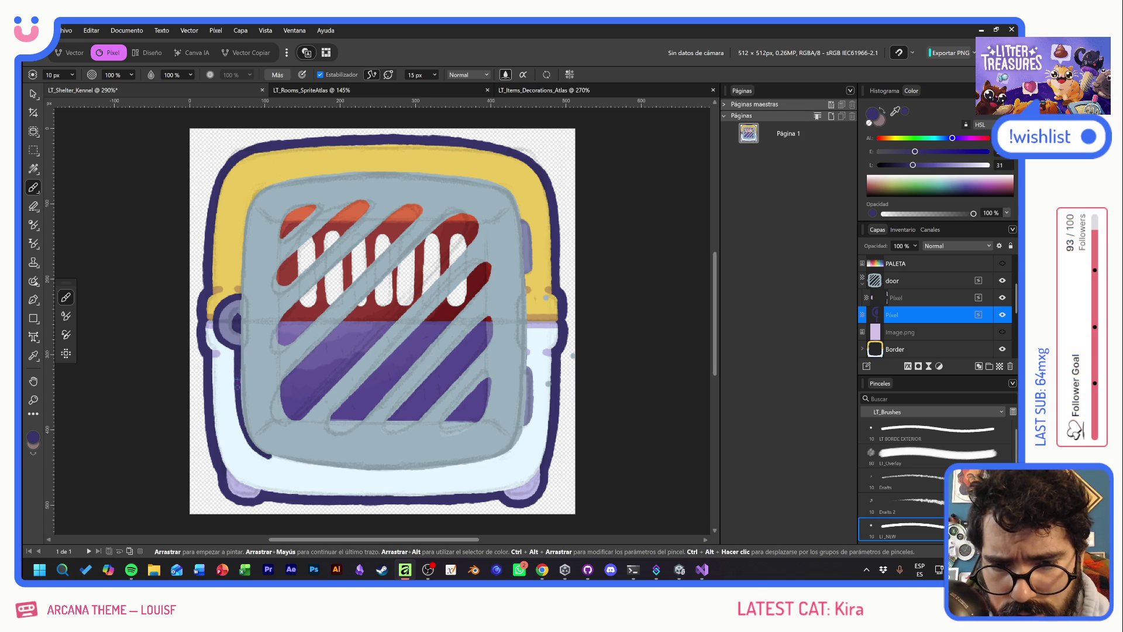
pyautogui.moveTo(267, 456)
pyautogui.mouseDown()
pyautogui.moveTo(238, 425)
pyautogui.moveTo(237, 392)
pyautogui.mouseUp()
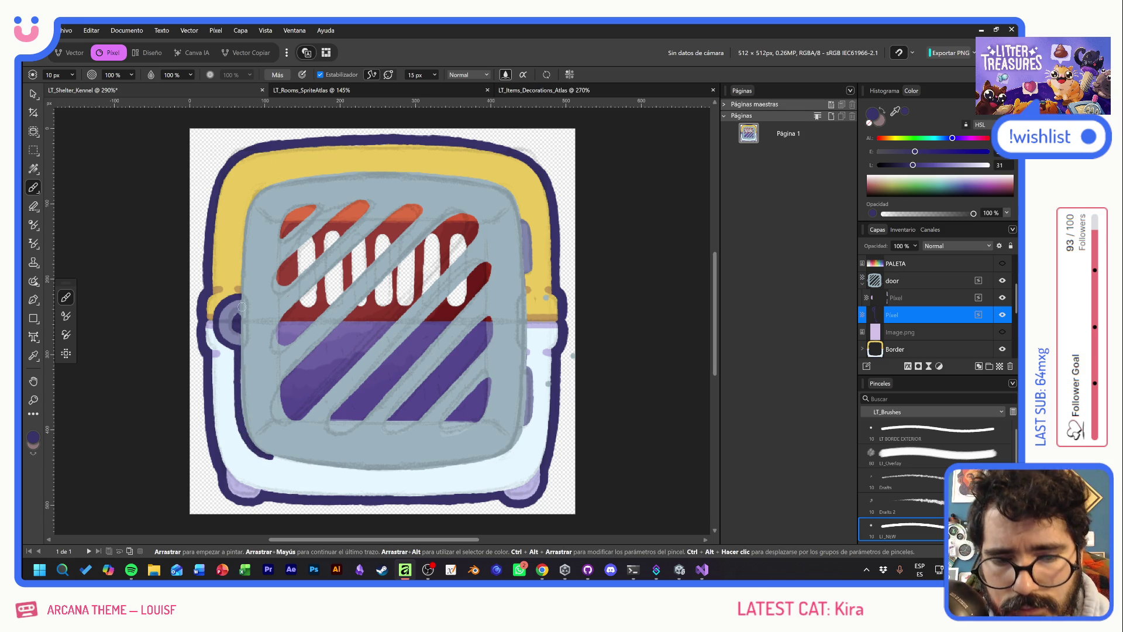
pyautogui.moveTo(238, 299)
pyautogui.mouseDown()
pyautogui.moveTo(246, 209)
pyautogui.moveTo(270, 181)
pyautogui.mouseUp()
pyautogui.moveTo(237, 286)
pyautogui.mouseDown()
pyautogui.moveTo(241, 215)
pyautogui.moveTo(257, 185)
pyautogui.moveTo(279, 178)
pyautogui.mouseUp()
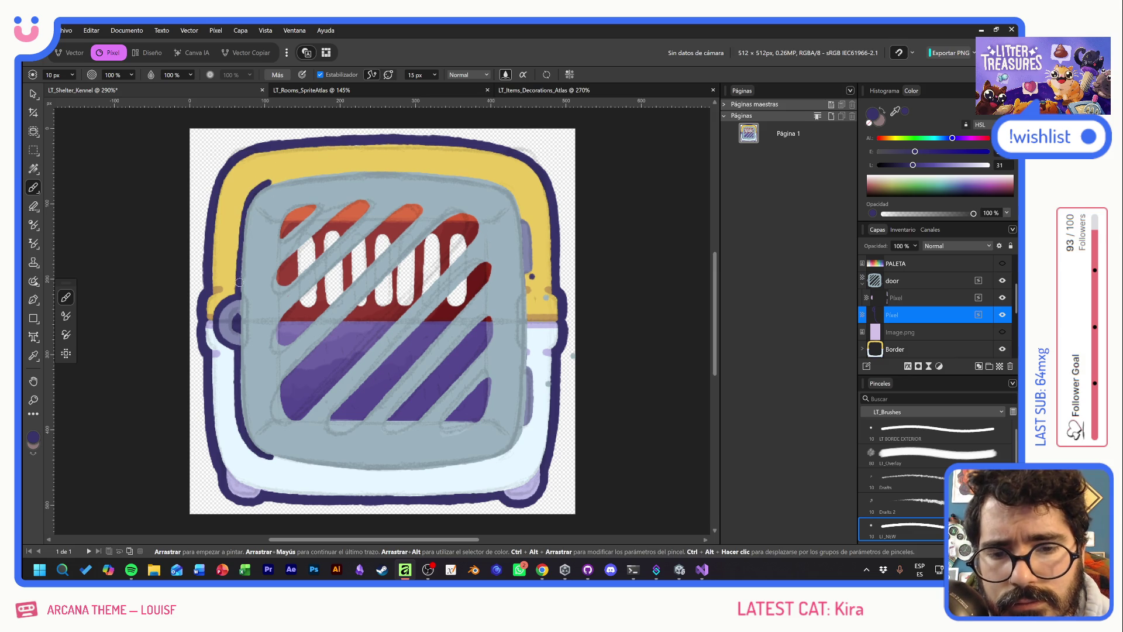
pyautogui.moveTo(239, 297)
pyautogui.mouseDown()
pyautogui.moveTo(242, 209)
pyautogui.moveTo(261, 185)
pyautogui.mouseUp()
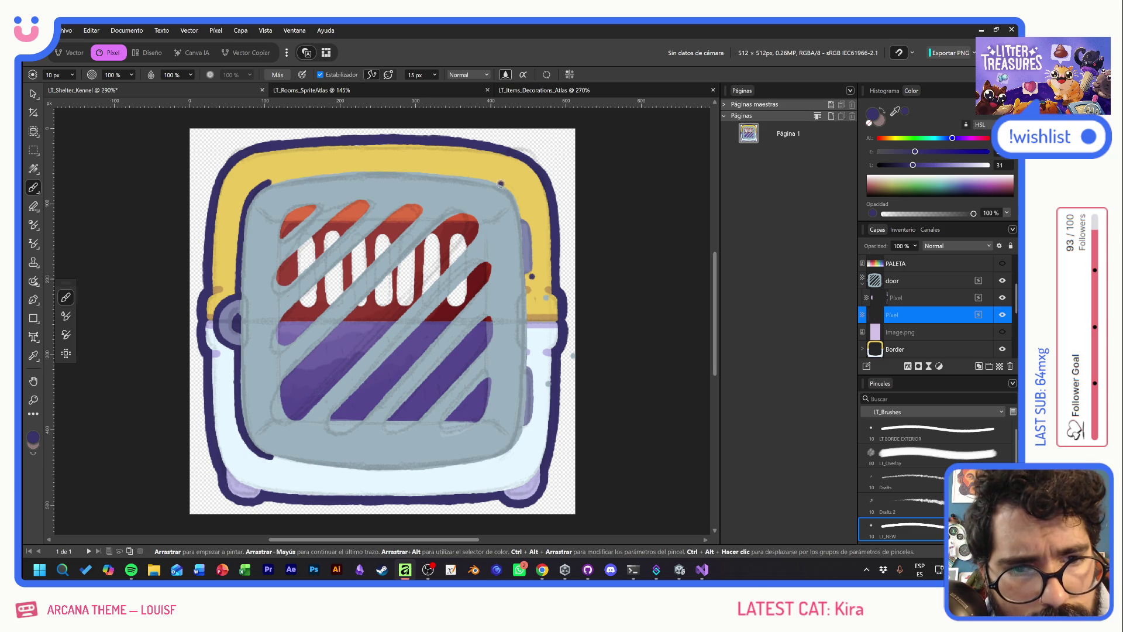
pyautogui.press('e')
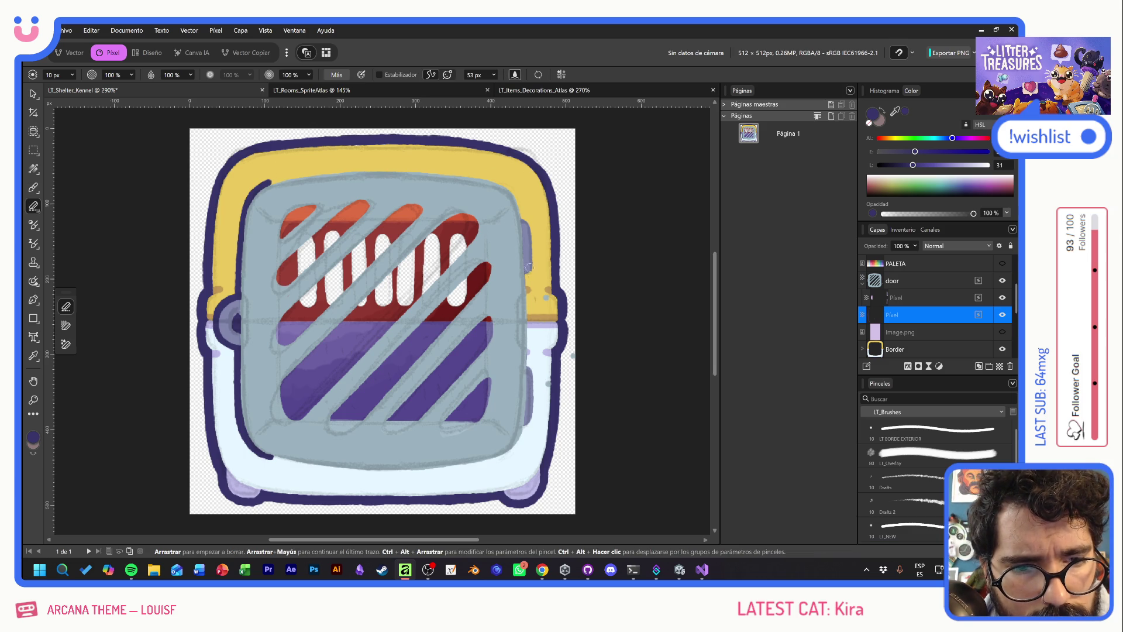
# Outline the door's right edge in dark purple from top to bottom
pyautogui.press('b')
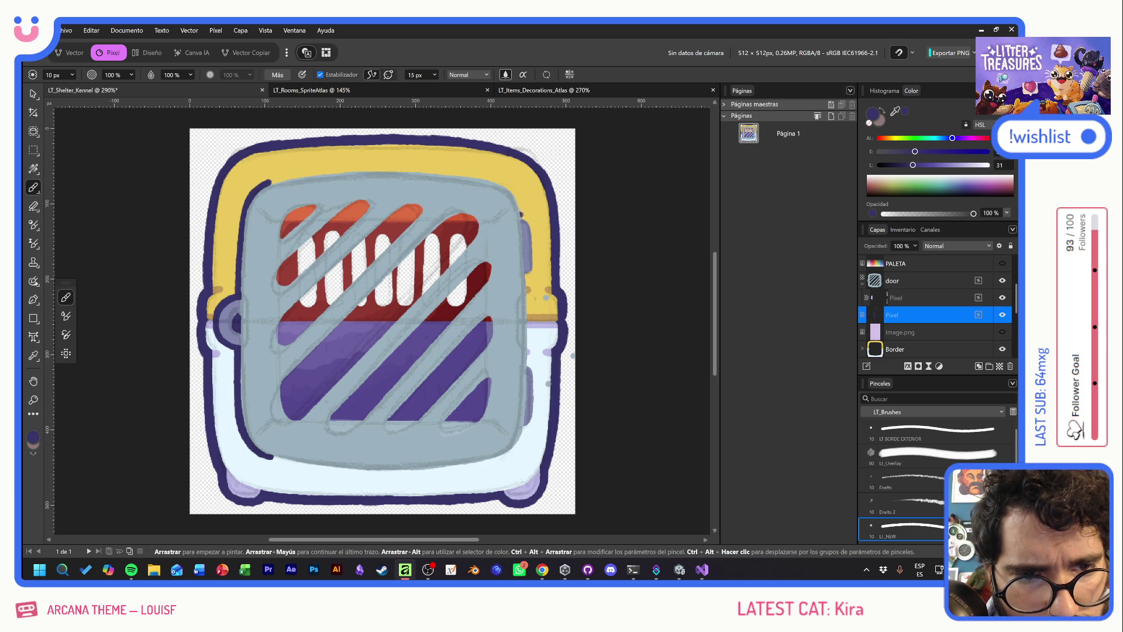
pyautogui.click(523, 216)
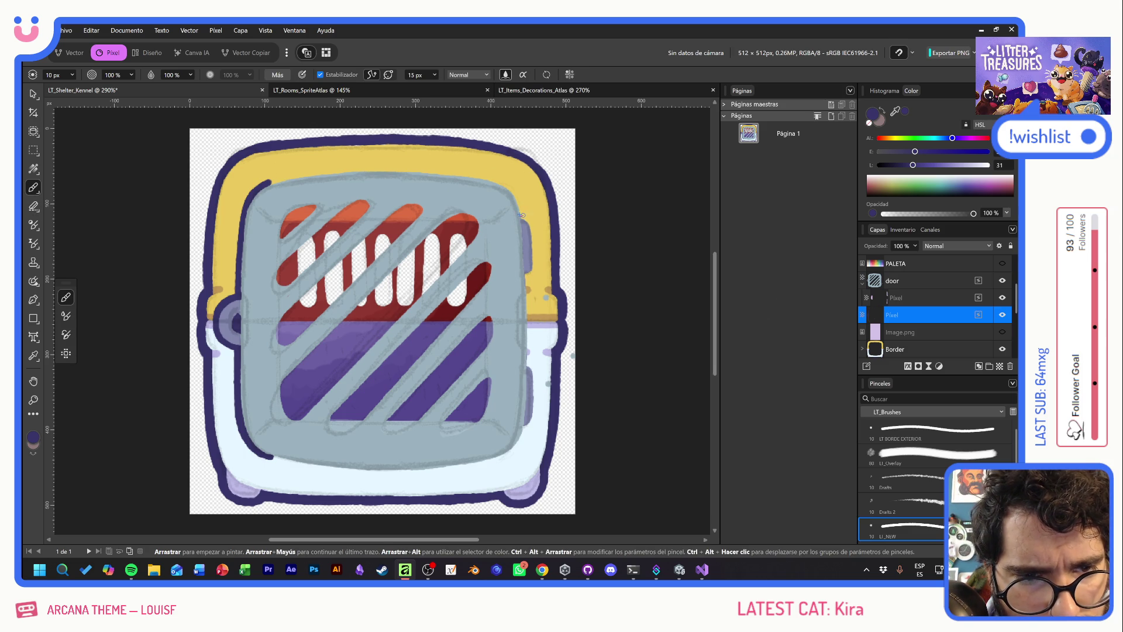
pyautogui.moveTo(529, 222); pyautogui.dragTo(529, 281)
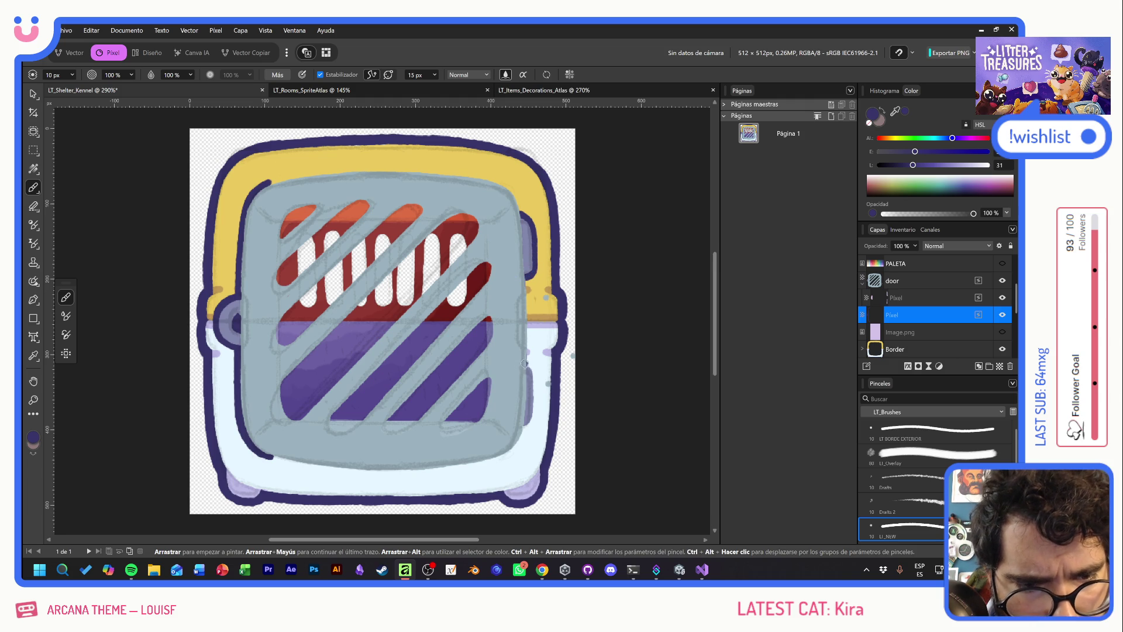
pyautogui.moveTo(526, 362)
pyautogui.mouseDown()
pyautogui.moveTo(535, 396)
pyautogui.moveTo(522, 429)
pyautogui.mouseUp()
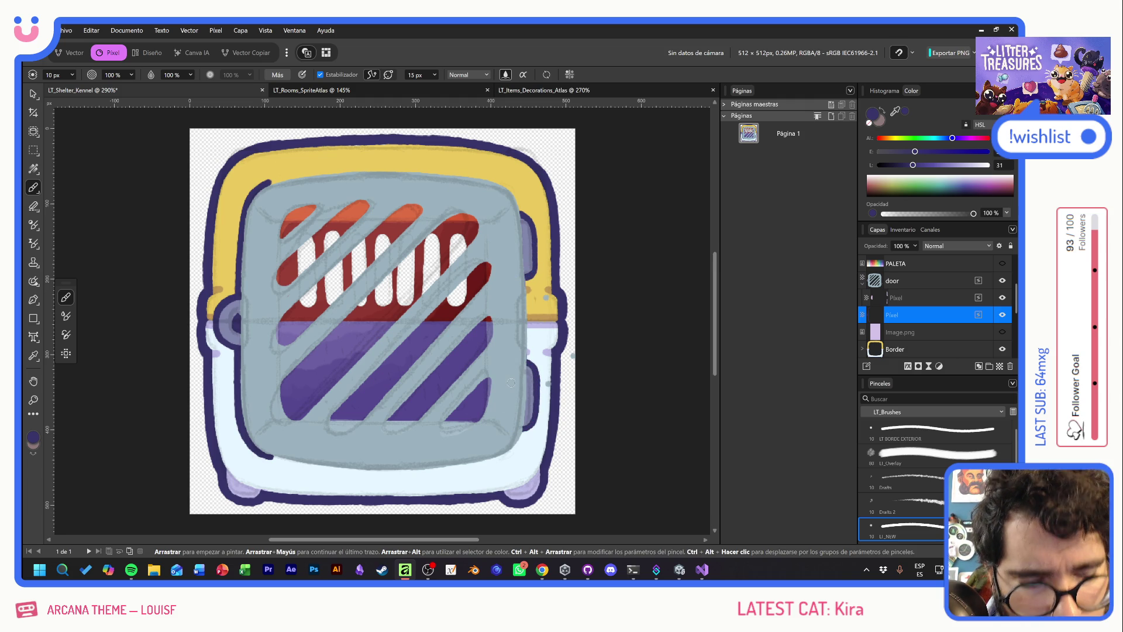
pyautogui.moveTo(527, 275)
pyautogui.mouseDown()
pyautogui.moveTo(530, 345)
pyautogui.moveTo(524, 325)
pyautogui.mouseUp()
pyautogui.moveTo(528, 274); pyautogui.dragTo(530, 363)
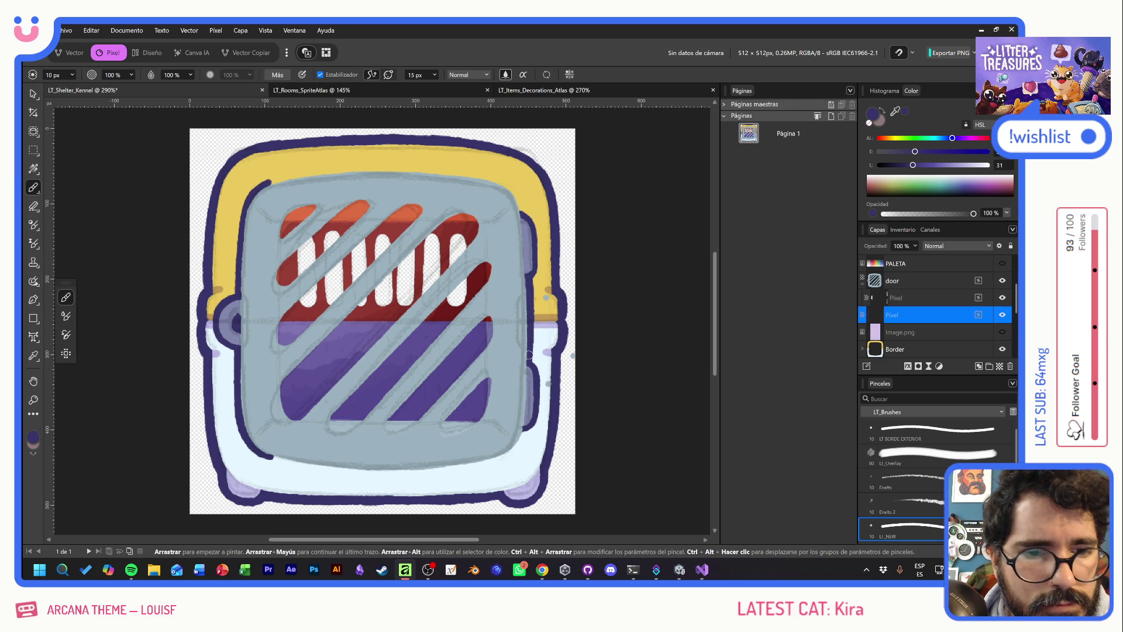
# Outline the door's lower-right corner, bottom edge and upper-right corner in dark purple
pyautogui.moveTo(523, 436)
pyautogui.mouseDown()
pyautogui.moveTo(479, 465)
pyautogui.moveTo(357, 464)
pyautogui.mouseUp()
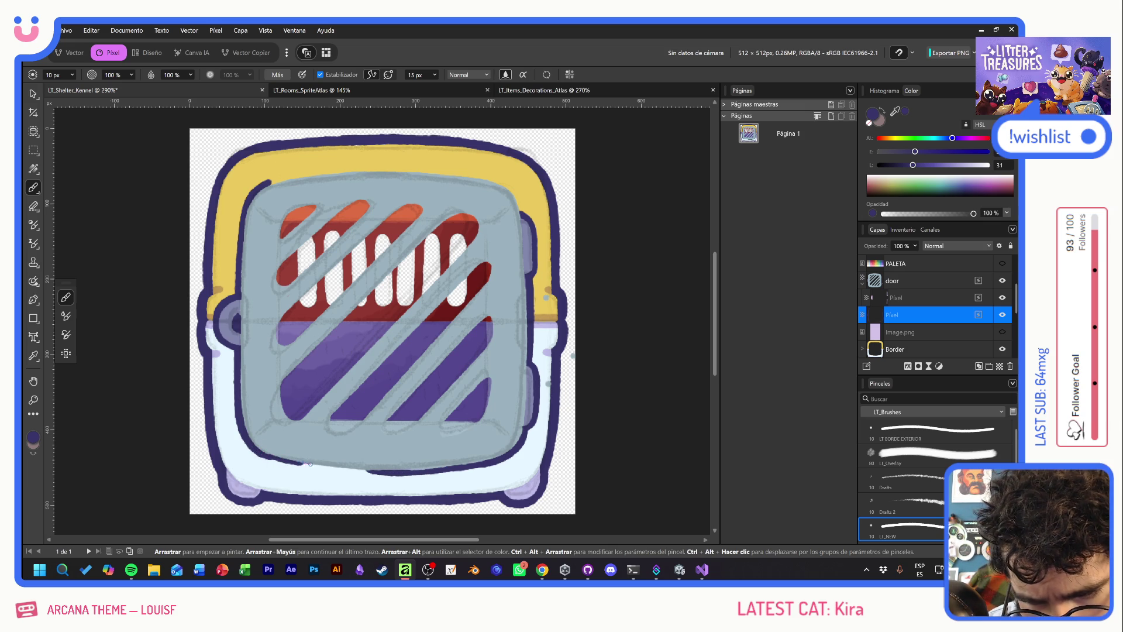
pyautogui.moveTo(270, 456); pyautogui.dragTo(371, 471)
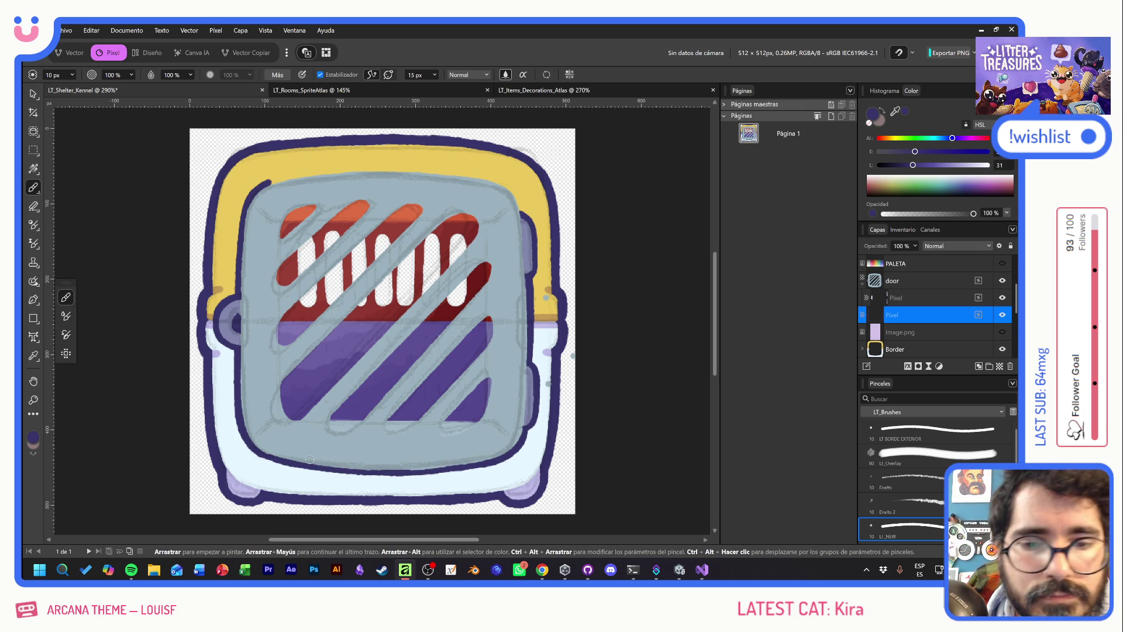
pyautogui.moveTo(259, 452); pyautogui.dragTo(360, 472)
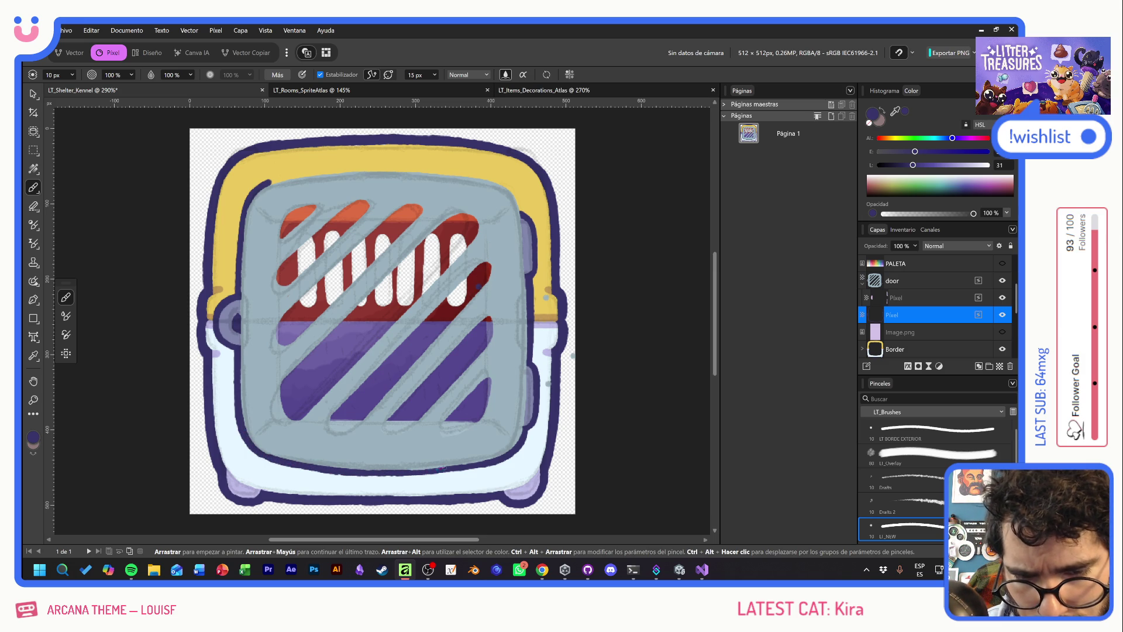
pyautogui.moveTo(521, 213)
pyautogui.mouseDown()
pyautogui.moveTo(514, 192)
pyautogui.moveTo(476, 172)
pyautogui.moveTo(310, 168)
pyautogui.moveTo(262, 188)
pyautogui.mouseUp()
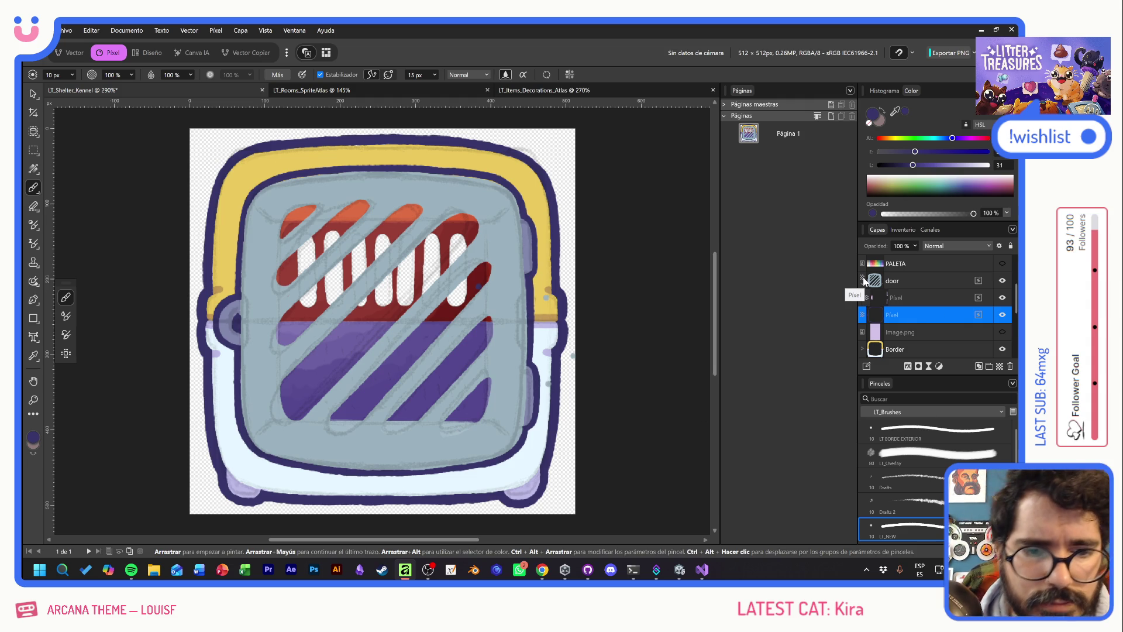
# Add a new Píxel layer under door, hide Overlay.af and the Inside group, and select it
pyautogui.press('e')
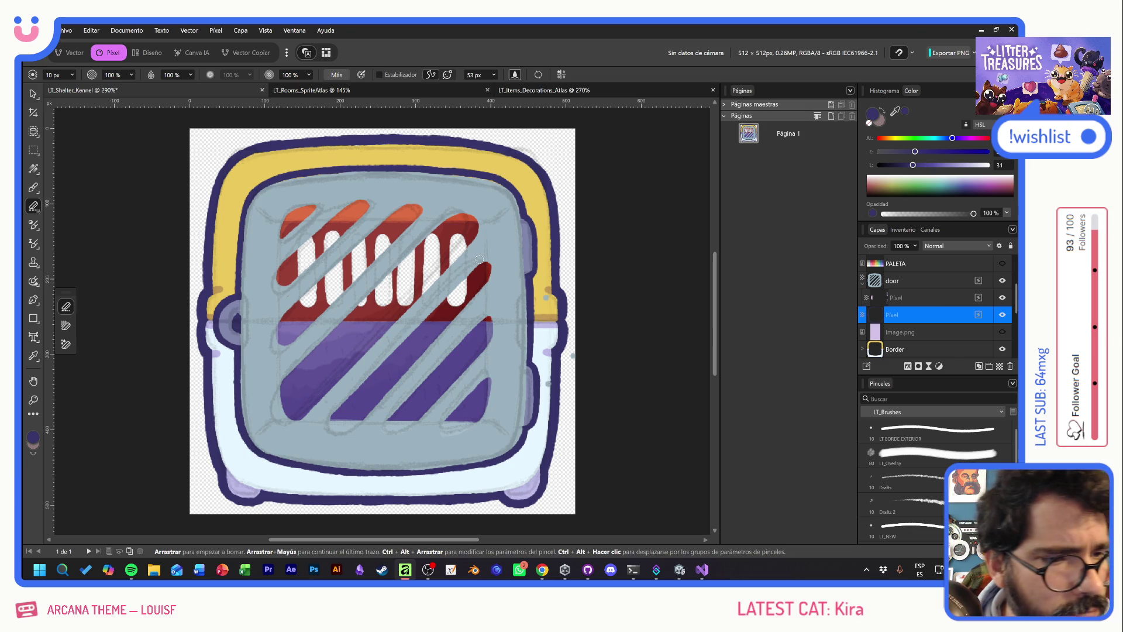
pyautogui.click(923, 281)
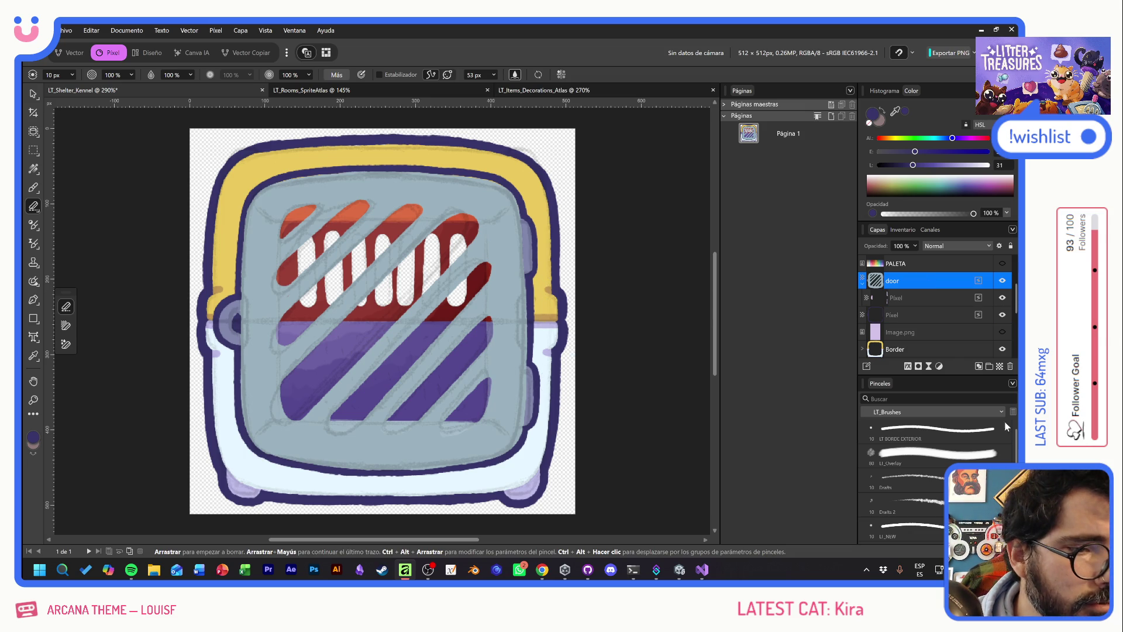
pyautogui.click(932, 313)
pyautogui.click(999, 367)
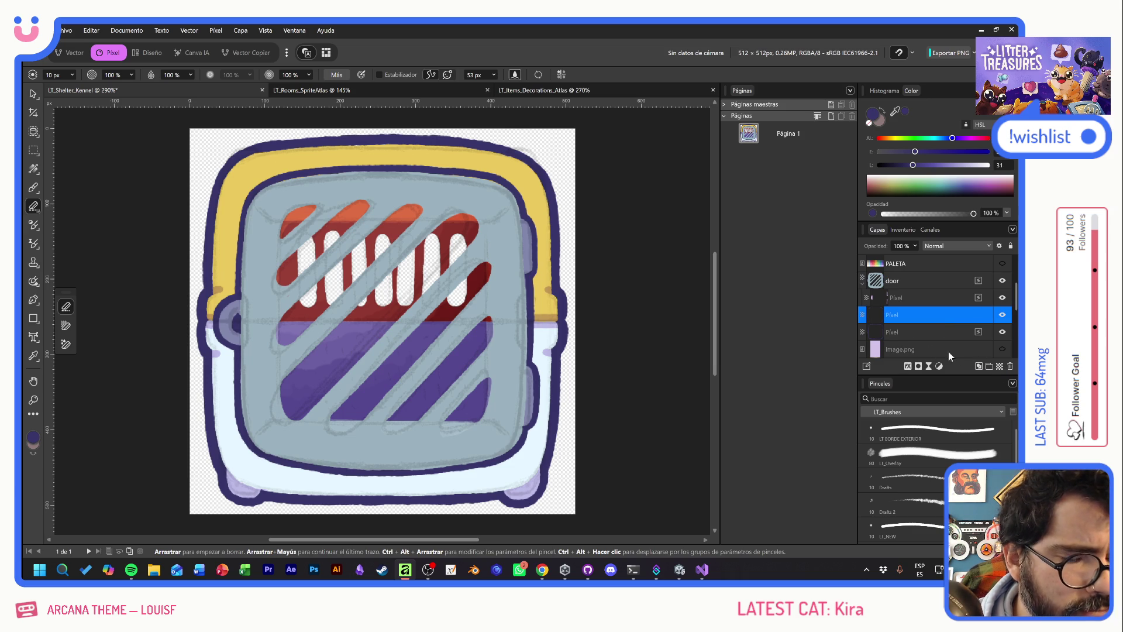
pyautogui.scroll(-3, 936, 321)
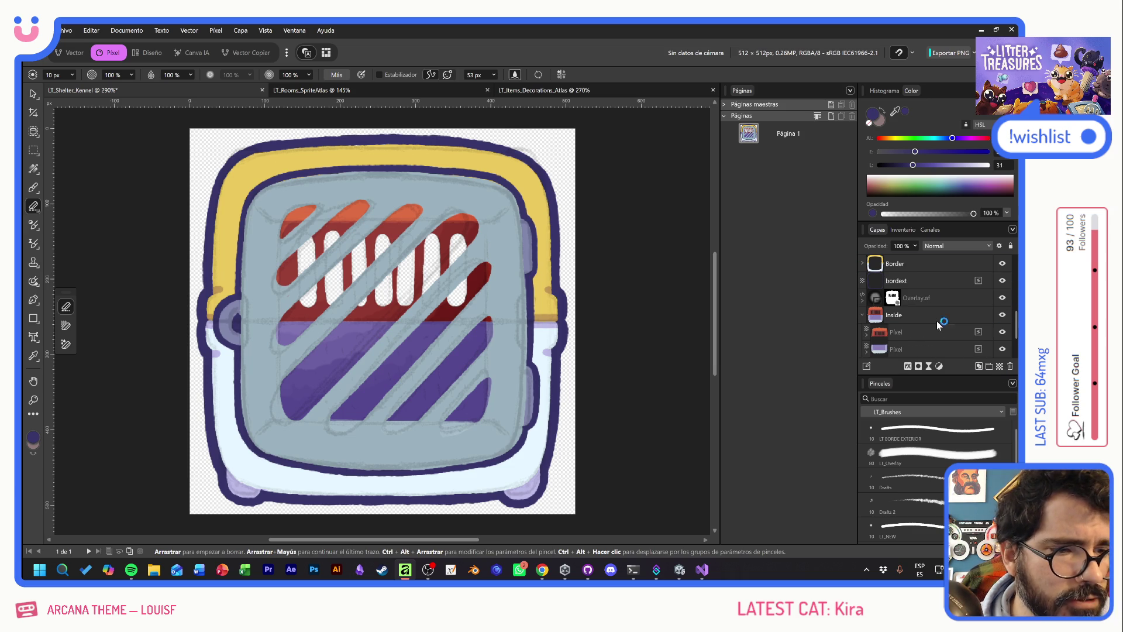
pyautogui.click(1002, 298)
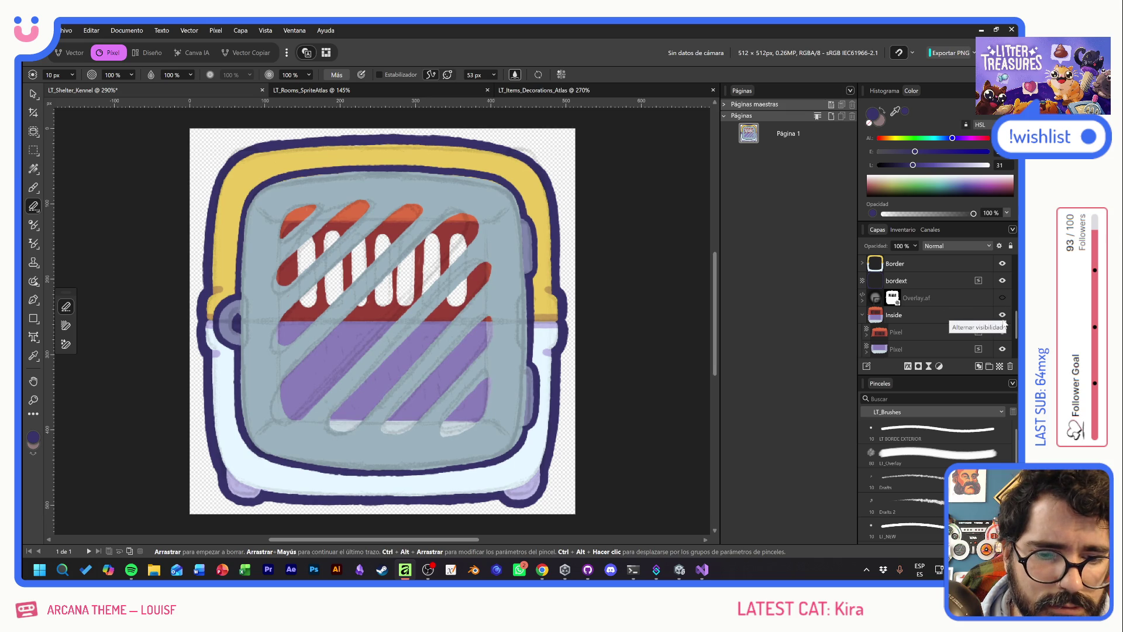
pyautogui.click(1003, 316)
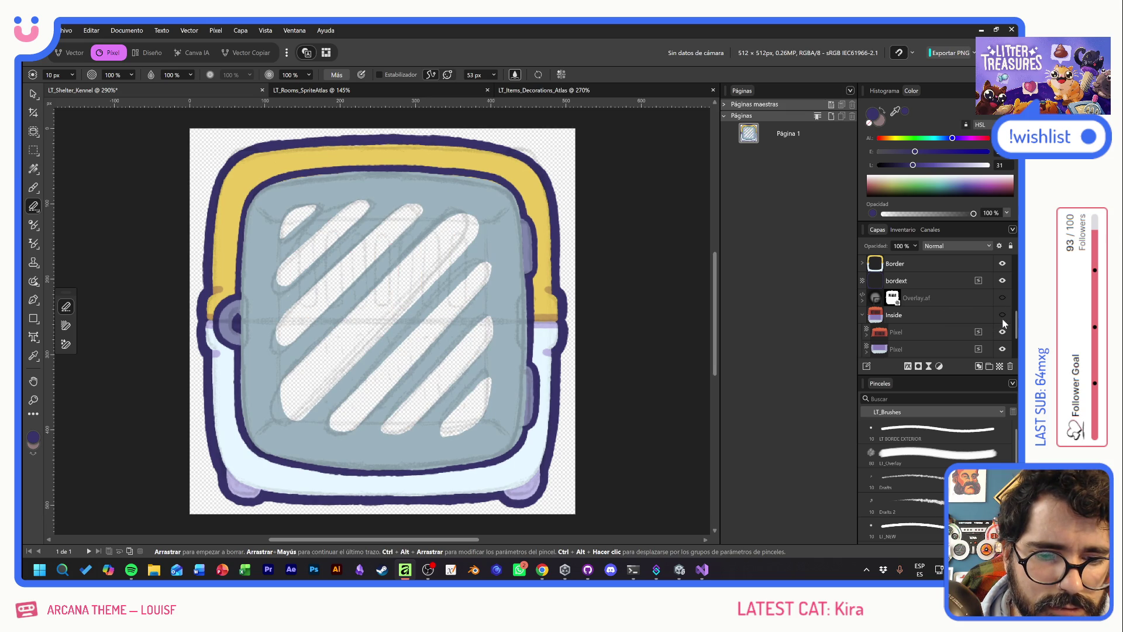
pyautogui.scroll(3, 936, 298)
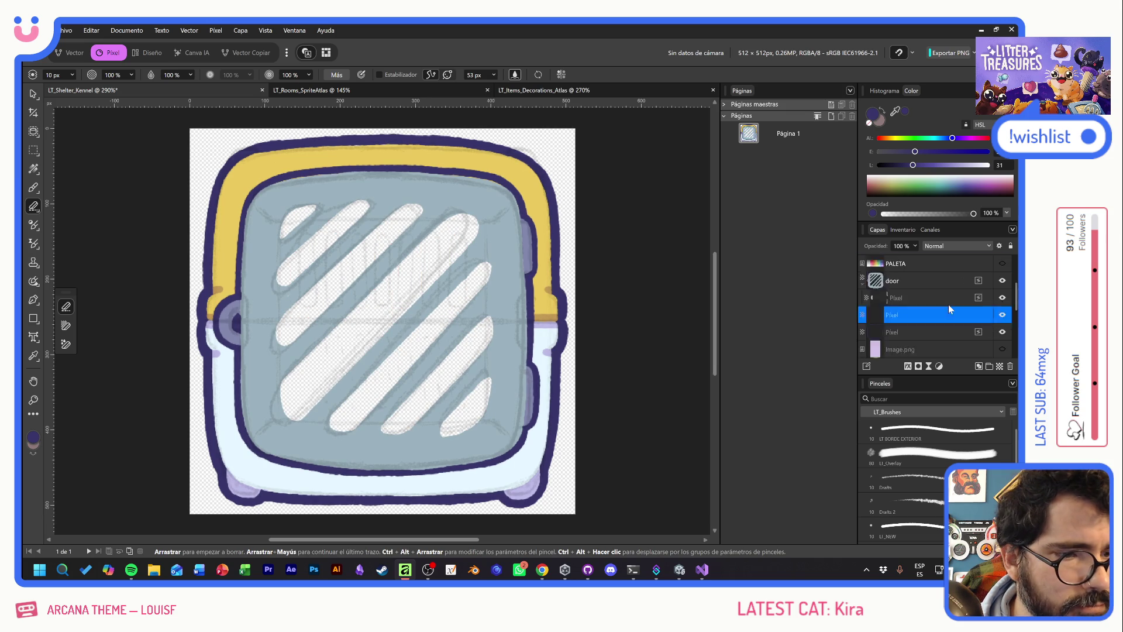
pyautogui.click(950, 315)
# Outline the first diagonal slot's long edge and rounded ends in dark purple
pyautogui.click(34, 188)
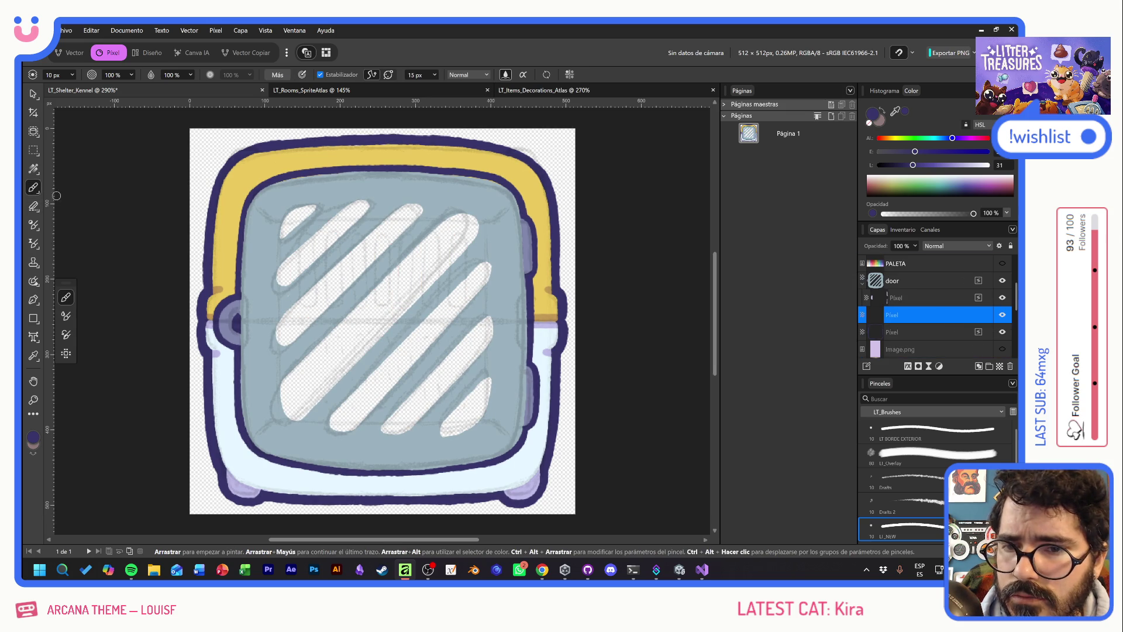
pyautogui.moveTo(319, 247); pyautogui.dragTo(354, 362)
pyautogui.hotkey('ctrl', 'z')
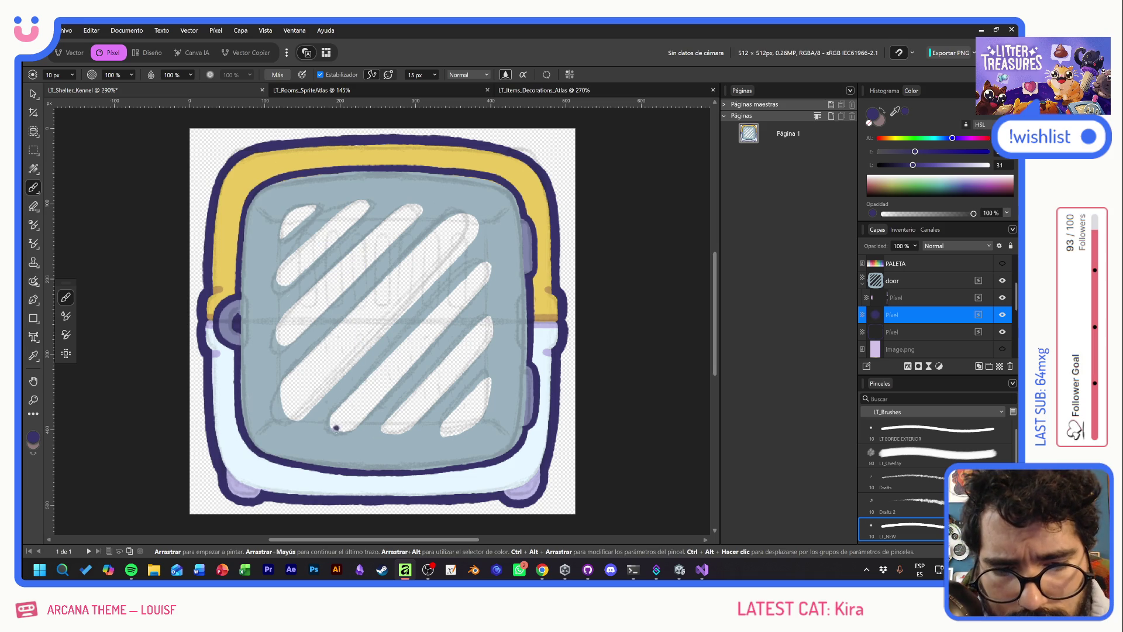
pyautogui.moveTo(337, 431)
pyautogui.mouseDown()
pyautogui.moveTo(333, 415)
pyautogui.moveTo(355, 394)
pyautogui.mouseUp()
pyautogui.hotkey('ctrl', 'z')
pyautogui.hotkey('ctrl', 'z')
pyautogui.hotkey('ctrl', 'z')
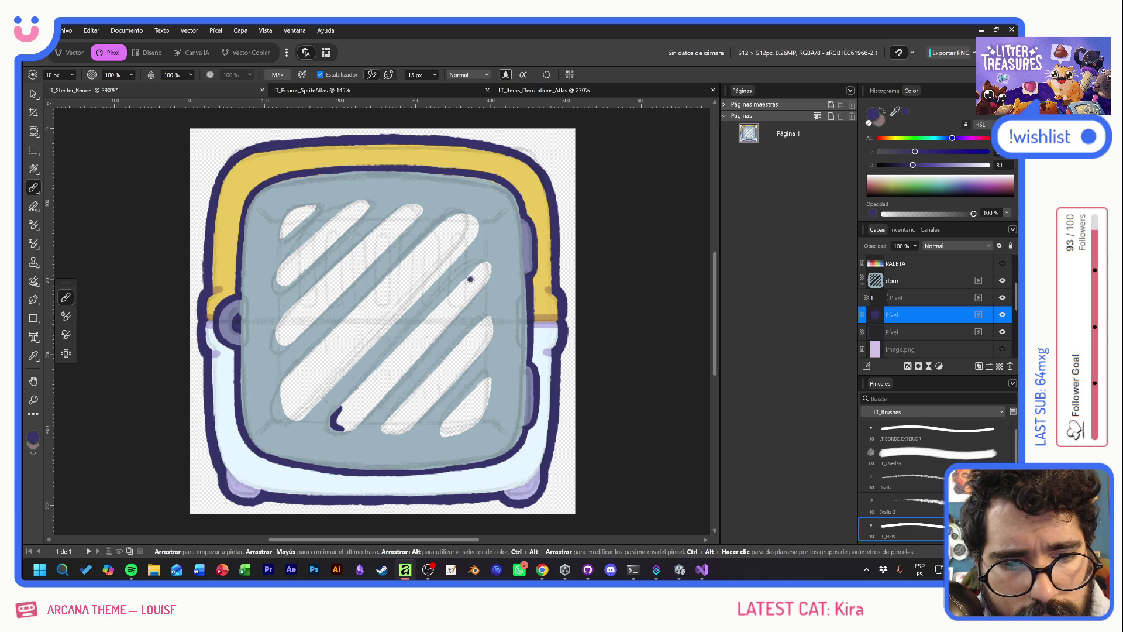
pyautogui.keyDown('shift'); pyautogui.click(472, 275); pyautogui.keyUp('shift')
pyautogui.moveTo(470, 277)
pyautogui.mouseDown()
pyautogui.moveTo(492, 263)
pyautogui.moveTo(473, 297)
pyautogui.mouseUp()
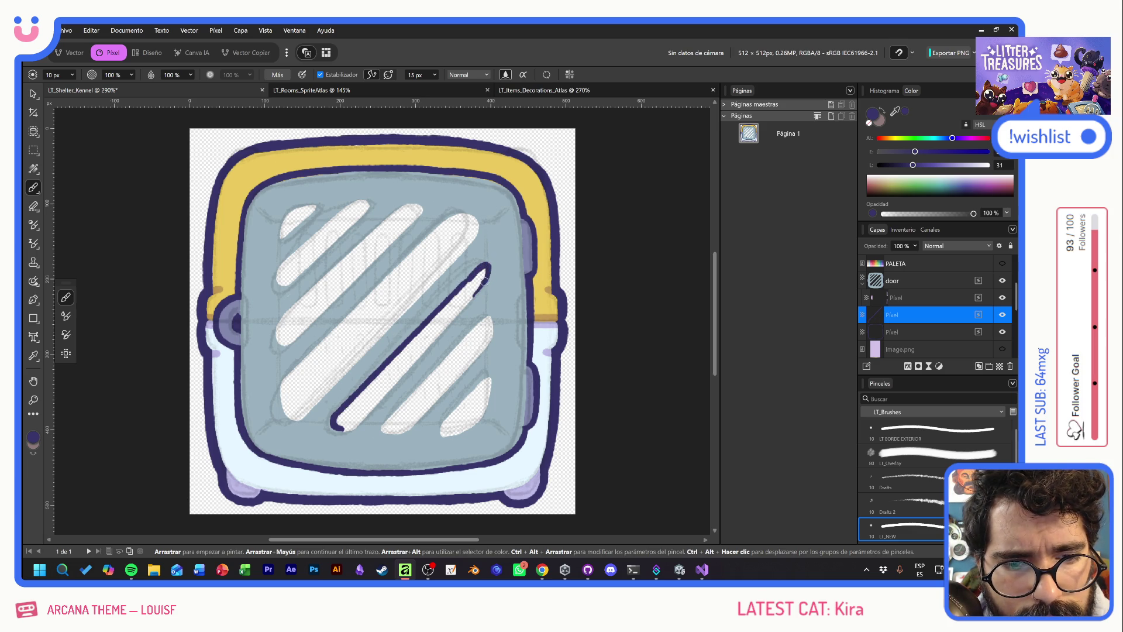
pyautogui.keyDown('shift'); pyautogui.click(336, 430); pyautogui.keyUp('shift')
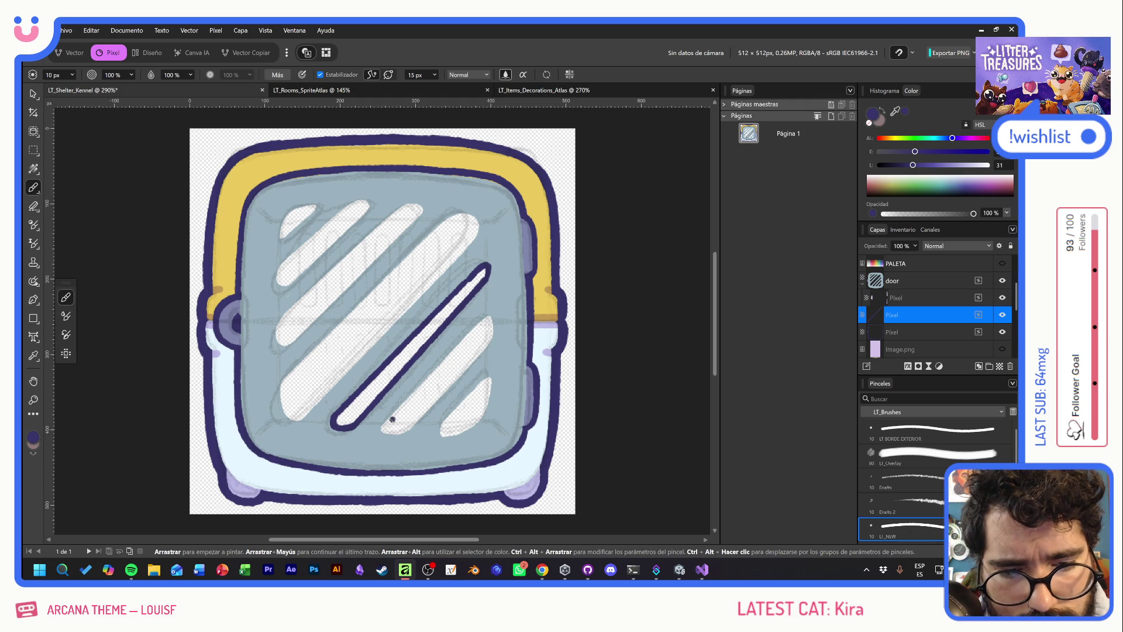
# Outline the second slot all around and the side and bottom of the third slot
pyautogui.click(391, 431)
pyautogui.moveTo(381, 430); pyautogui.dragTo(387, 422)
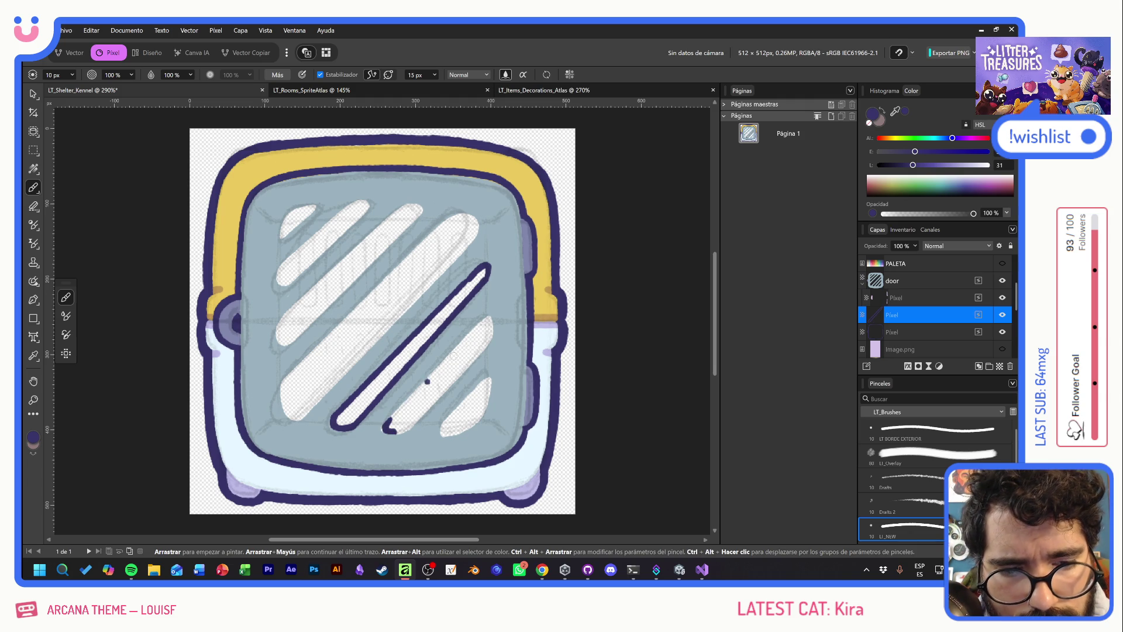
pyautogui.keyDown('shift'); pyautogui.click(485, 322); pyautogui.keyUp('shift')
pyautogui.moveTo(482, 323)
pyautogui.mouseDown()
pyautogui.moveTo(493, 321)
pyautogui.moveTo(481, 355)
pyautogui.mouseUp()
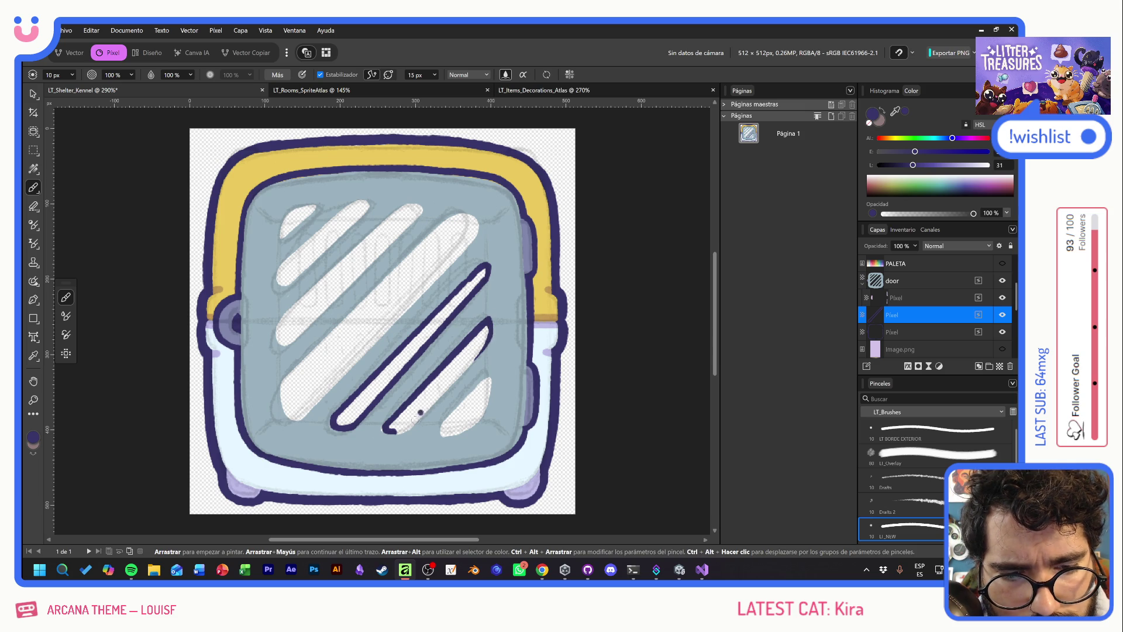
pyautogui.keyDown('shift'); pyautogui.click(402, 432); pyautogui.keyUp('shift')
pyautogui.moveTo(388, 430); pyautogui.dragTo(410, 425)
pyautogui.click(384, 428)
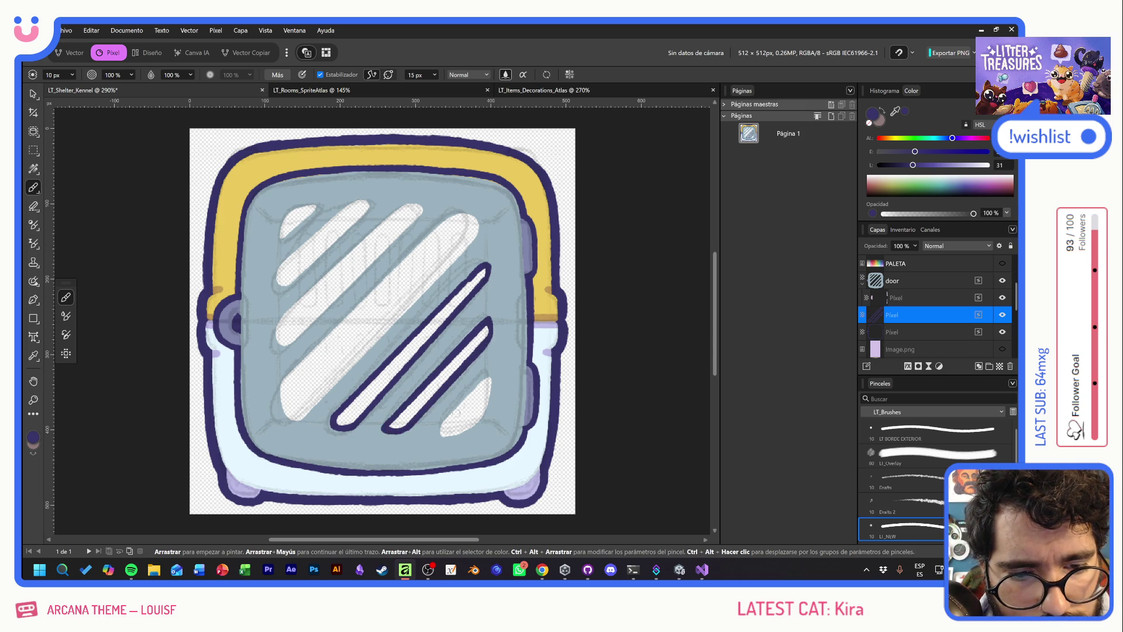
pyautogui.moveTo(476, 387)
pyautogui.mouseDown()
pyautogui.moveTo(442, 432)
pyautogui.moveTo(450, 437)
pyautogui.moveTo(477, 422)
pyautogui.moveTo(491, 377)
pyautogui.moveTo(471, 392)
pyautogui.mouseUp()
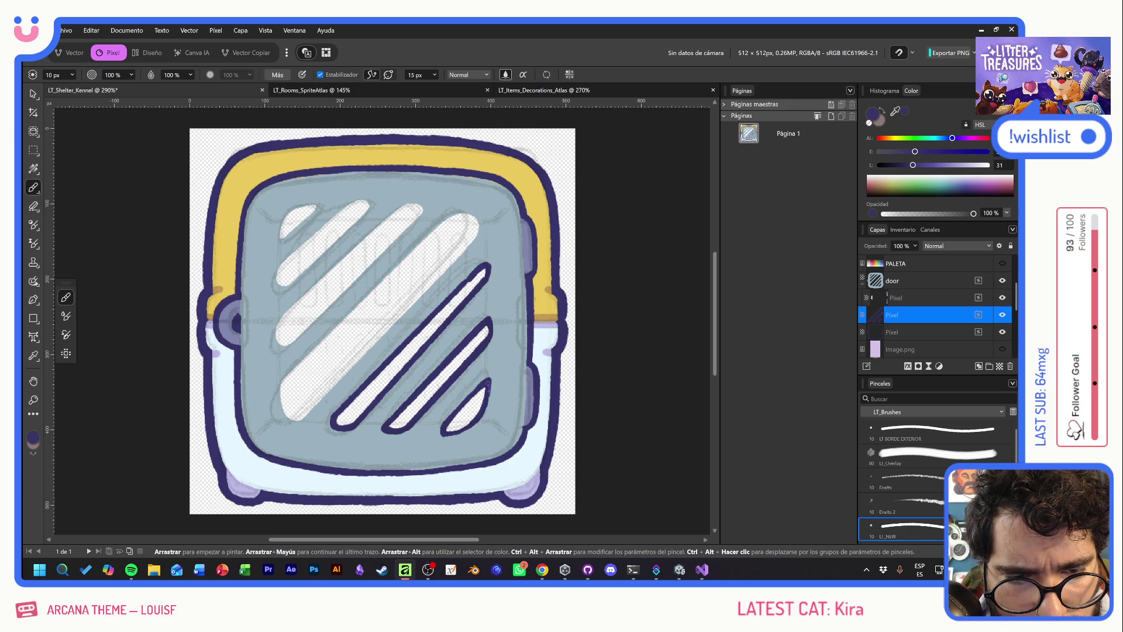
pyautogui.moveTo(443, 430); pyautogui.dragTo(484, 406)
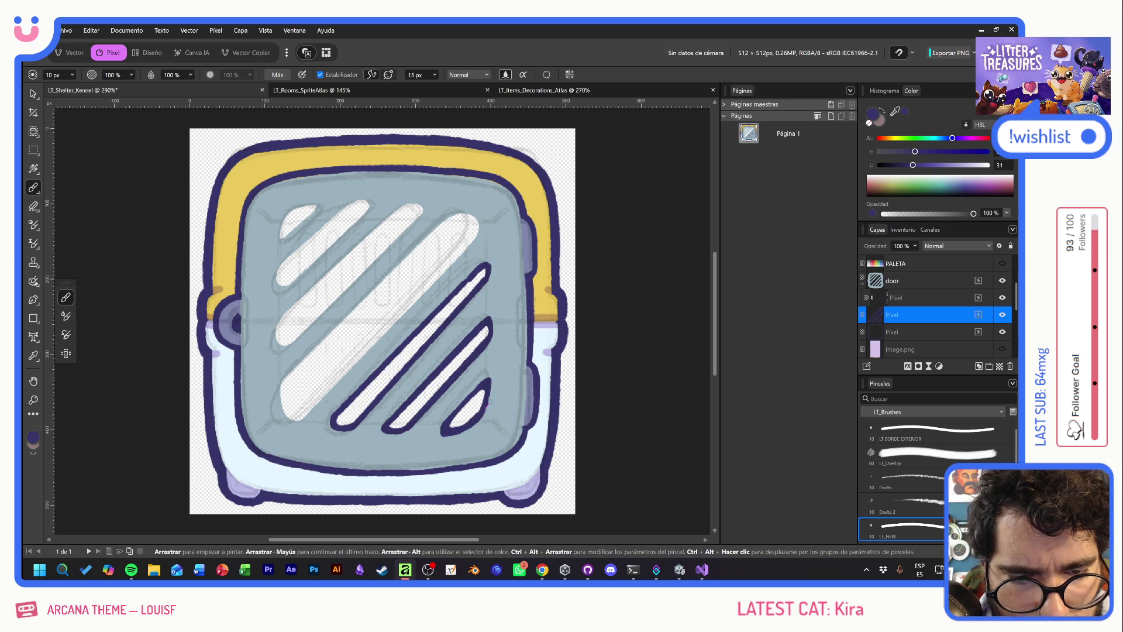
# Outline the long stripe's straight edges and both of its ends
pyautogui.click(556, 489)
pyautogui.click(299, 418)
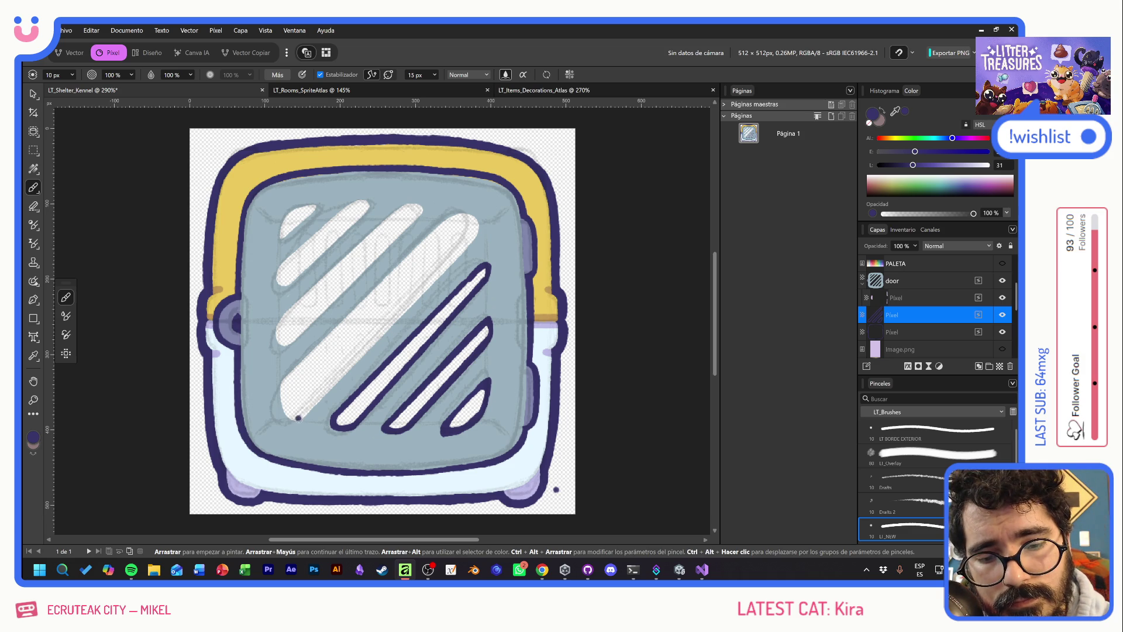
pyautogui.keyDown('shift'); pyautogui.click(470, 243); pyautogui.keyUp('shift')
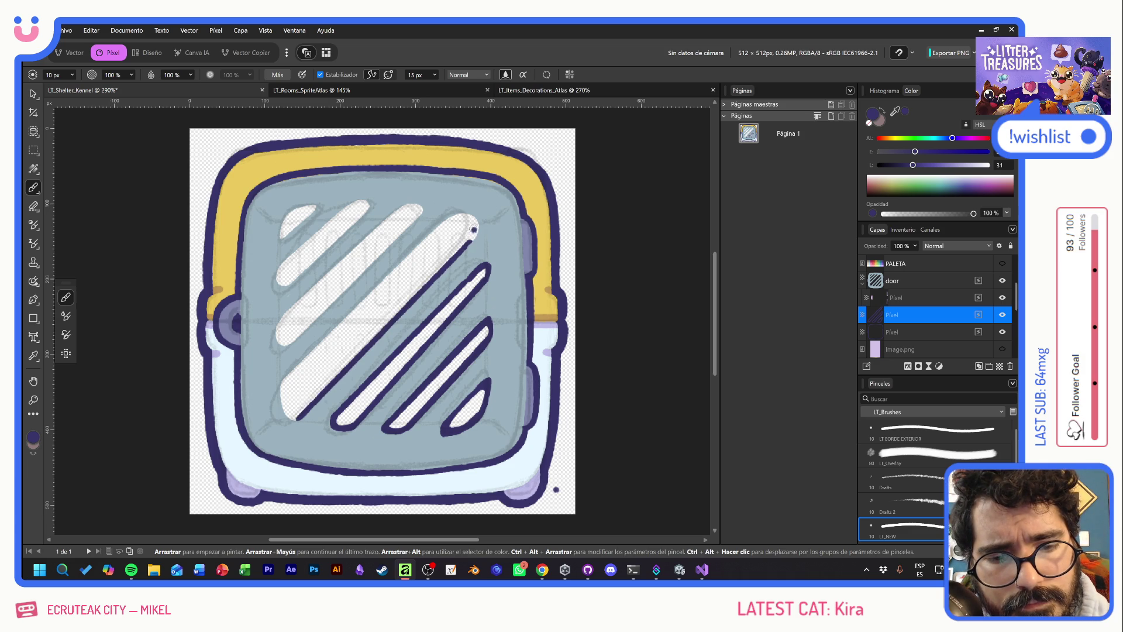
pyautogui.moveTo(461, 251)
pyautogui.mouseDown()
pyautogui.moveTo(478, 231)
pyautogui.moveTo(468, 212)
pyautogui.moveTo(430, 235)
pyautogui.mouseUp()
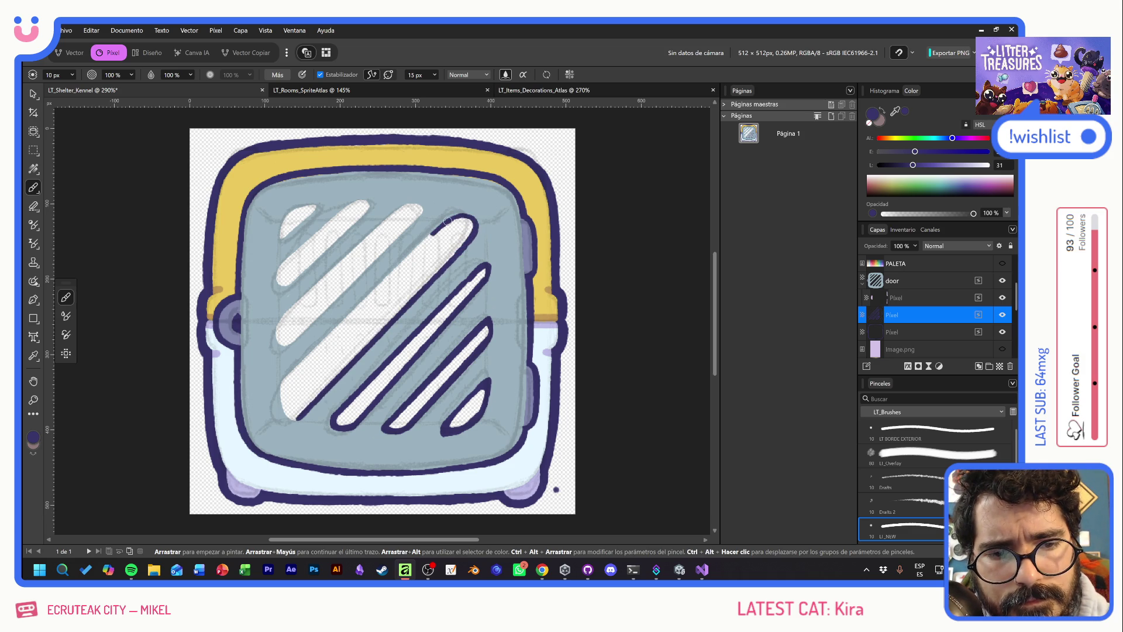
pyautogui.keyDown('shift'); pyautogui.click(285, 377); pyautogui.keyUp('shift')
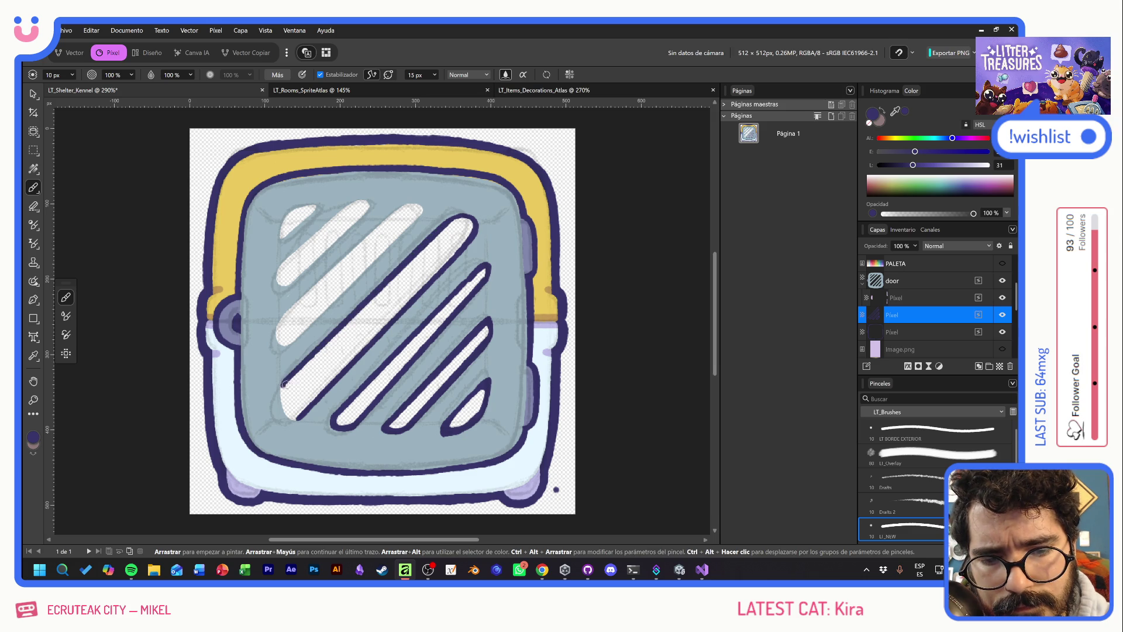
pyautogui.moveTo(284, 378)
pyautogui.mouseDown()
pyautogui.moveTo(286, 418)
pyautogui.moveTo(313, 411)
pyautogui.mouseUp()
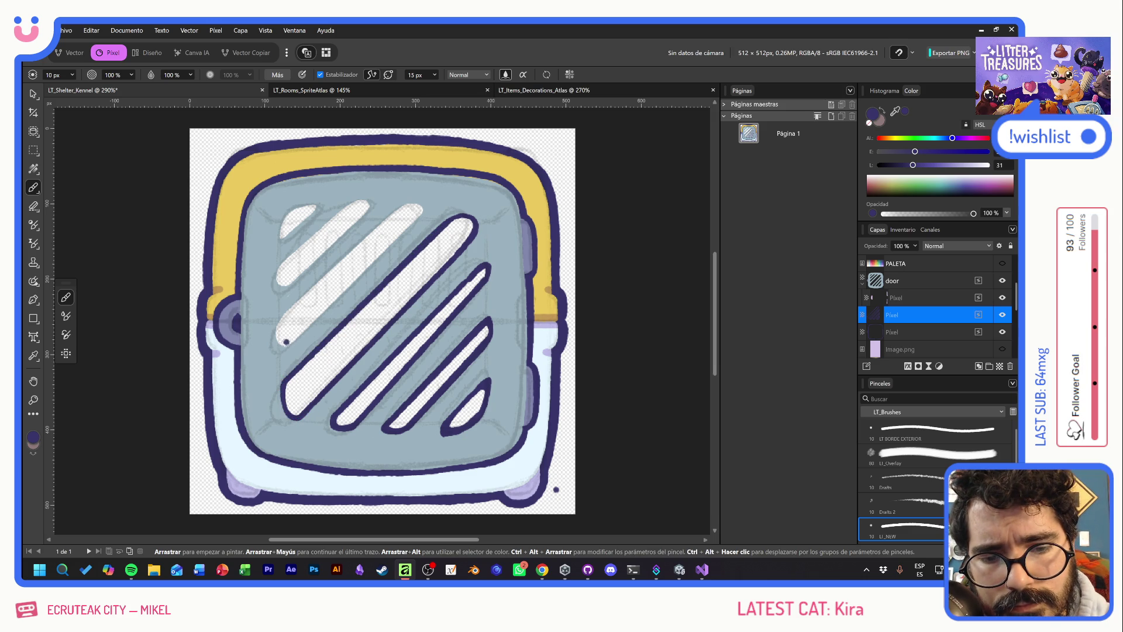
# Outline the upper stripes' long edges and their upper and lower tips
pyautogui.moveTo(282, 342); pyautogui.dragTo(306, 323)
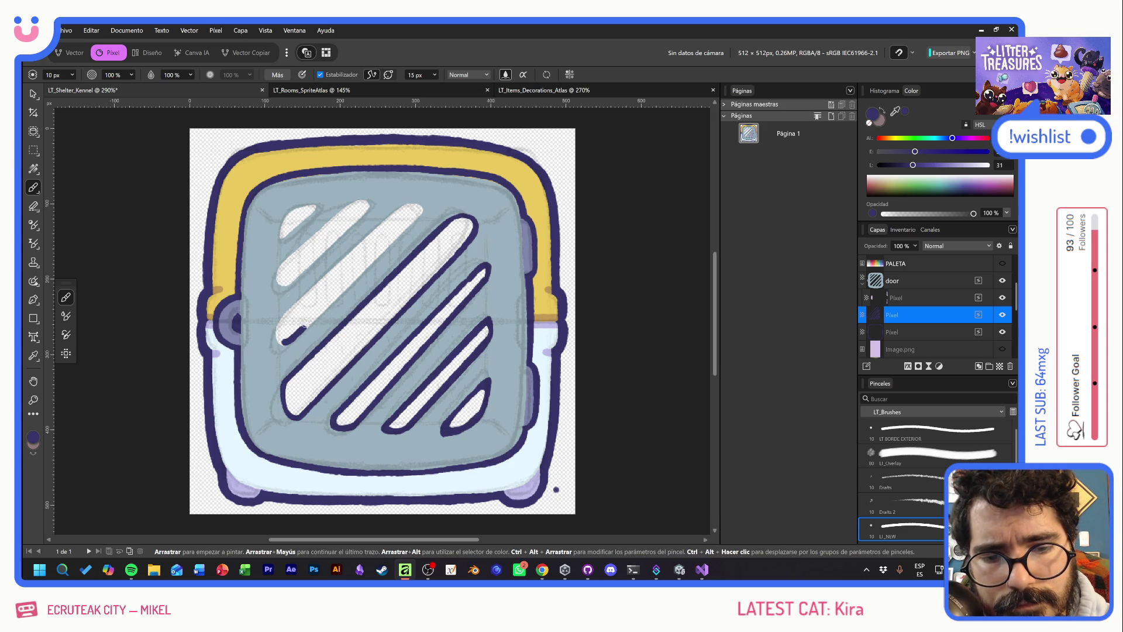
pyautogui.keyDown('shift'); pyautogui.click(416, 212); pyautogui.keyUp('shift')
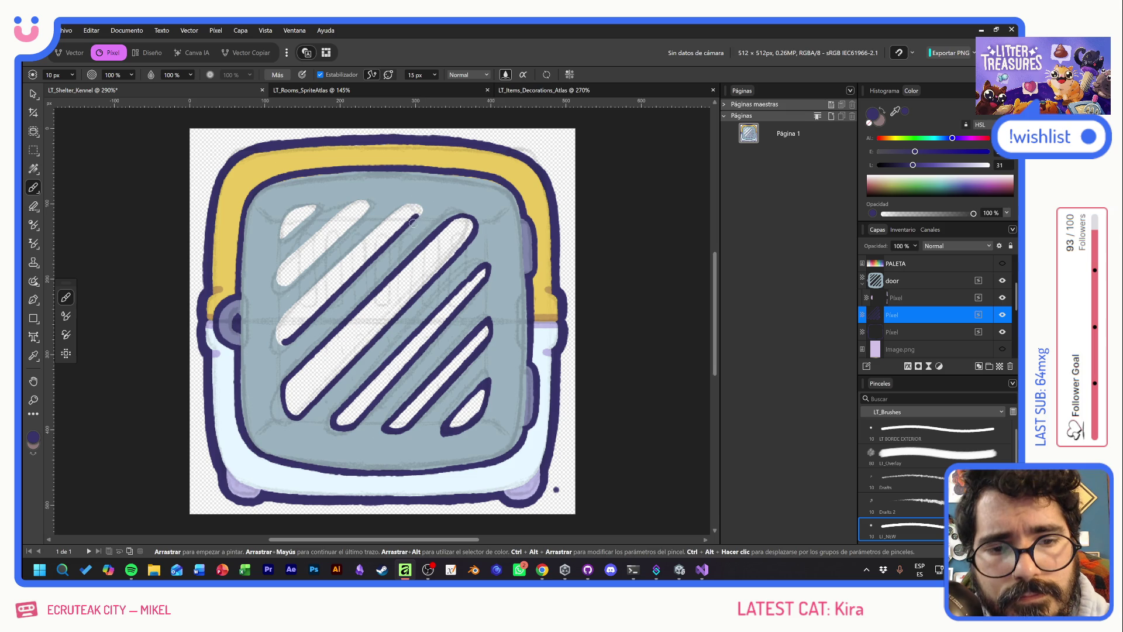
pyautogui.moveTo(414, 219)
pyautogui.mouseDown()
pyautogui.moveTo(410, 201)
pyautogui.moveTo(367, 236)
pyautogui.mouseUp()
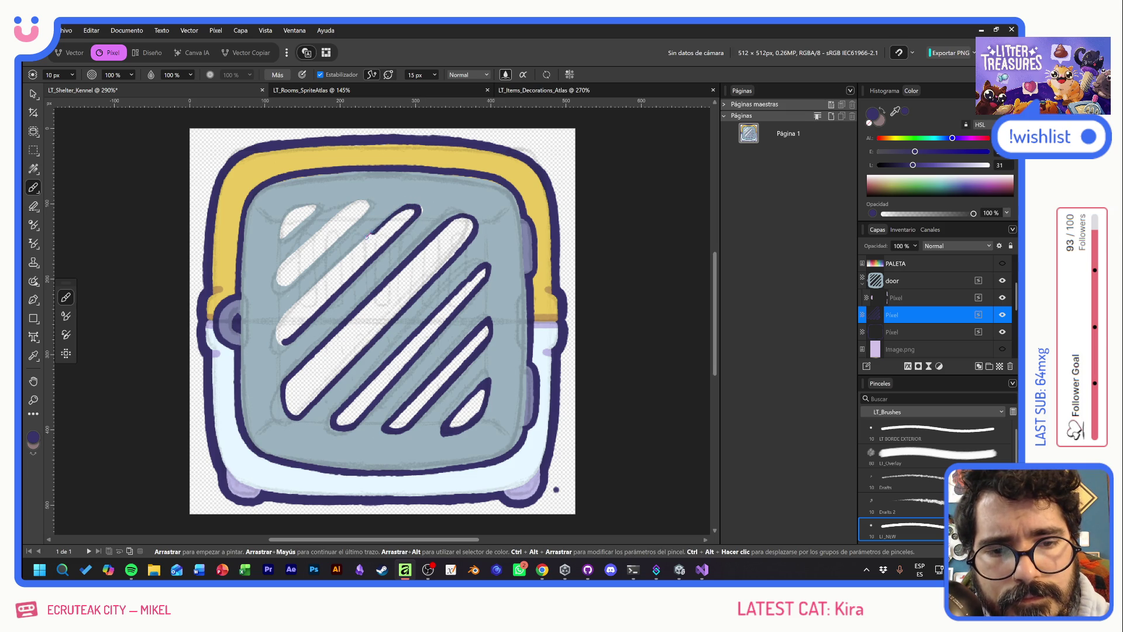
pyautogui.keyDown('shift'); pyautogui.click(286, 316); pyautogui.keyUp('shift')
pyautogui.moveTo(281, 339); pyautogui.dragTo(299, 300)
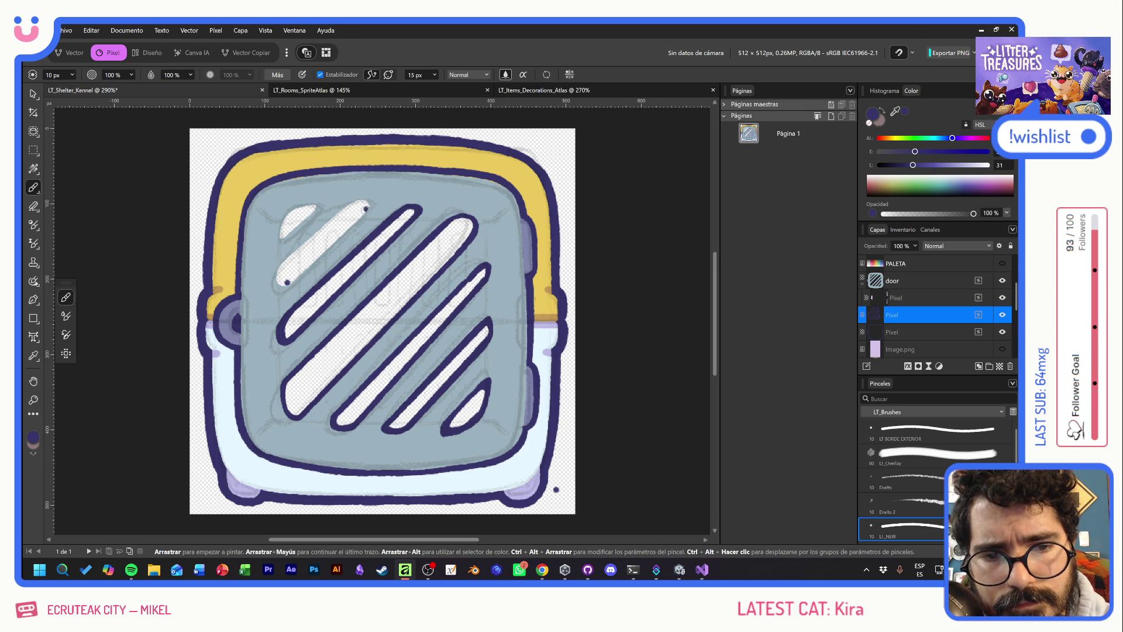
# Paint dark over the top stripe's white highlight, including its remaining tip
pyautogui.moveTo(281, 274); pyautogui.dragTo(366, 210)
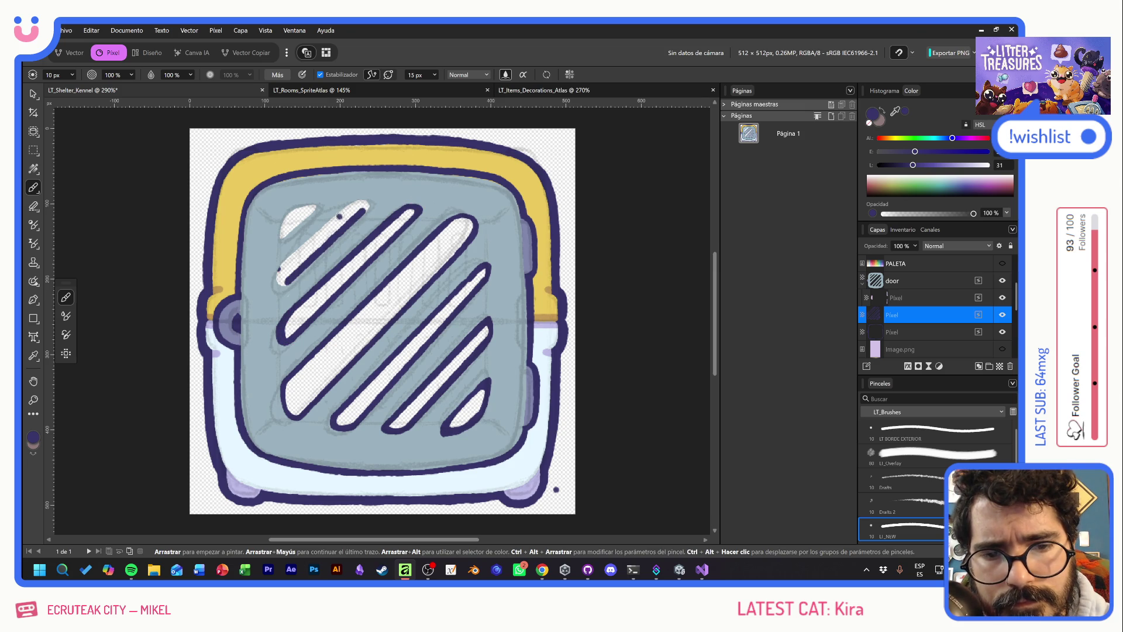
pyautogui.moveTo(281, 272); pyautogui.dragTo(351, 206)
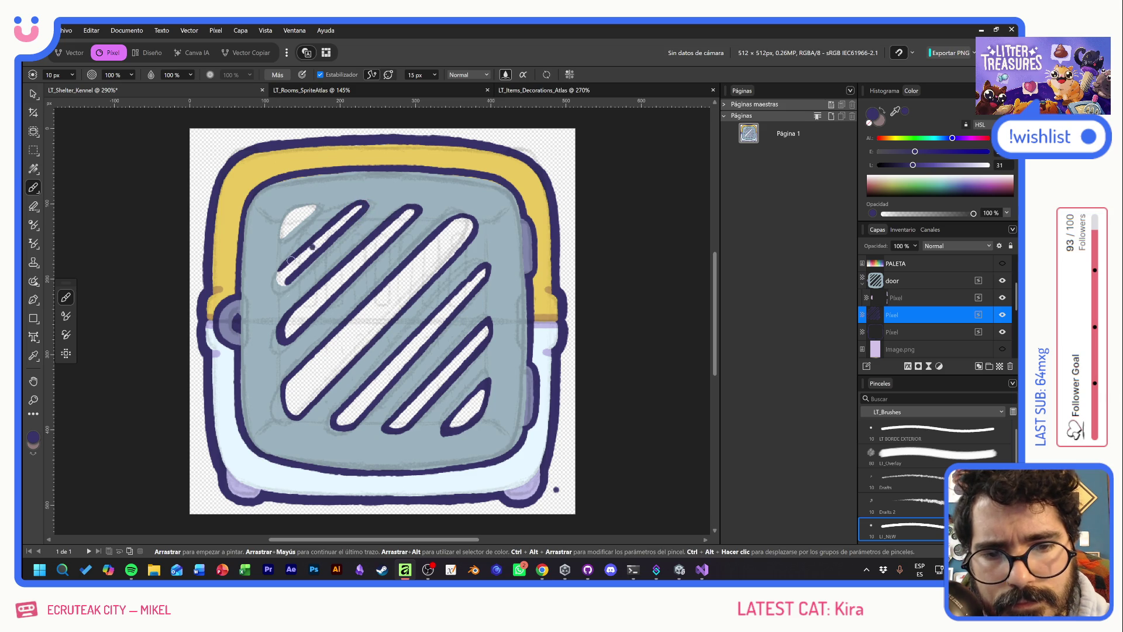
pyautogui.moveTo(283, 262)
pyautogui.mouseDown()
pyautogui.moveTo(282, 284)
pyautogui.moveTo(319, 202)
pyautogui.moveTo(284, 232)
pyautogui.moveTo(293, 203)
pyautogui.moveTo(283, 210)
pyautogui.moveTo(295, 234)
pyautogui.mouseUp()
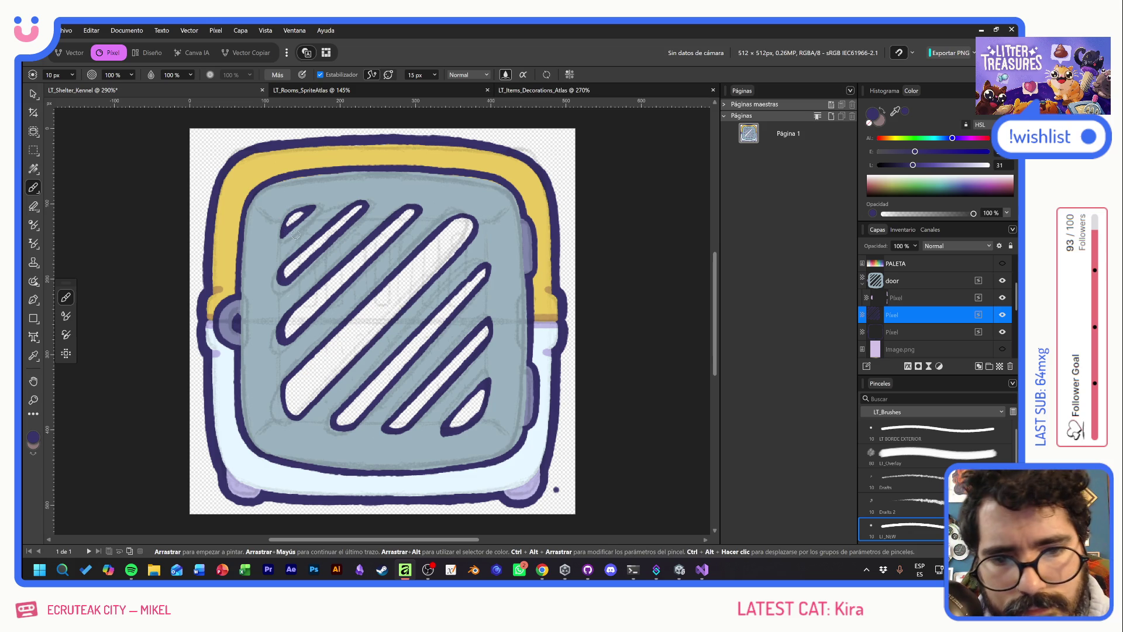
# Outline the large diagonal stripe's edges with straight dark strokes, redoing one misplaced stroke
pyautogui.moveTo(287, 378)
pyautogui.mouseDown()
pyautogui.moveTo(284, 401)
pyautogui.moveTo(297, 416)
pyautogui.mouseUp()
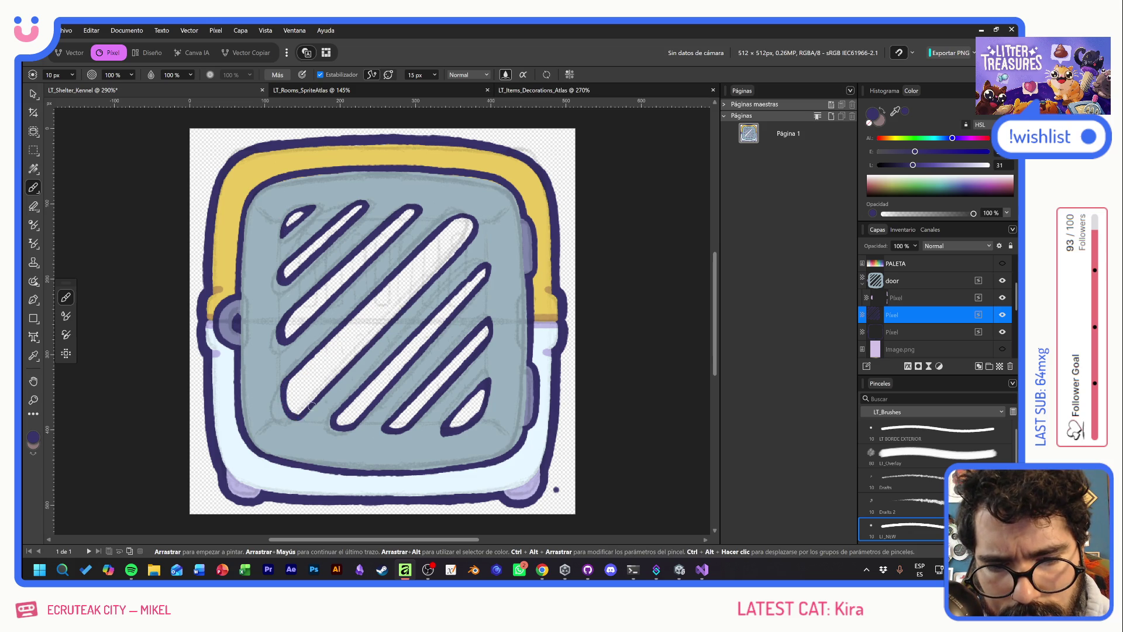
pyautogui.keyDown('shift'); pyautogui.click(474, 235); pyautogui.keyUp('shift')
pyautogui.hotkey('ctrl', 'z')
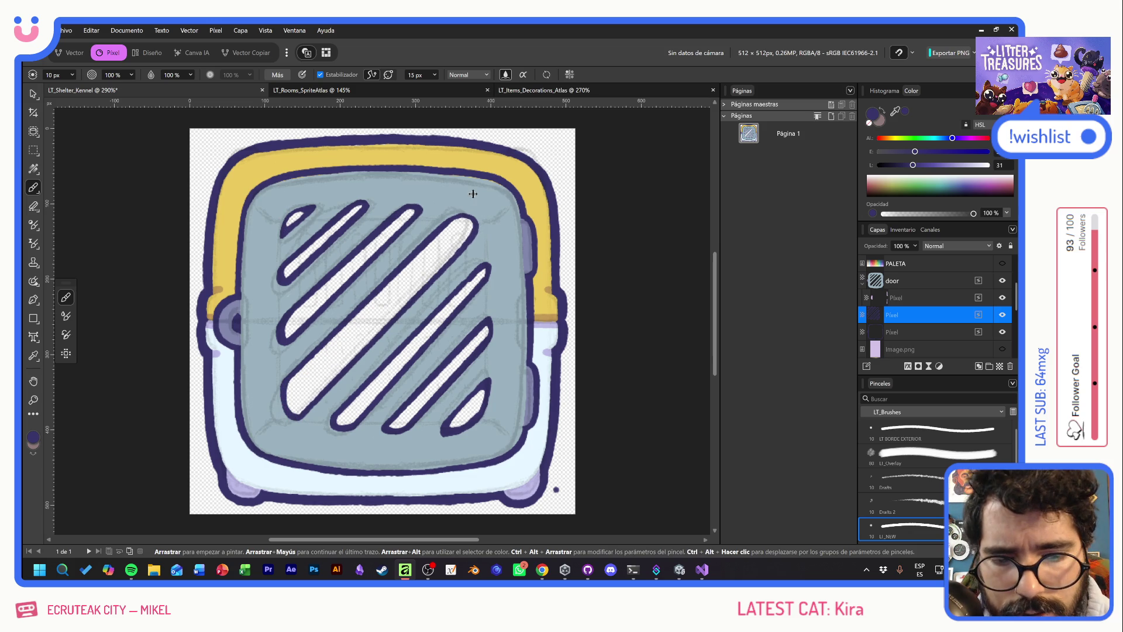
pyautogui.keyDown('shift'); pyautogui.click(474, 236); pyautogui.keyUp('shift')
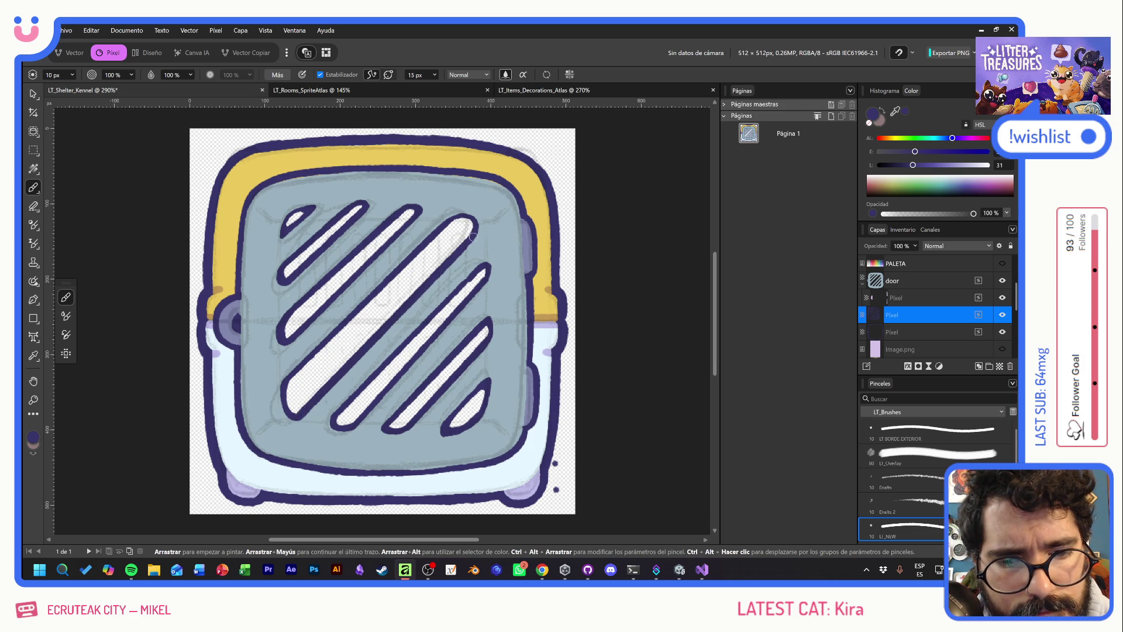
pyautogui.moveTo(305, 411)
pyautogui.mouseDown()
pyautogui.moveTo(286, 388)
pyautogui.moveTo(293, 375)
pyautogui.mouseUp()
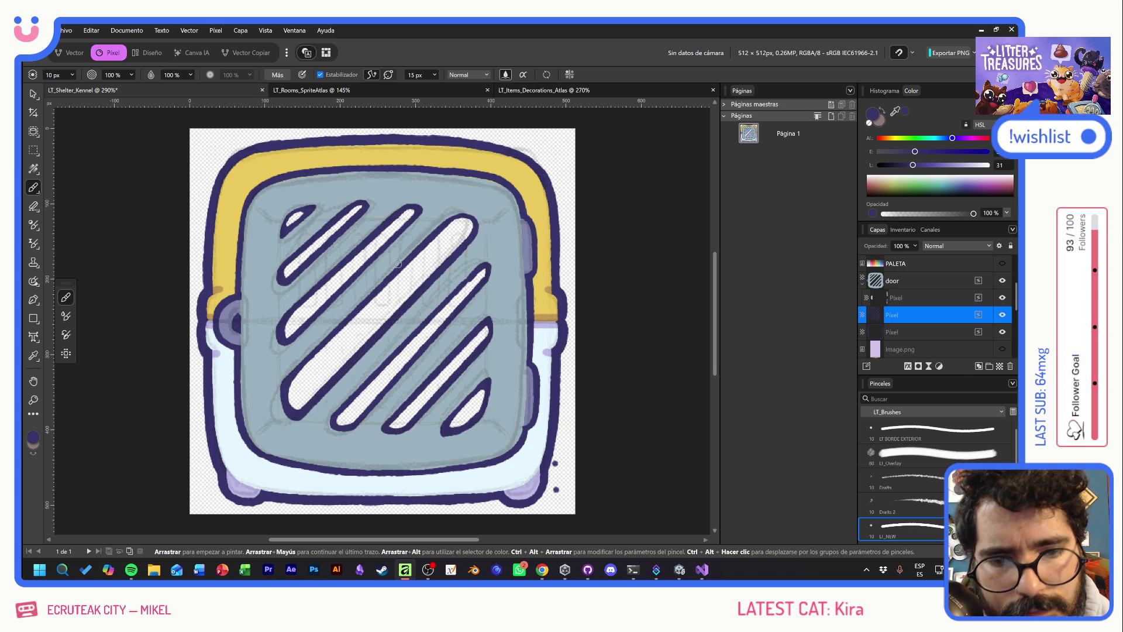
pyautogui.keyDown('shift'); pyautogui.click(454, 218); pyautogui.keyUp('shift')
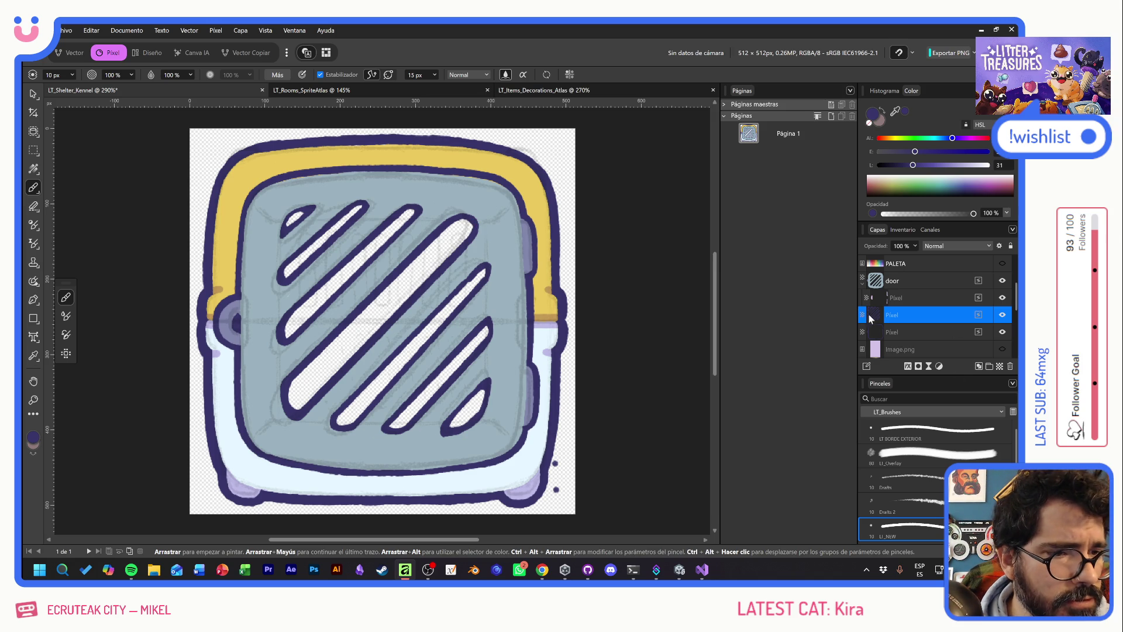
pyautogui.click(862, 285)
# Group the two Pixel paint layers and name the group Door
pyautogui.keyDown('shift'); pyautogui.click(919, 297); pyautogui.keyUp('shift')
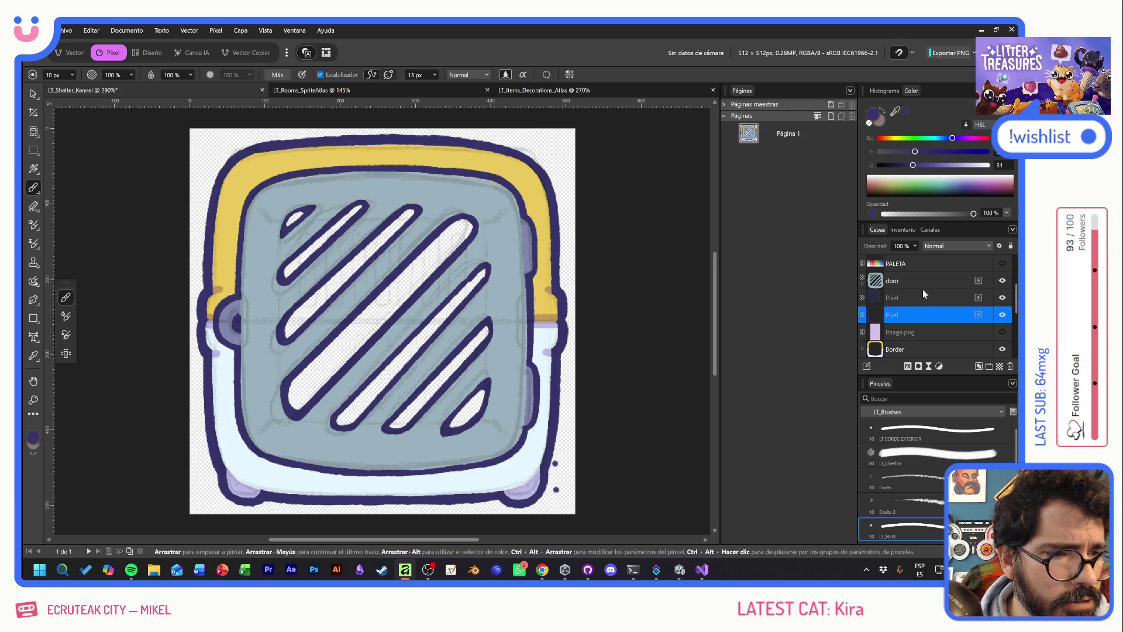
pyautogui.click(988, 366)
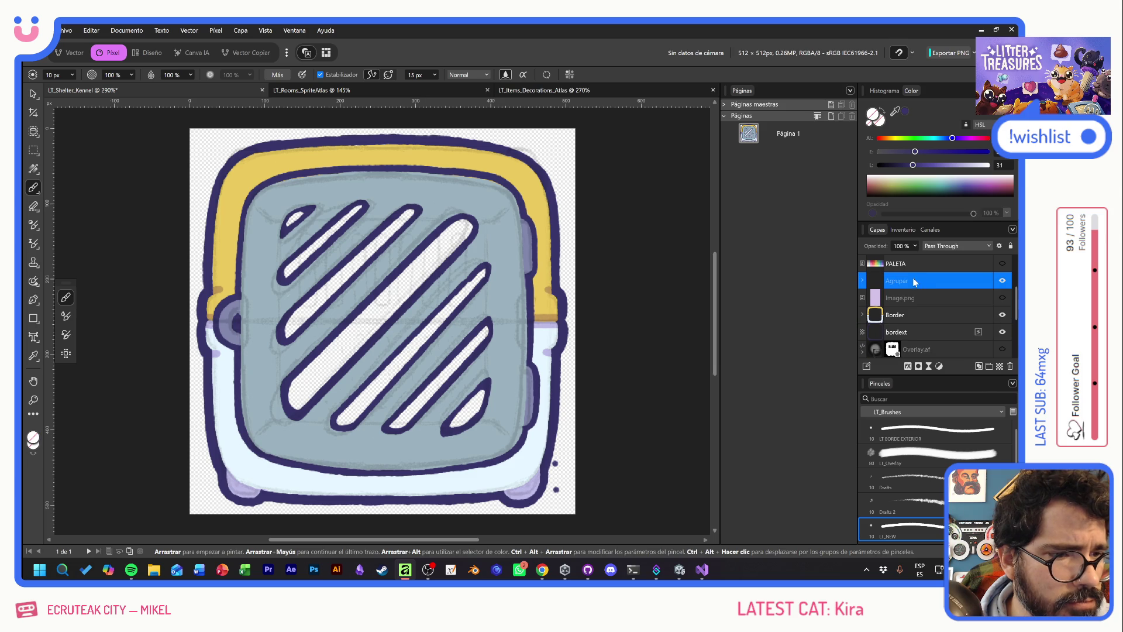
pyautogui.doubleClick(917, 281)
pyautogui.write('dOOR')
pyautogui.press('Return')
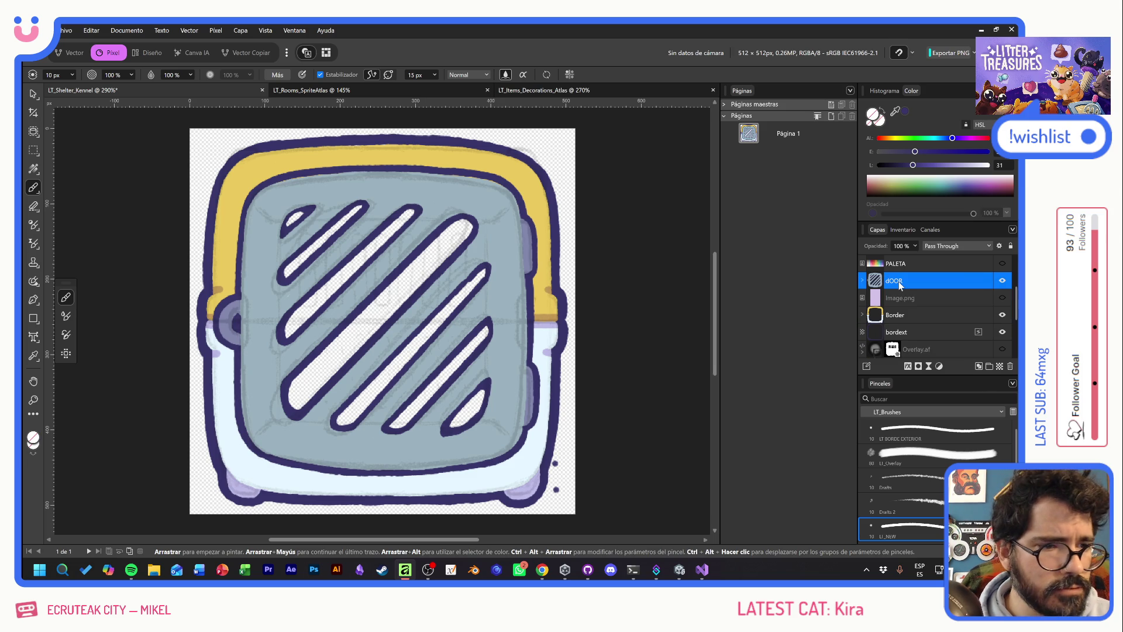
pyautogui.doubleClick(901, 283)
pyautogui.write('Door')
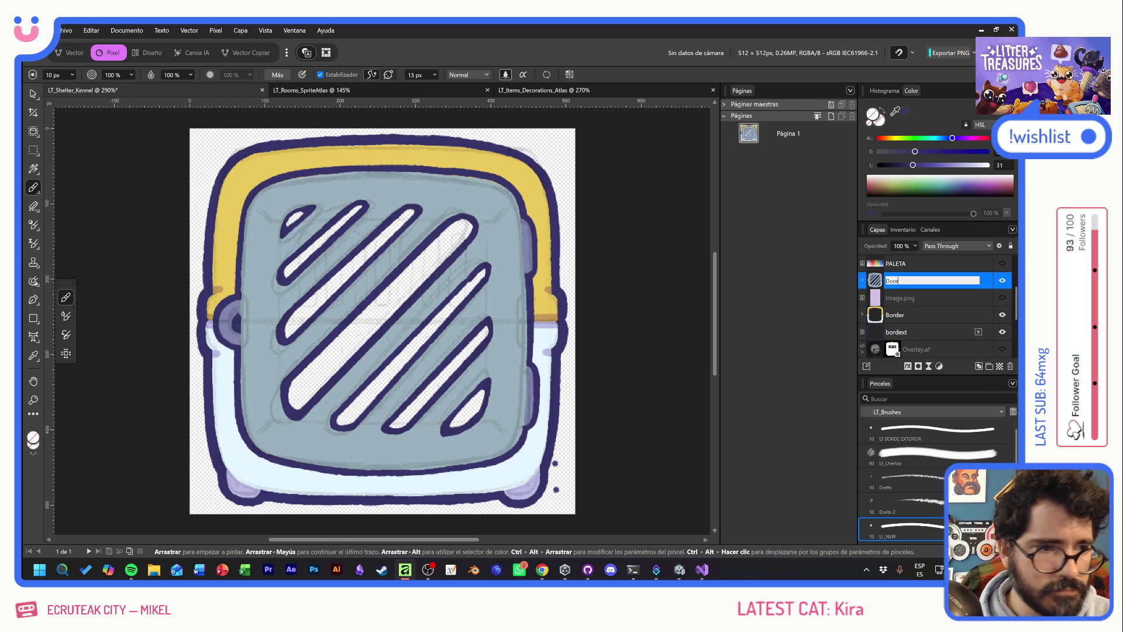
pyautogui.press('Return')
# Hide the Border fill and outer outline layers, then marquee-select the lower-right dots
pyautogui.click(1002, 315)
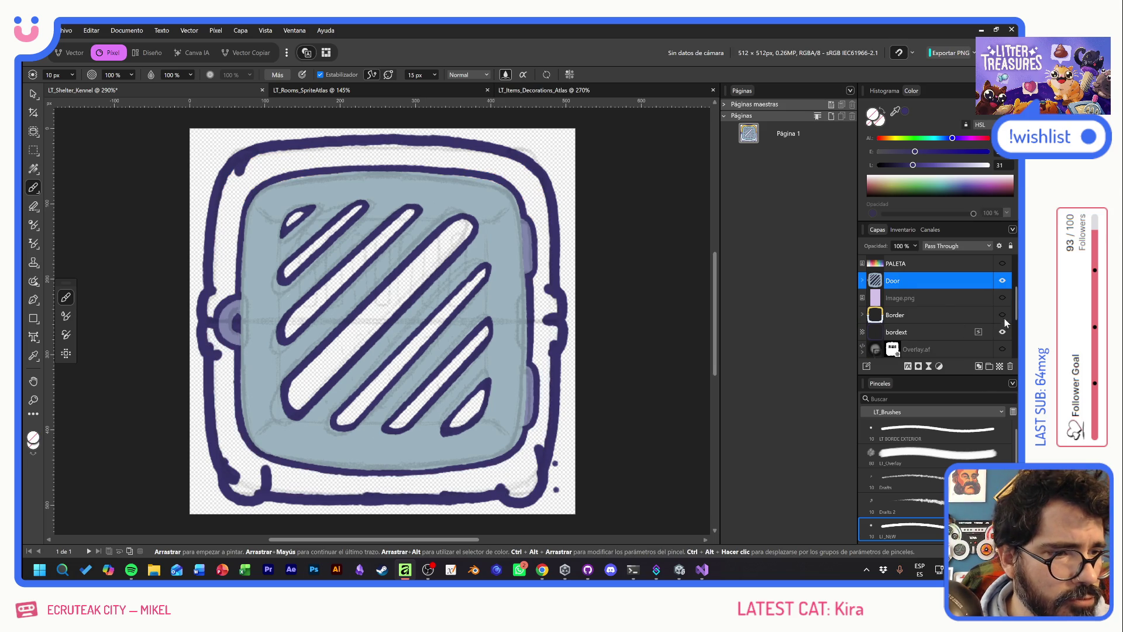
pyautogui.click(1002, 331)
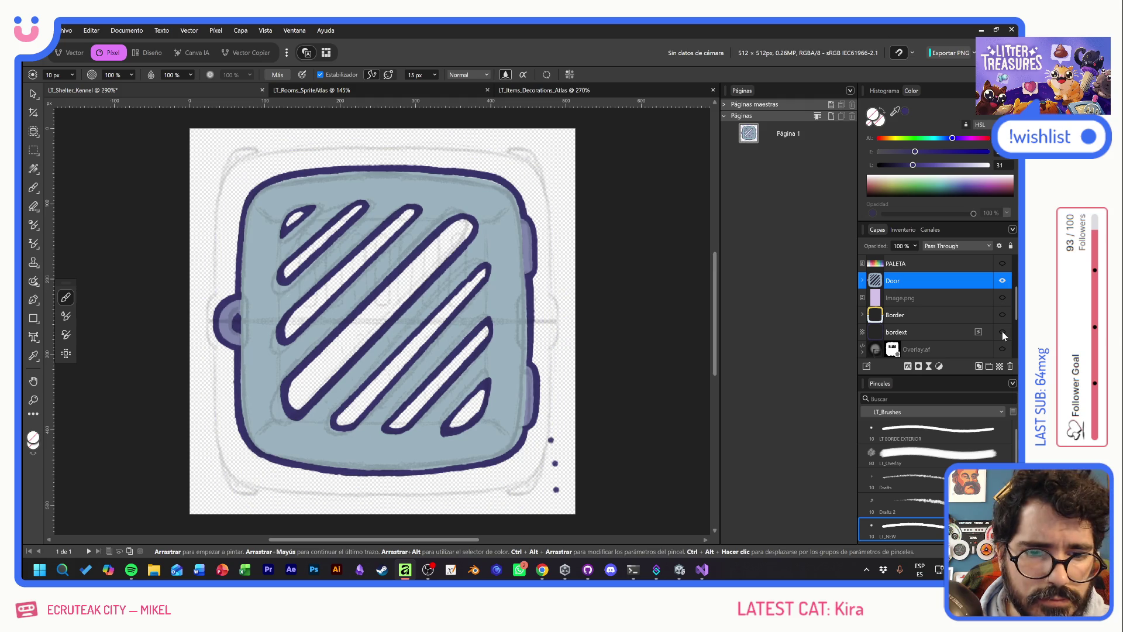
pyautogui.click(33, 150)
pyautogui.moveTo(543, 431); pyautogui.dragTo(585, 514)
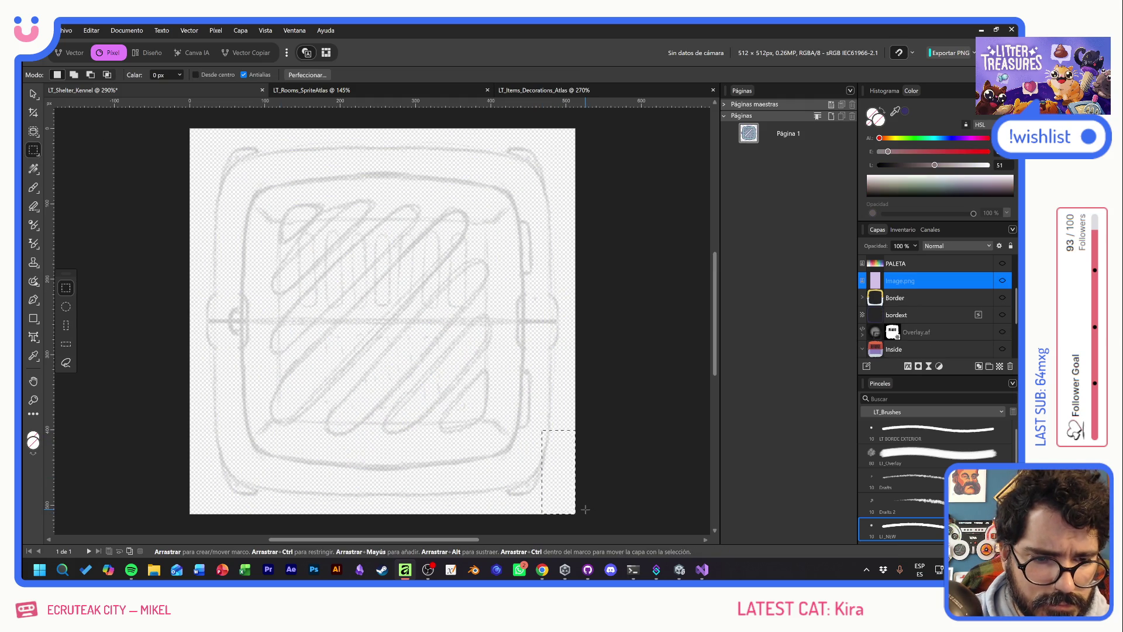
# Move the lower Pixel layer above the Door group, hide Draft, and switch to Unity
pyautogui.click(863, 282)
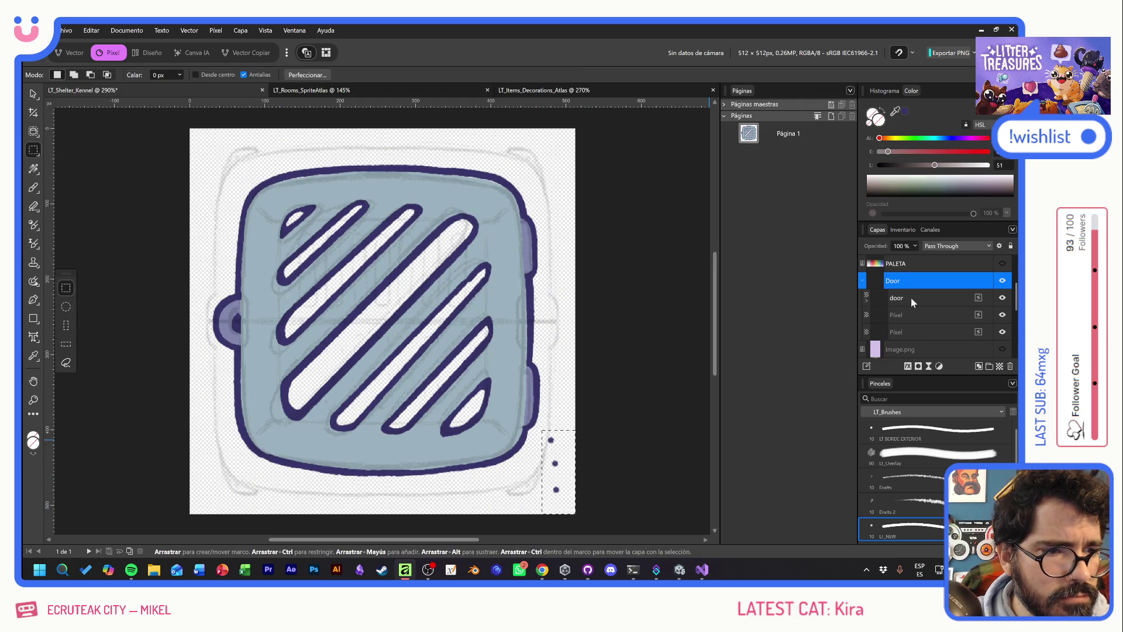
pyautogui.click(910, 298)
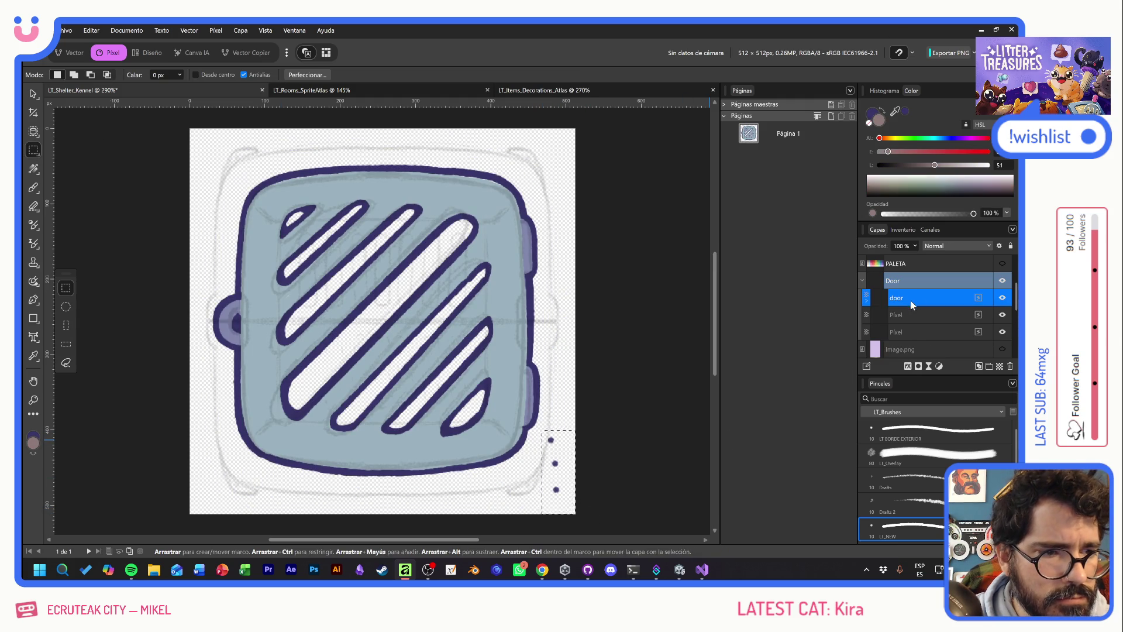
pyautogui.click(911, 332)
pyautogui.moveTo(910, 332); pyautogui.dragTo(844, 331)
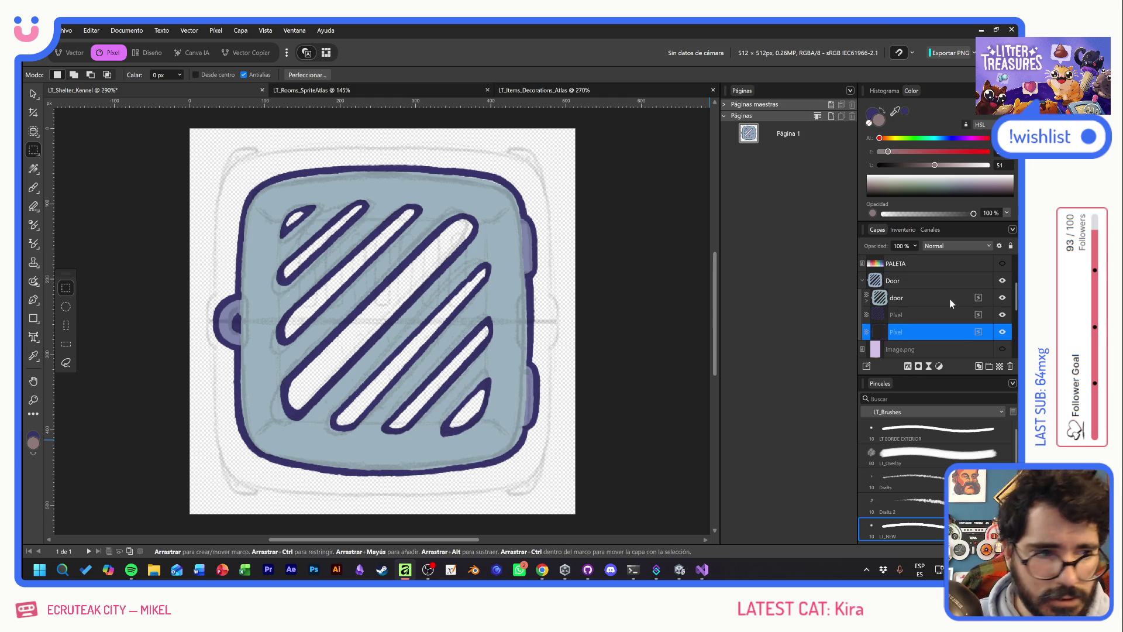
pyautogui.scroll(2, 950, 300)
pyautogui.click(1003, 281)
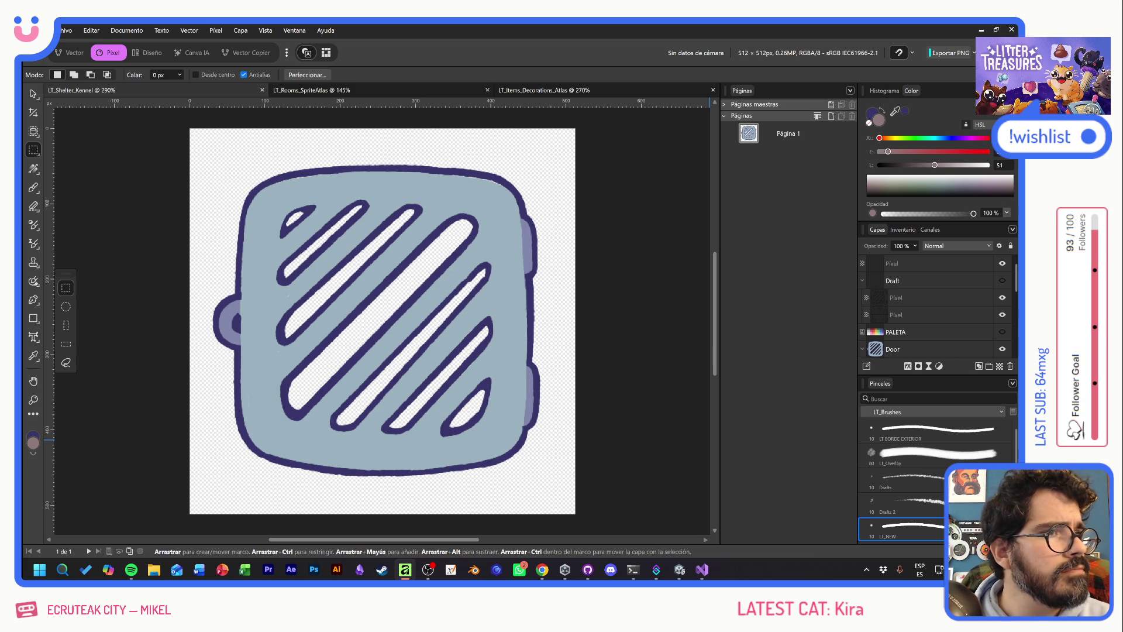
pyautogui.hotkey('alt', 'Tab')
pyautogui.click(525, 341)
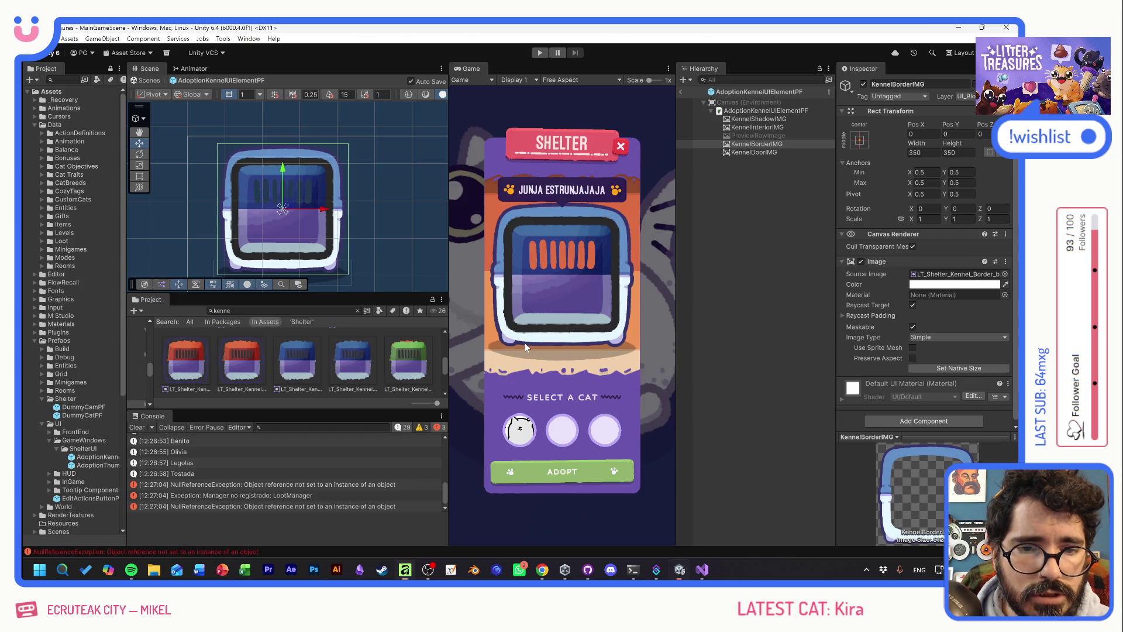
# Make the kennel door texture a Sprite (2D and UI) with Max Size 512 and apply
pyautogui.click(301, 427)
pyautogui.click(275, 310)
pyautogui.scroll(-1, 353, 380)
pyautogui.scroll(3, 356, 385)
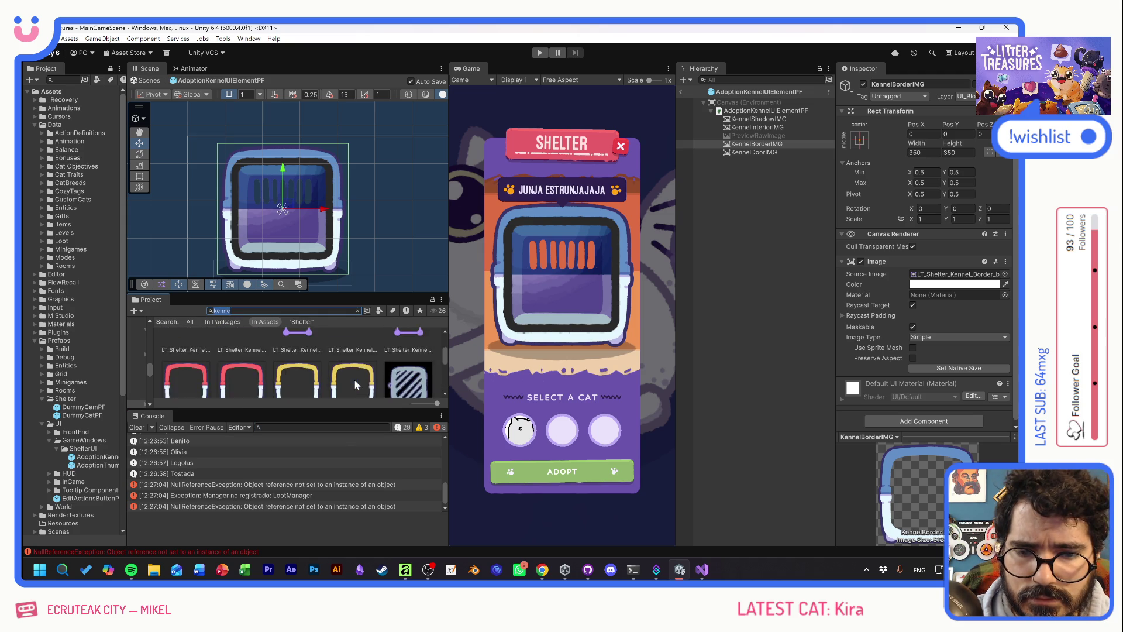
pyautogui.click(408, 360)
pyautogui.click(942, 114)
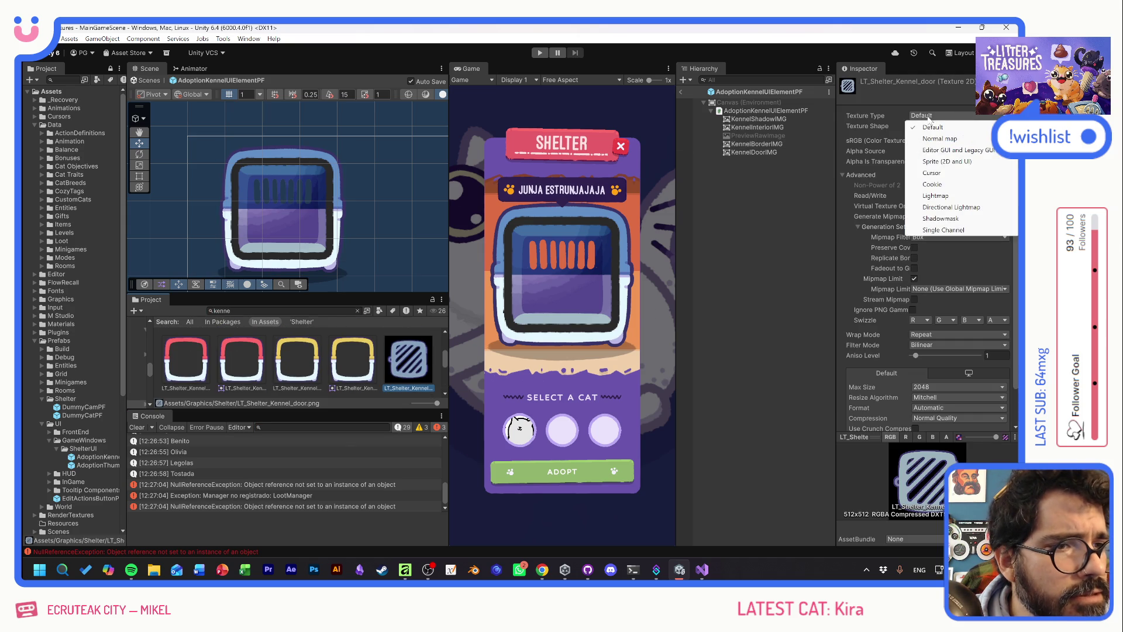
pyautogui.click(934, 163)
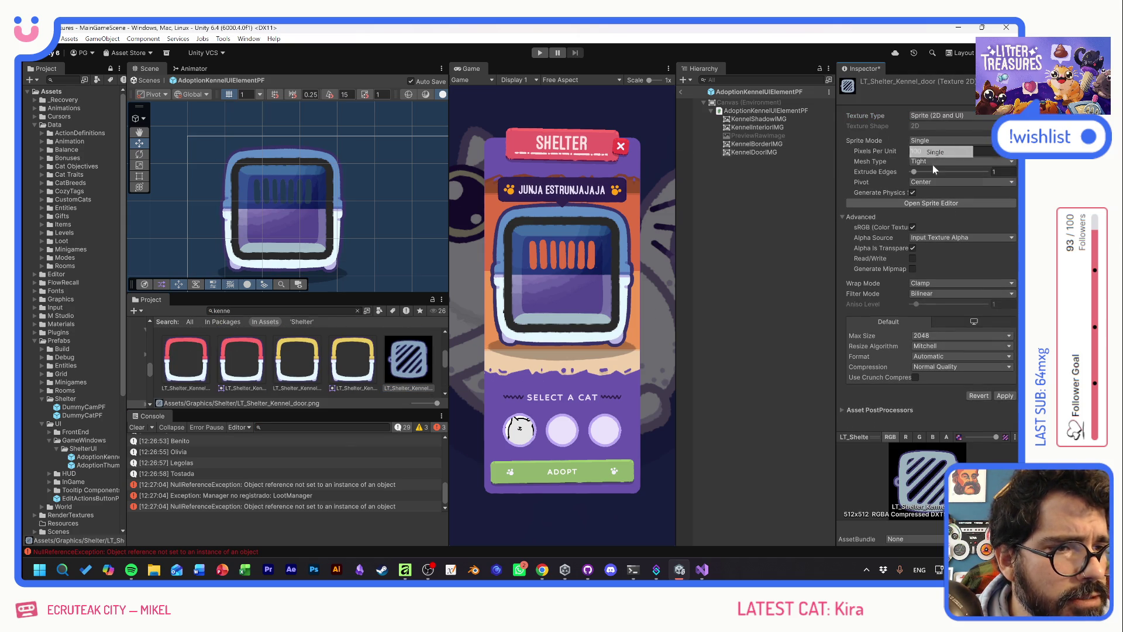
pyautogui.click(929, 336)
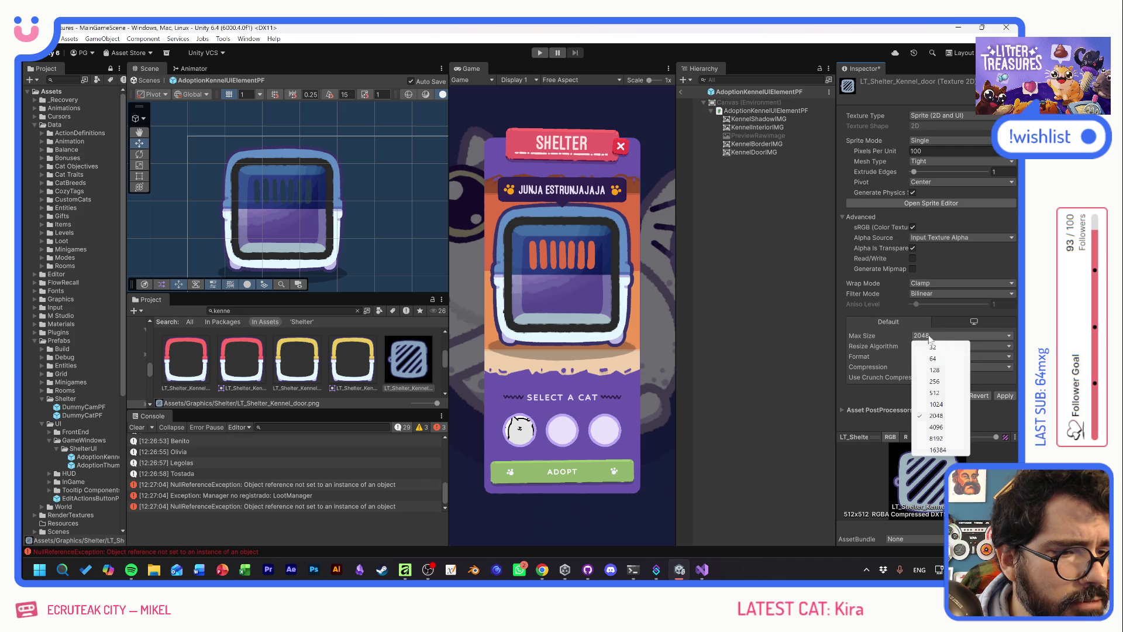
pyautogui.click(934, 393)
pyautogui.click(1002, 395)
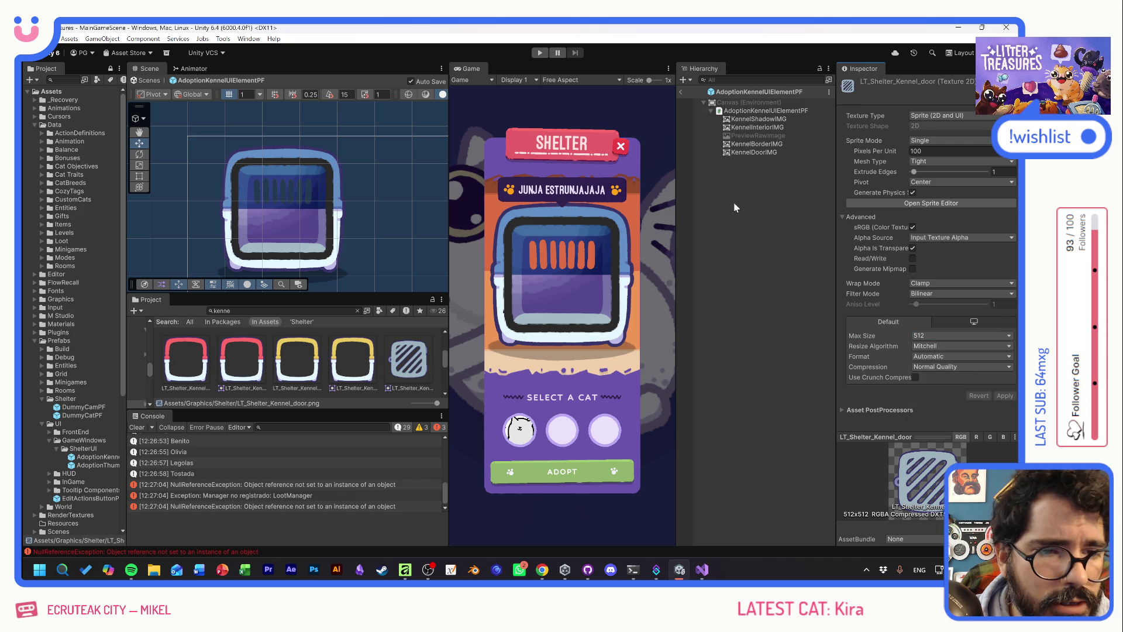
# Enable PreviewRawImage and give KennelDoorIMG the LT_Shelter_Kennel_door source image
pyautogui.click(767, 134)
pyautogui.click(863, 84)
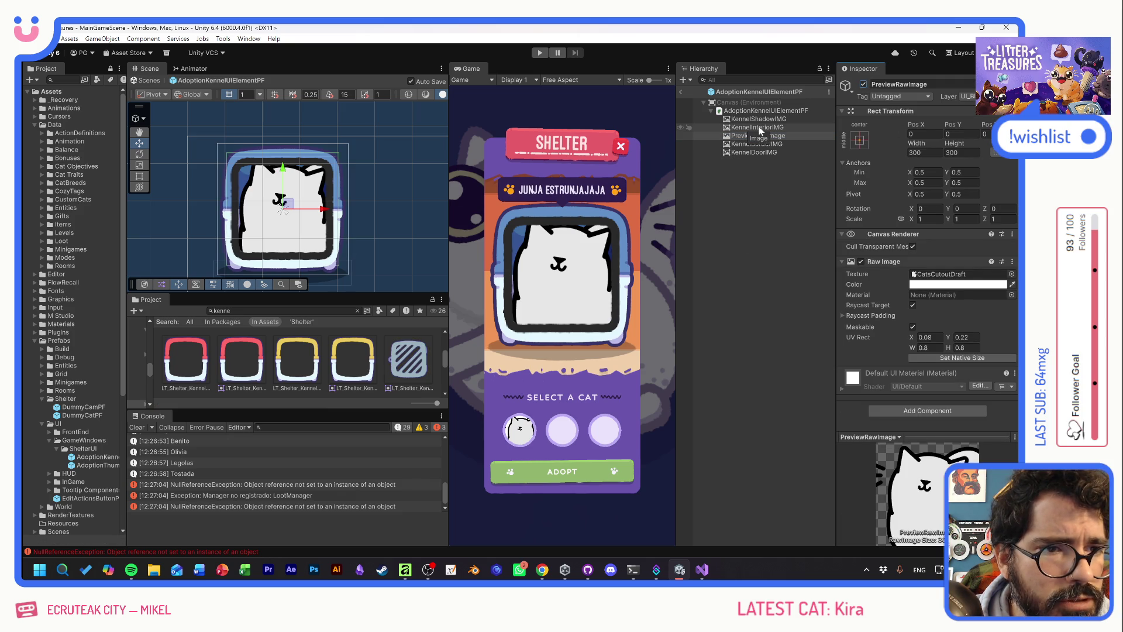
pyautogui.click(766, 152)
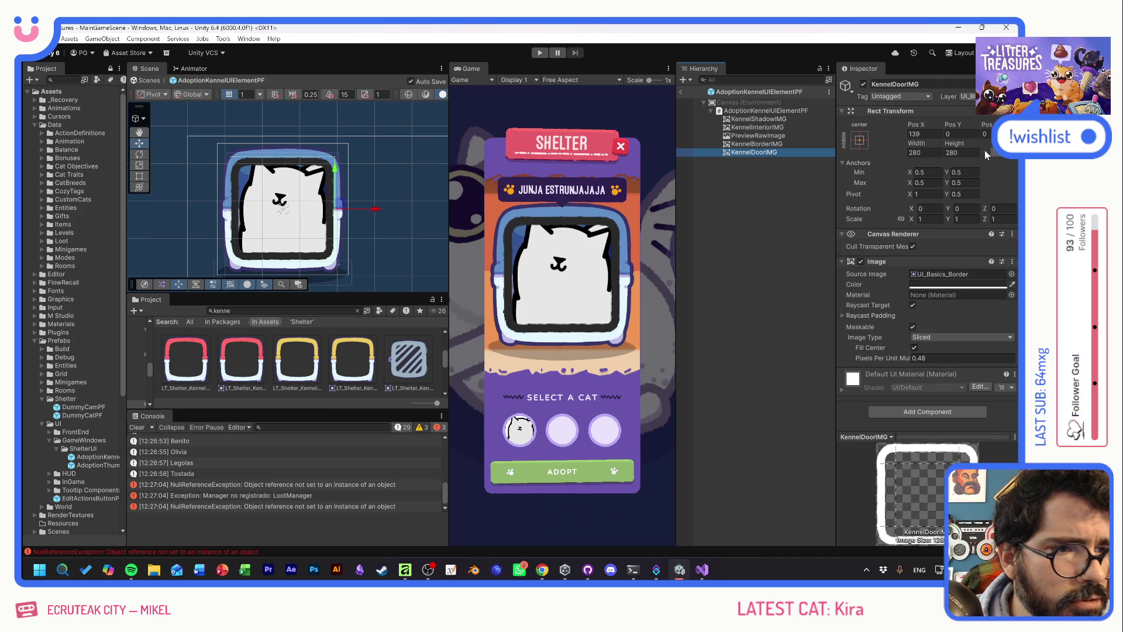
pyautogui.click(1012, 273)
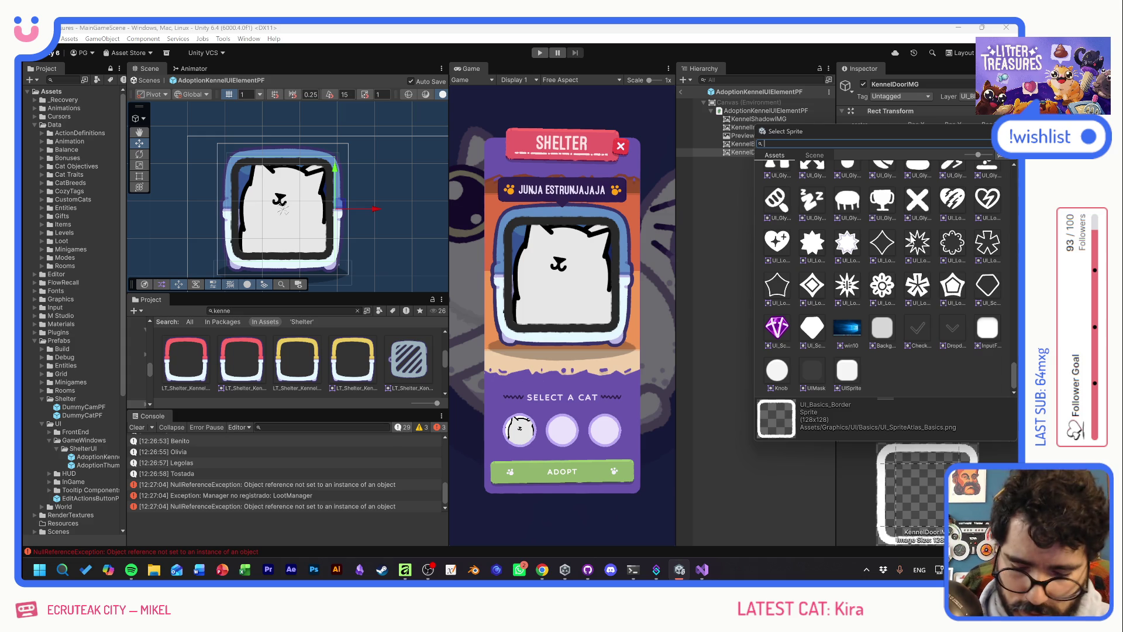
pyautogui.write('door')
pyautogui.click(811, 182)
pyautogui.doubleClick(818, 181)
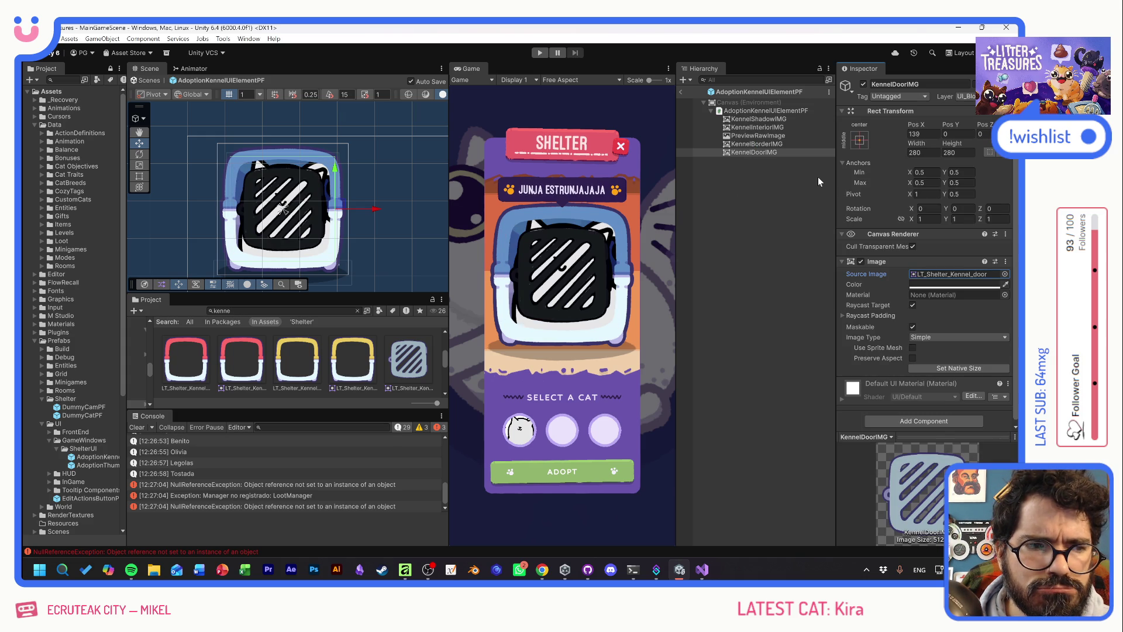
# Resize KennelDoorIMG to 350×350 and slide it slightly to the right
pyautogui.click(778, 144)
pyautogui.click(782, 153)
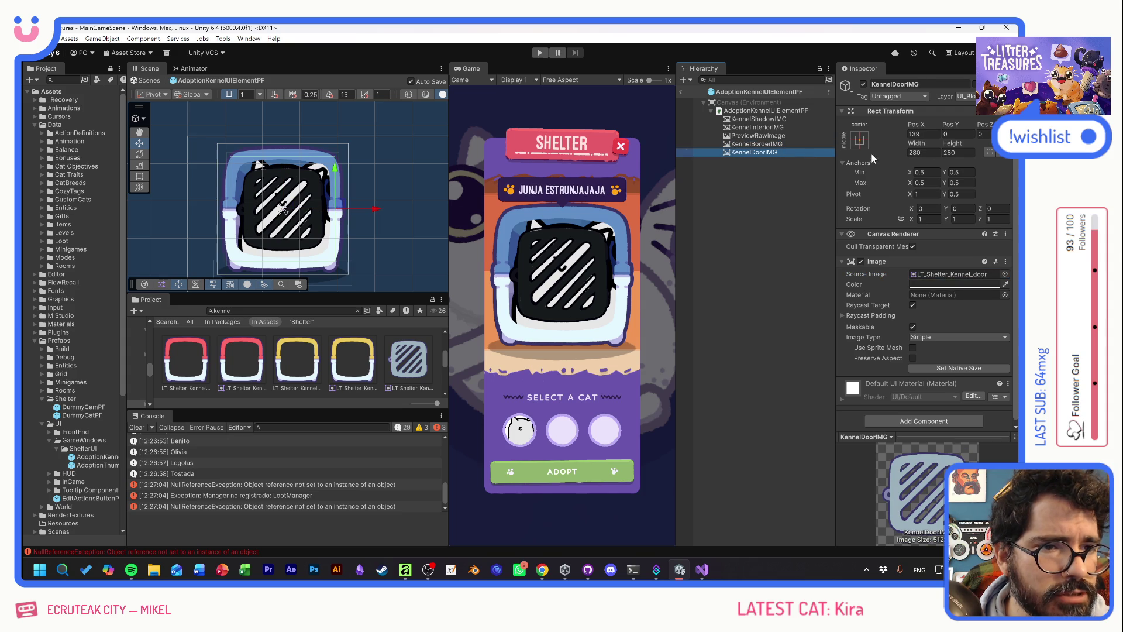
pyautogui.click(932, 152)
pyautogui.write('350')
pyautogui.press('Tab')
pyautogui.write('350')
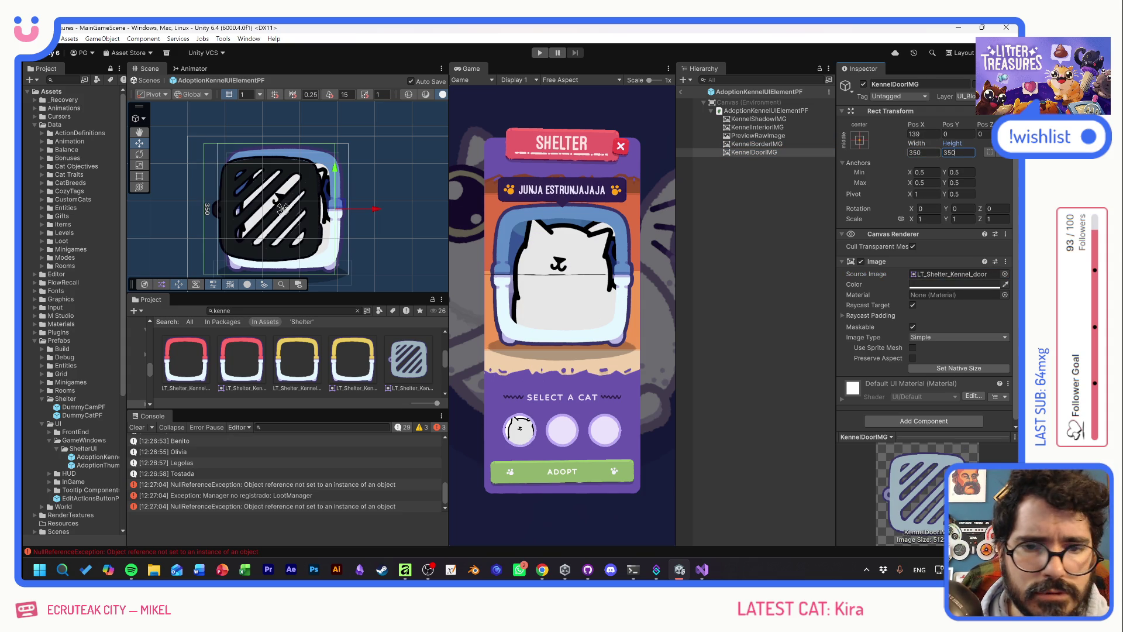
pyautogui.click(915, 134)
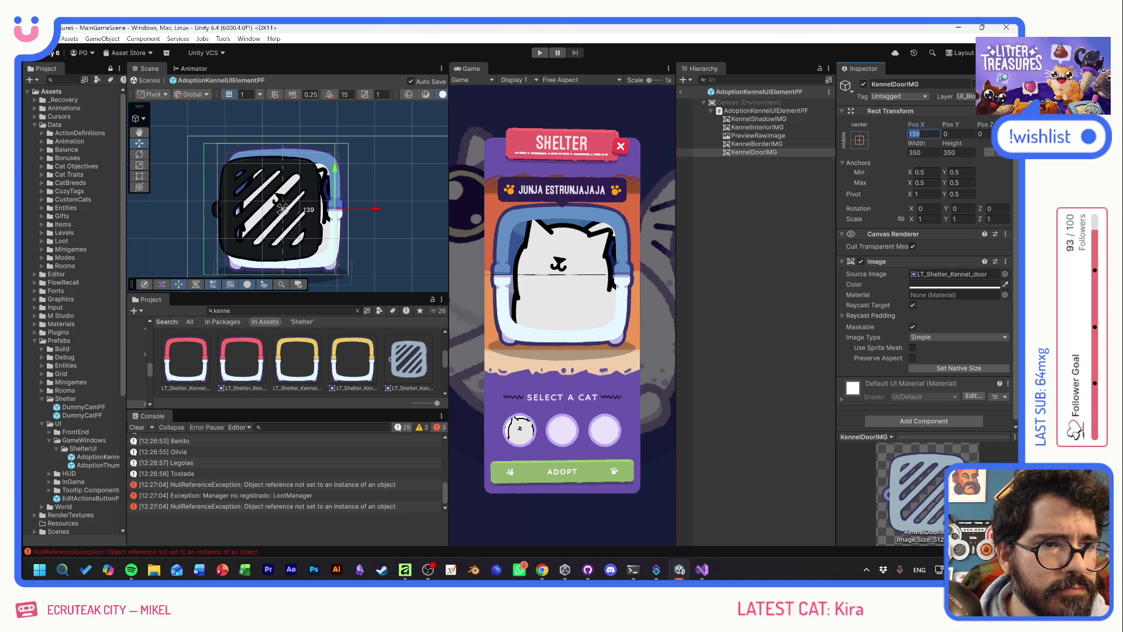
pyautogui.moveTo(368, 209); pyautogui.dragTo(378, 214)
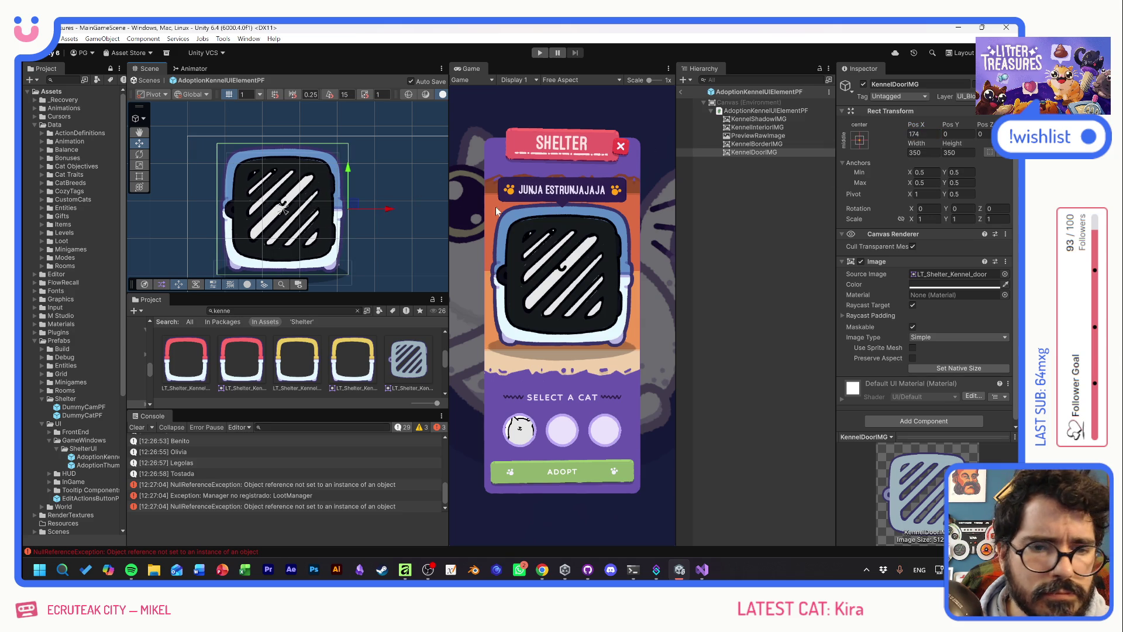
# Make the door colour white, set its Pivot X to 0.88, and enter Play mode
pyautogui.click(954, 285)
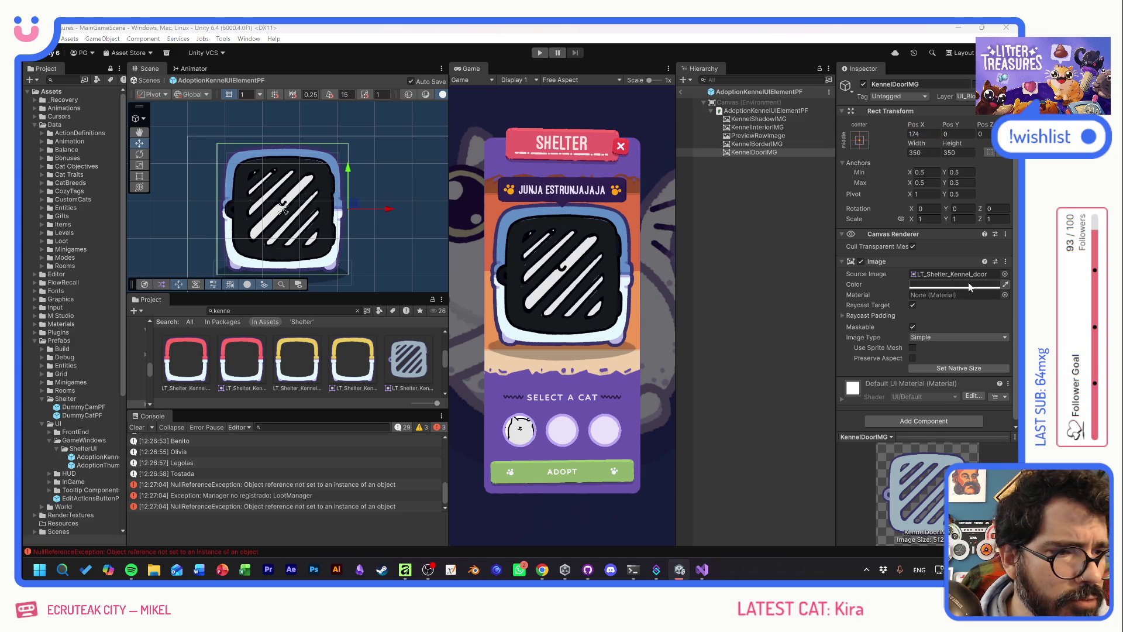
pyautogui.click(1009, 287)
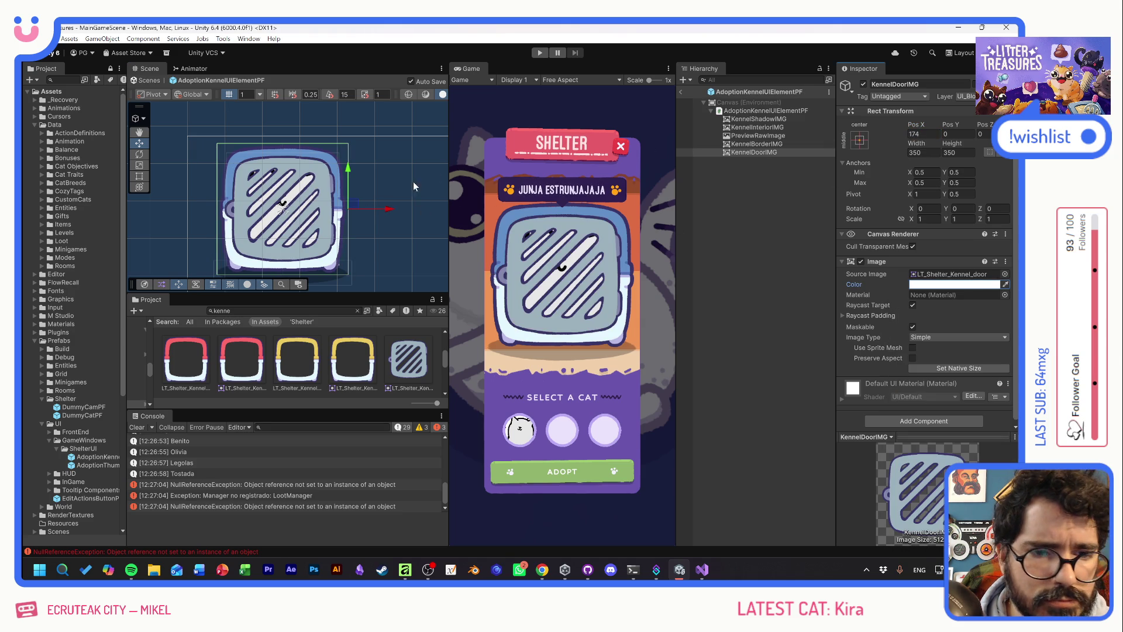
pyautogui.moveTo(390, 211); pyautogui.dragTo(390, 210)
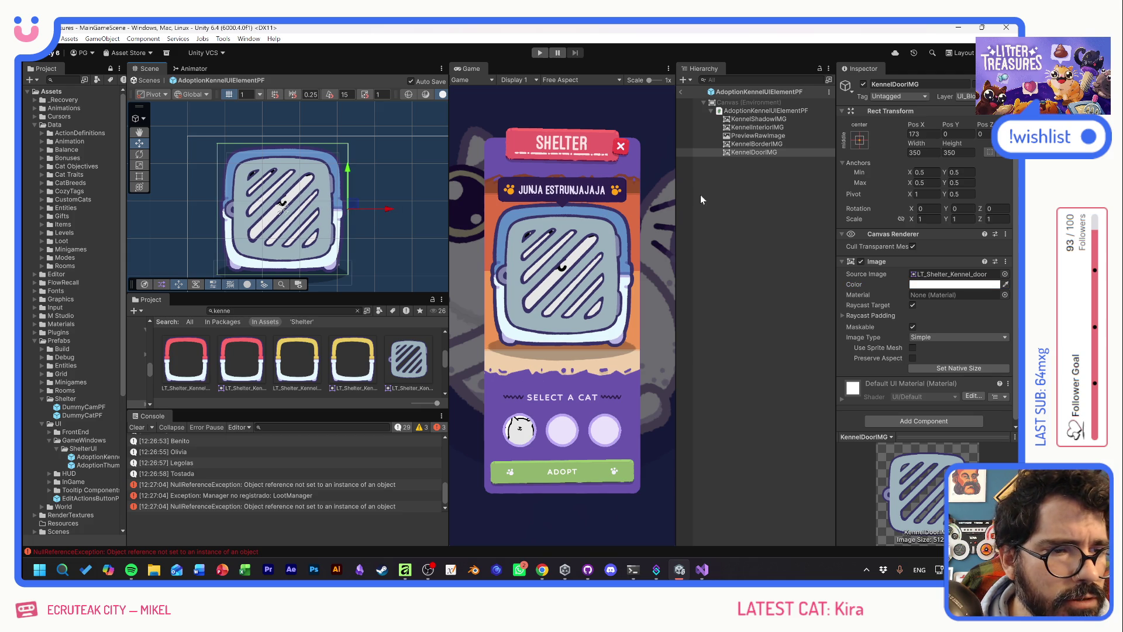
pyautogui.click(916, 194)
pyautogui.write('0.93')
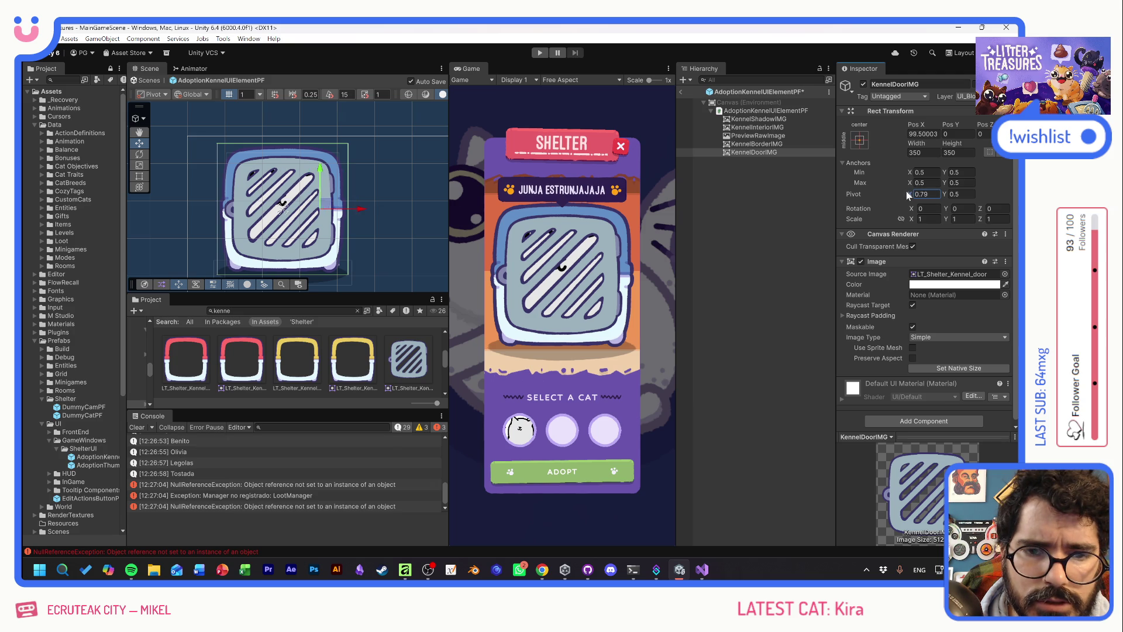
pyautogui.moveTo(910, 195); pyautogui.dragTo(906, 194)
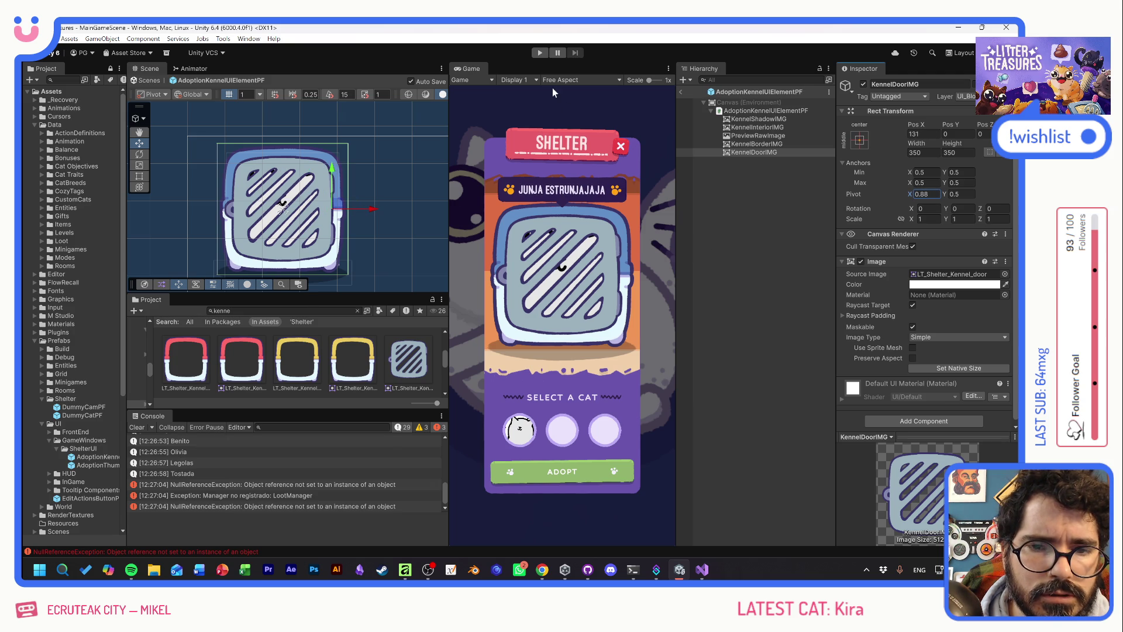
pyautogui.click(540, 53)
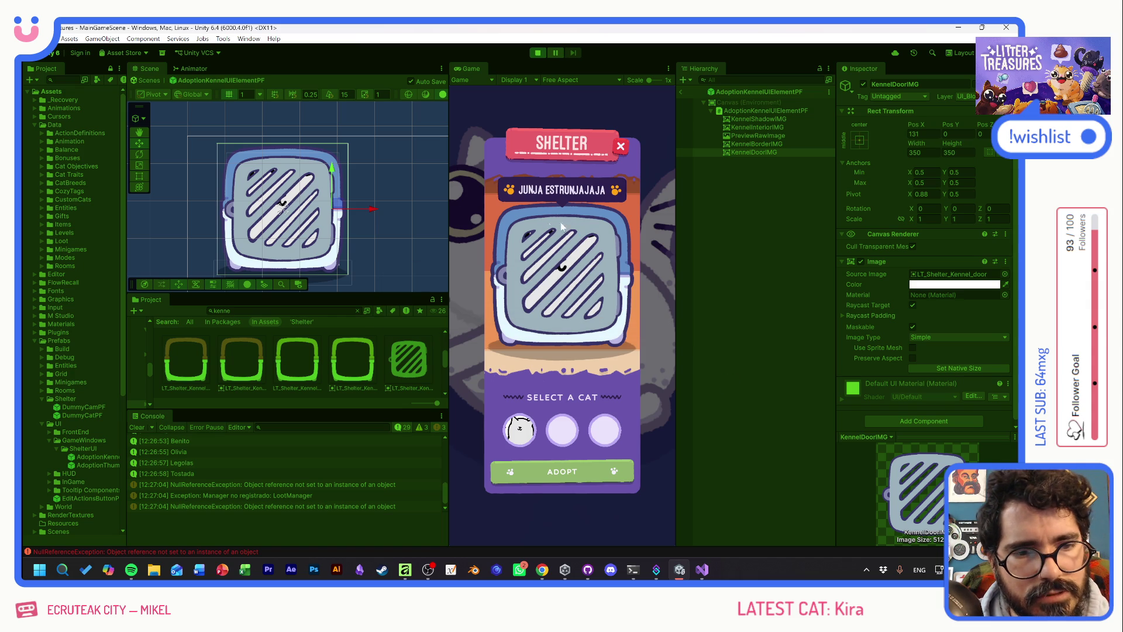
# Start a new game and show Tostada, Quinuita, Olivia, Benito, Legolas and Muymuy in the kennel
pyautogui.click(577, 315)
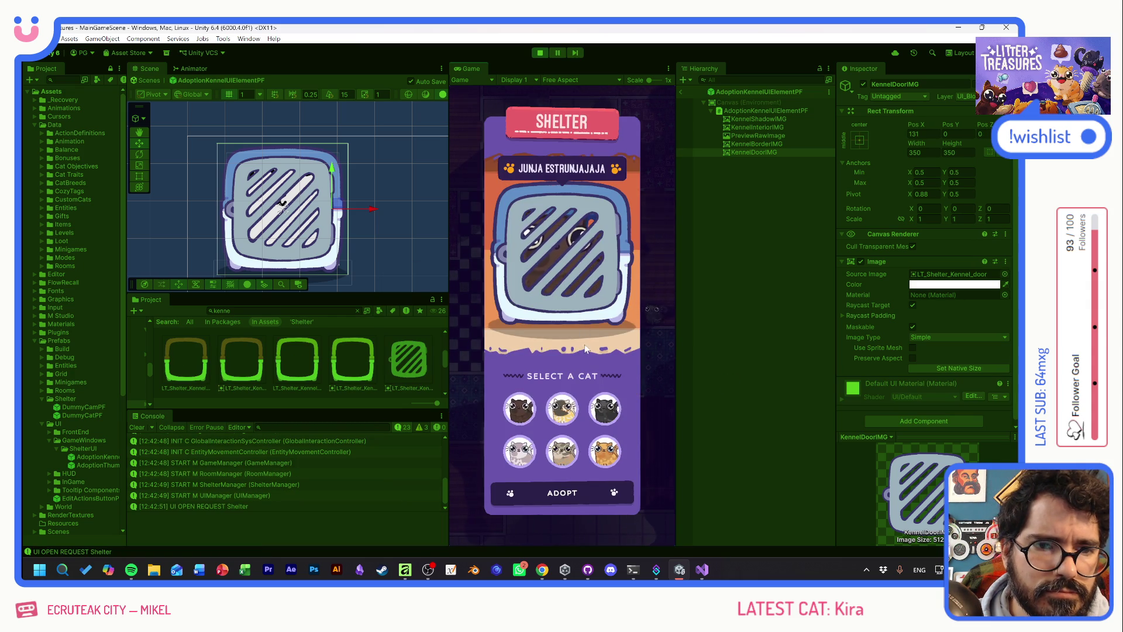
pyautogui.click(563, 409)
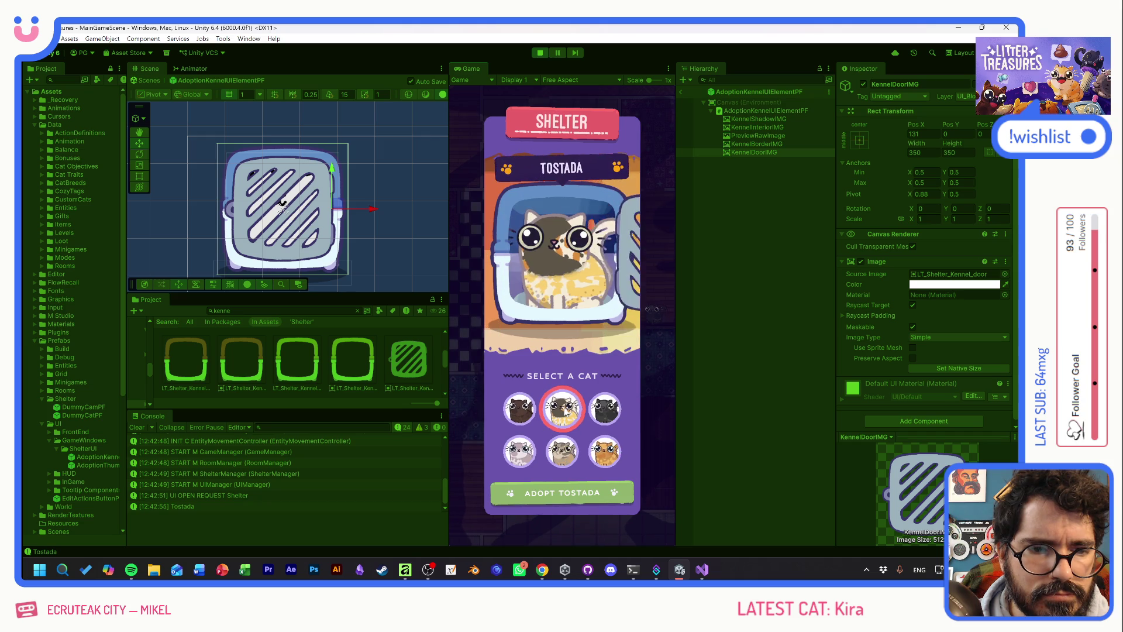
pyautogui.click(531, 407)
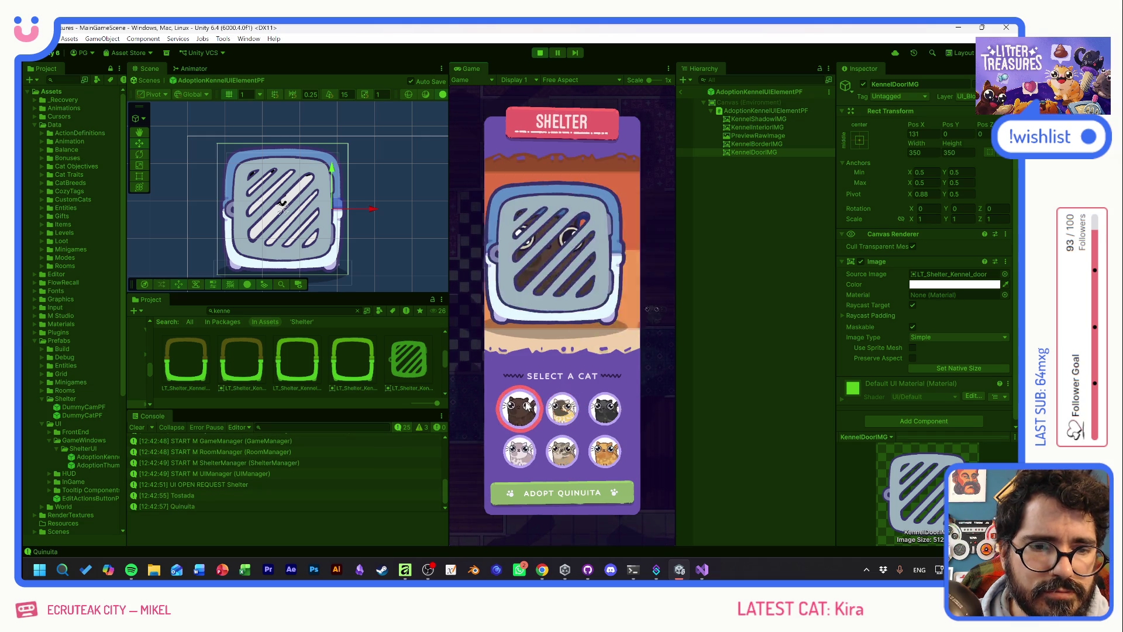
pyautogui.click(613, 413)
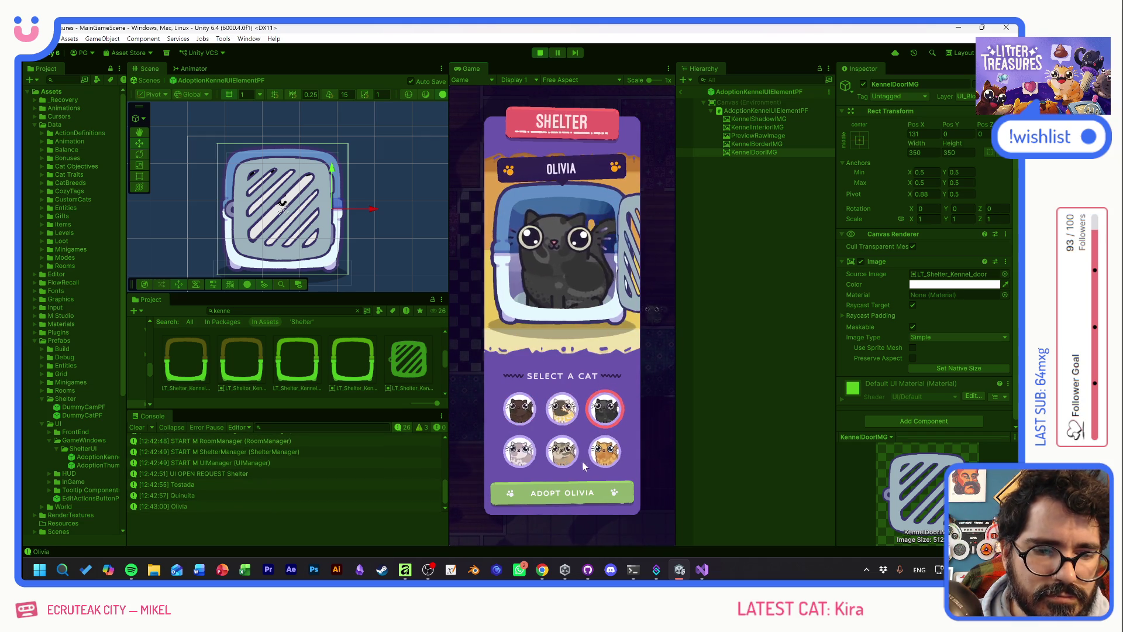
pyautogui.click(565, 451)
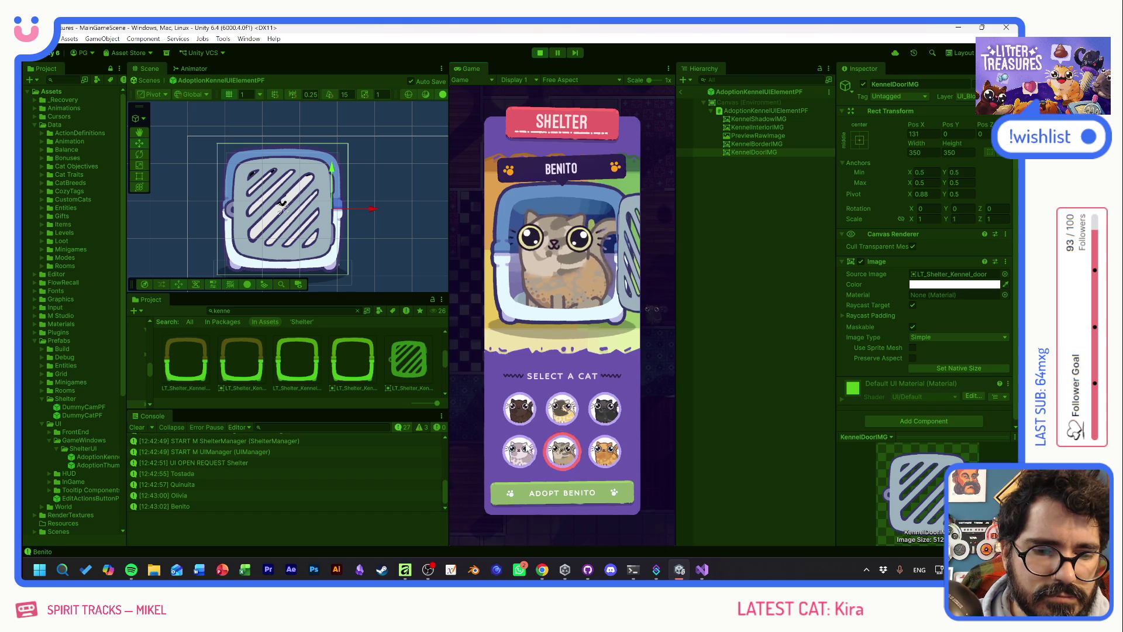
pyautogui.click(519, 453)
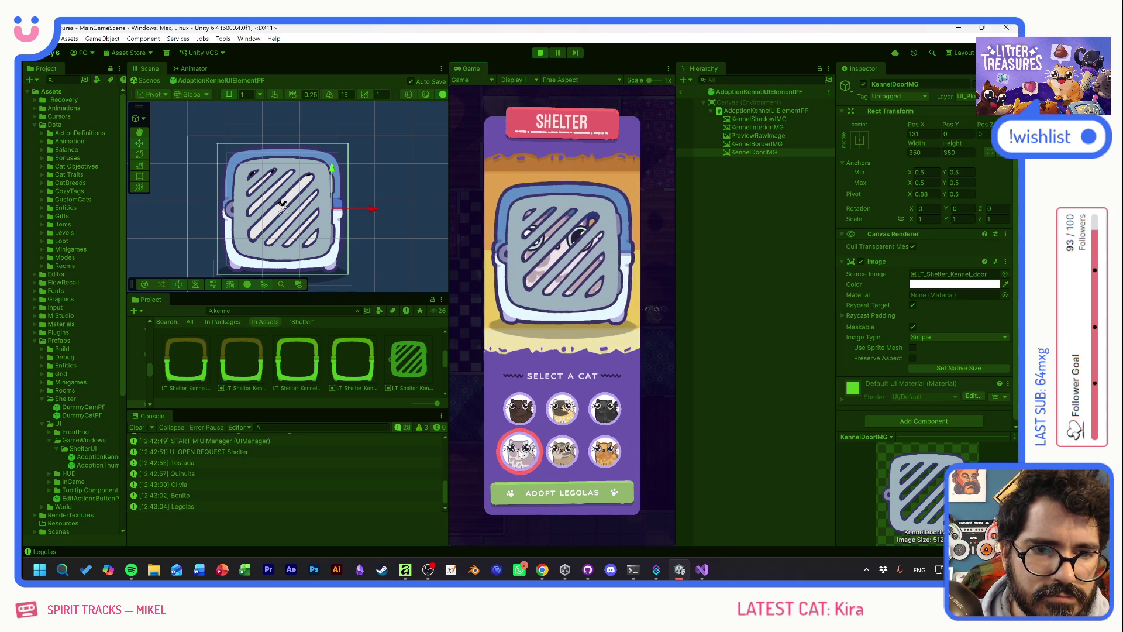
pyautogui.click(606, 460)
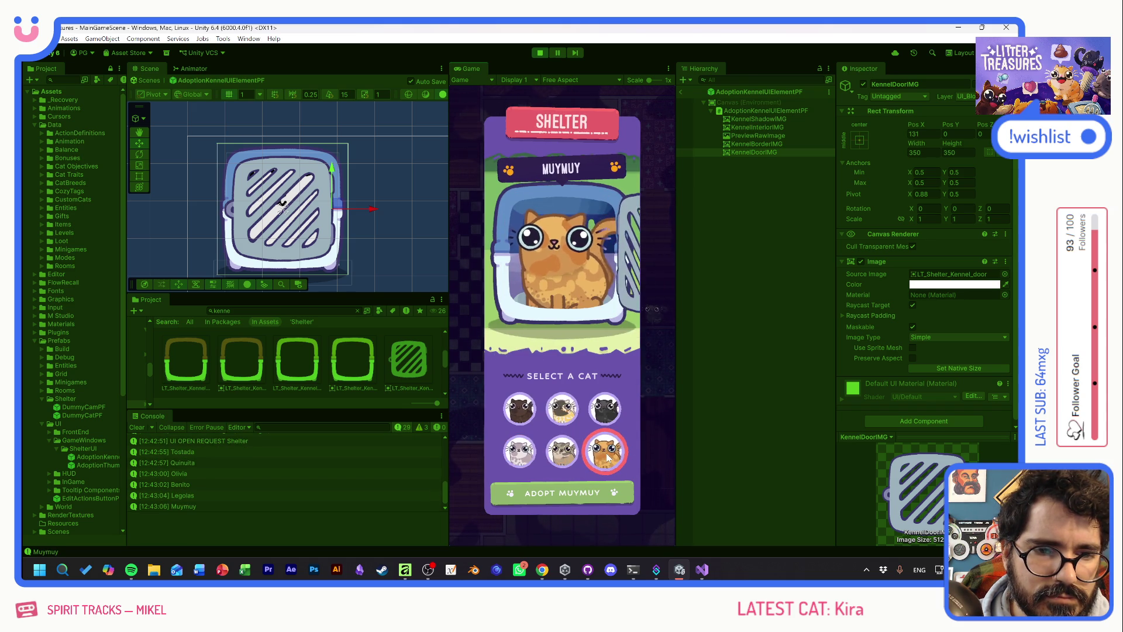
# Keep rapidly switching between cats to test the kennel door, then stop Play mode
pyautogui.click(606, 413)
pyautogui.click(562, 408)
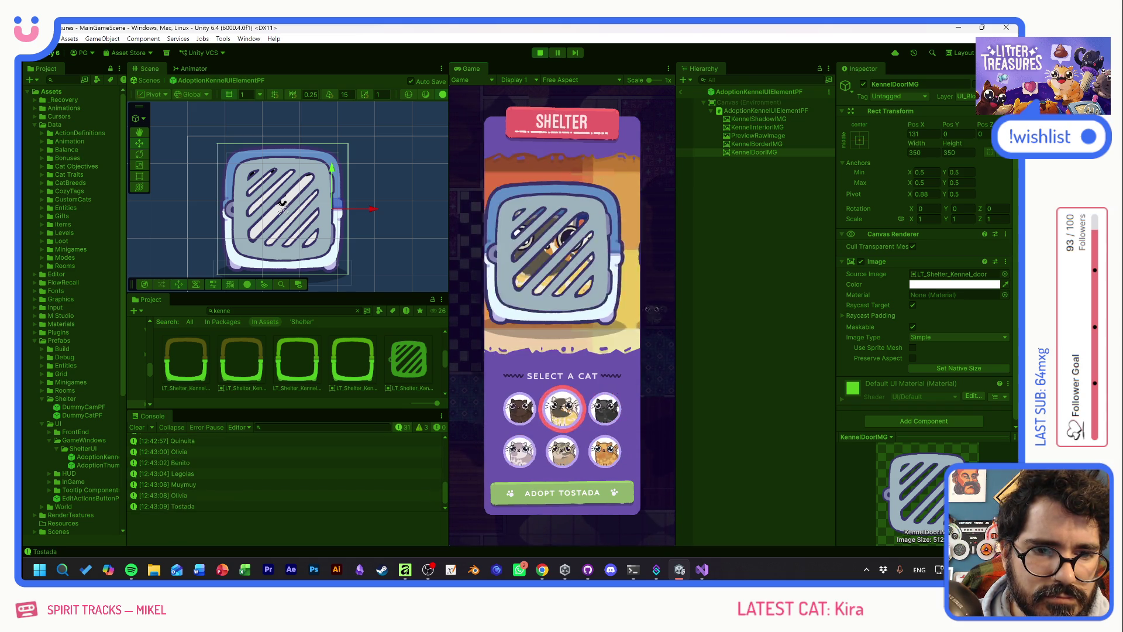
pyautogui.click(519, 408)
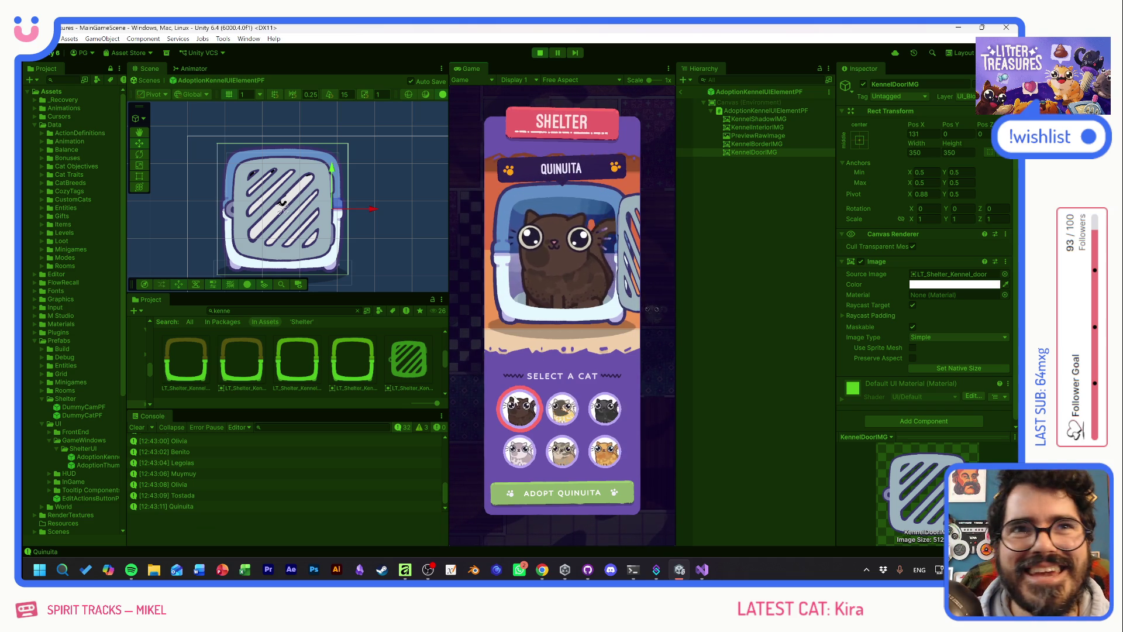
pyautogui.click(578, 410)
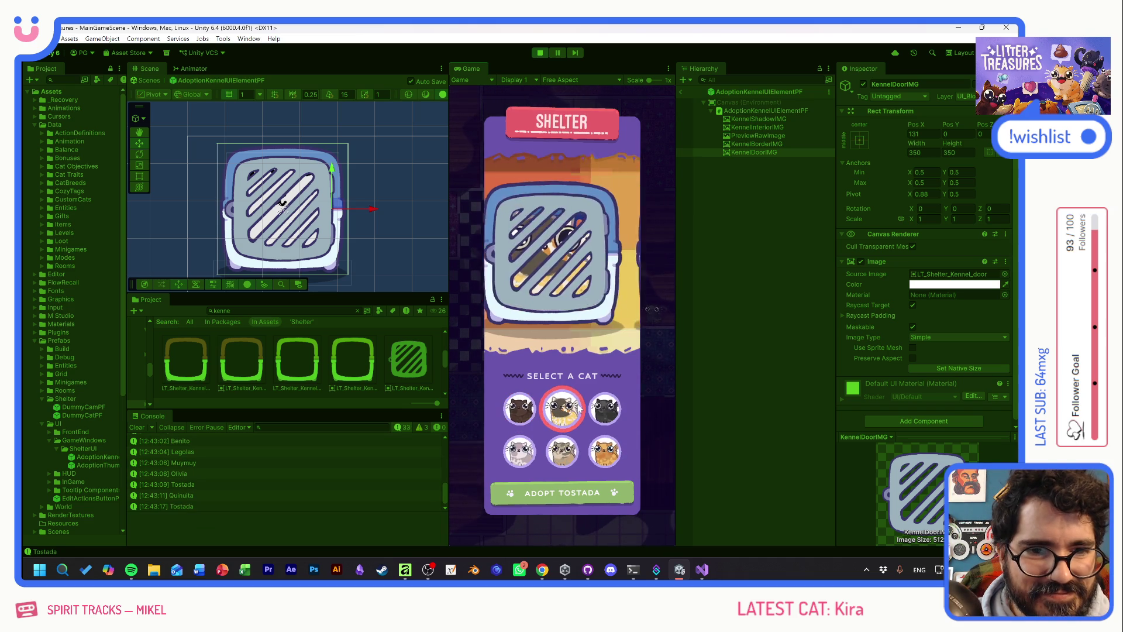
pyautogui.click(609, 408)
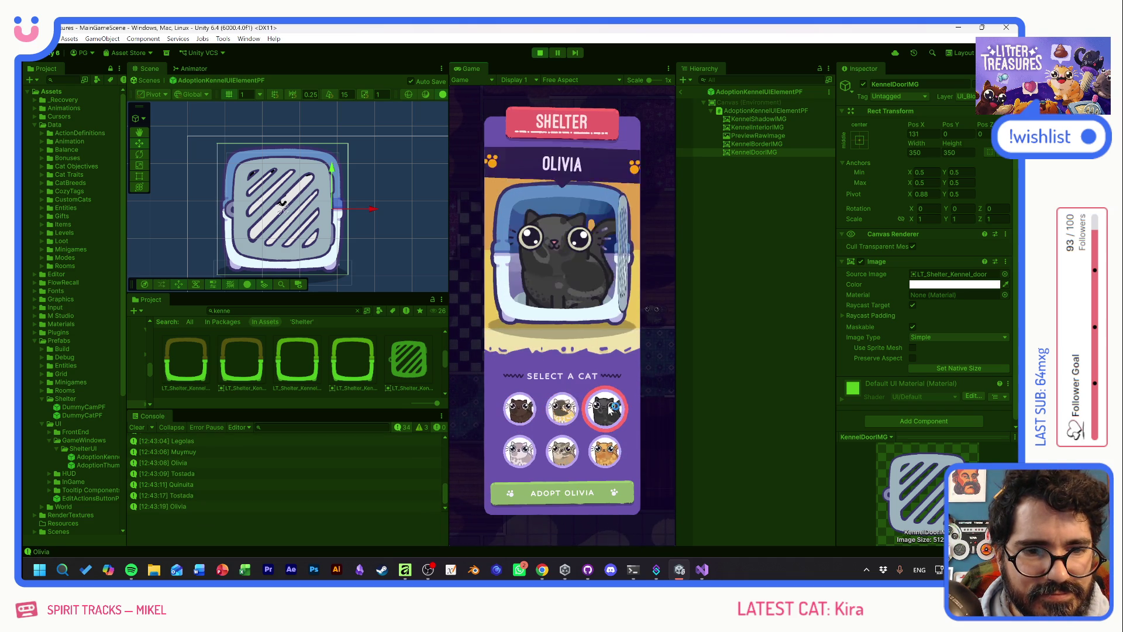
pyautogui.click(519, 450)
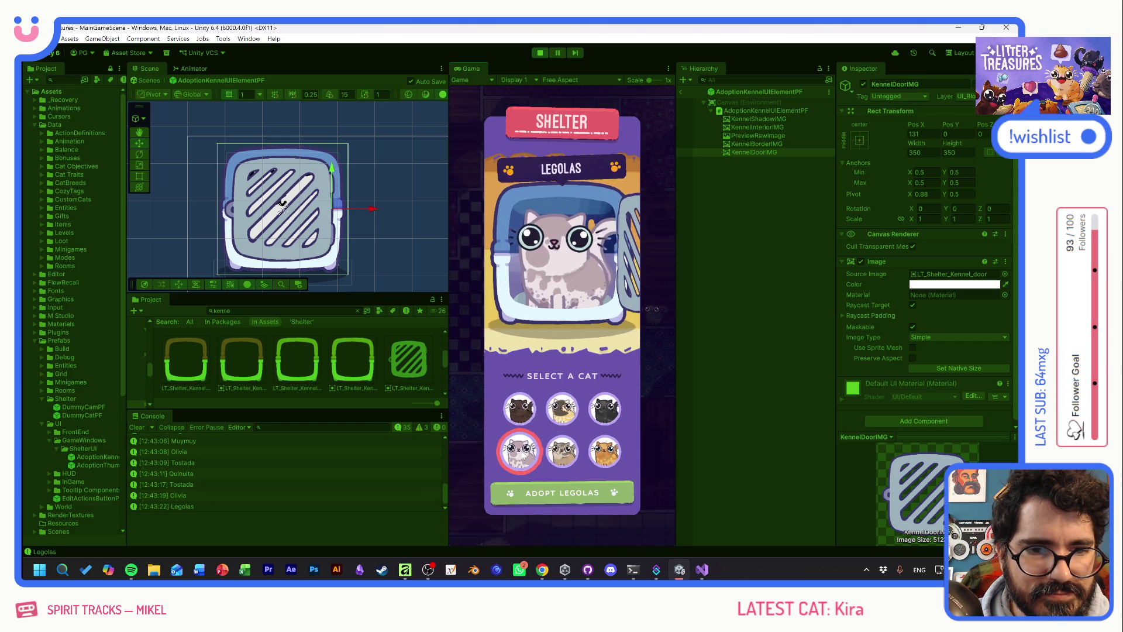
pyautogui.click(603, 410)
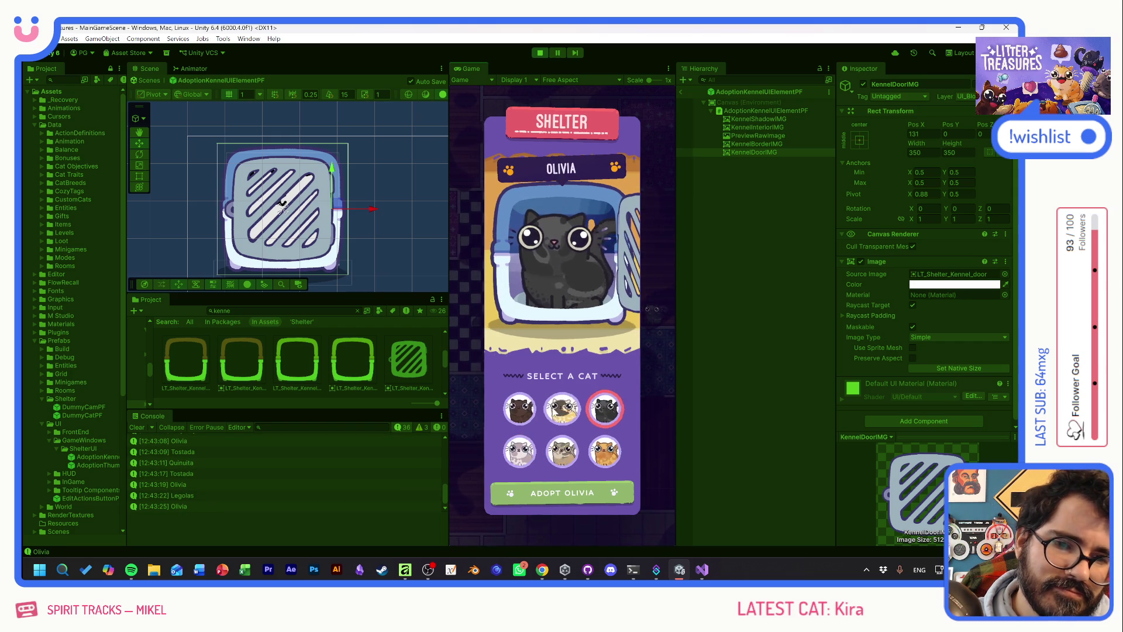
pyautogui.click(519, 410)
pyautogui.click(604, 409)
pyautogui.click(604, 450)
pyautogui.click(563, 452)
pyautogui.click(563, 409)
pyautogui.press('Left')
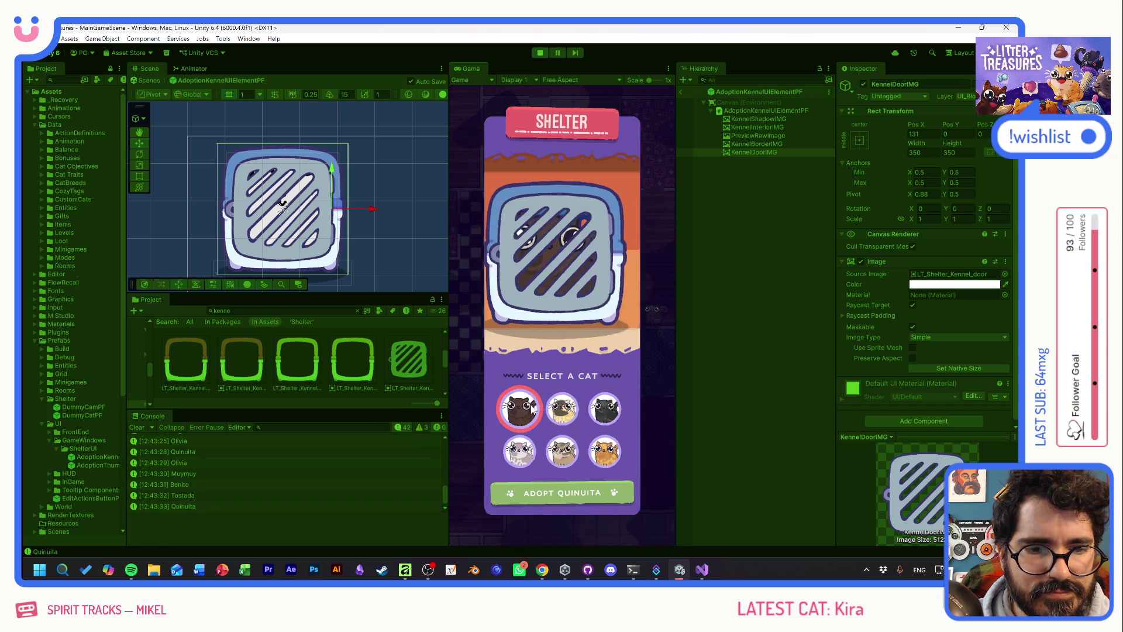
pyautogui.click(603, 412)
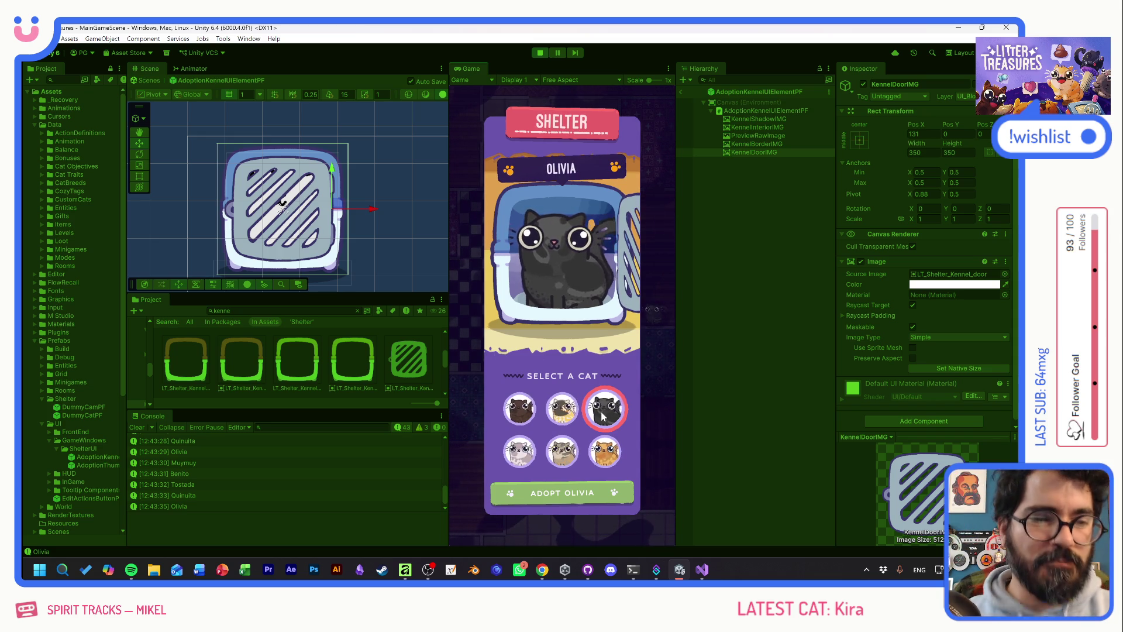
pyautogui.click(512, 413)
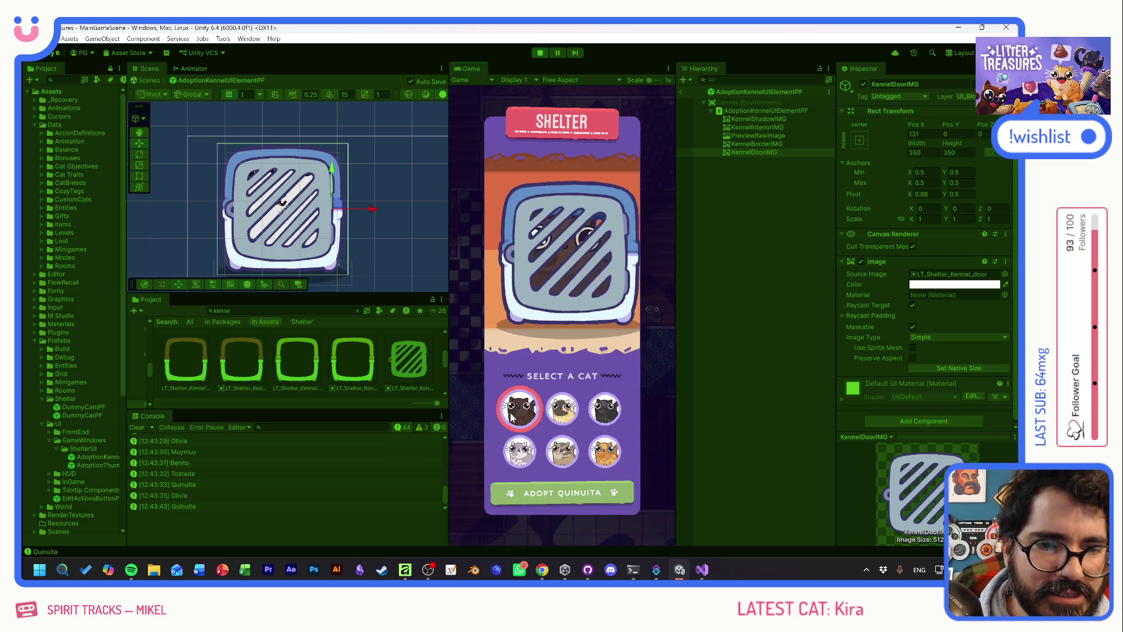
pyautogui.click(540, 53)
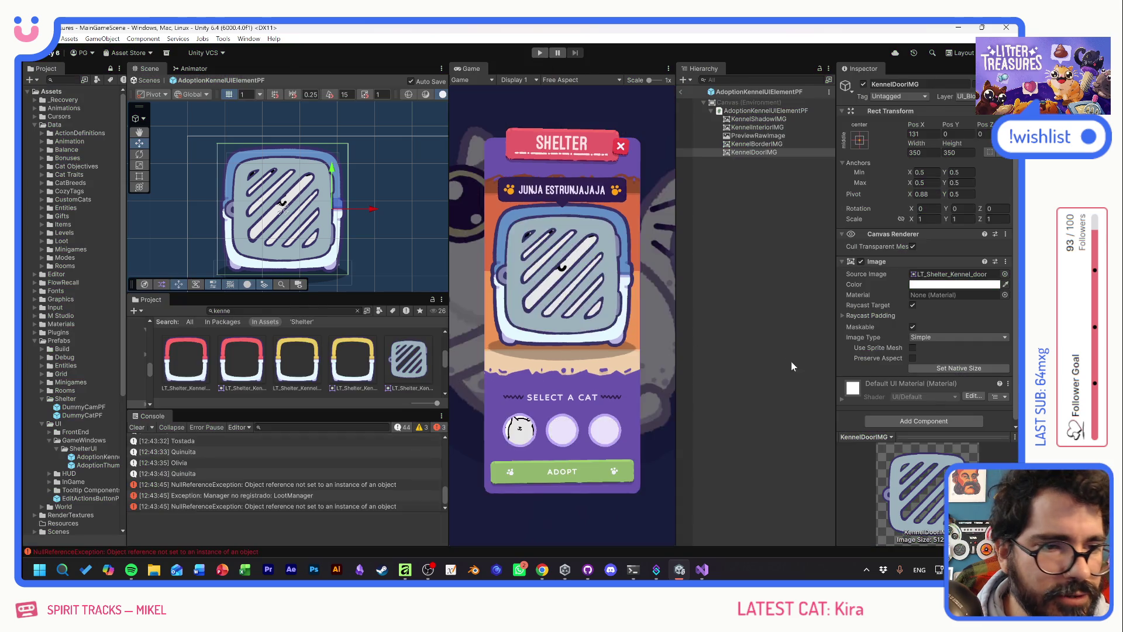
# Back in Affinity, add a new pixel layer inside the Door group
pyautogui.hotkey('alt', 'Tab')
pyautogui.scroll(-3, 947, 316)
pyautogui.click(946, 283)
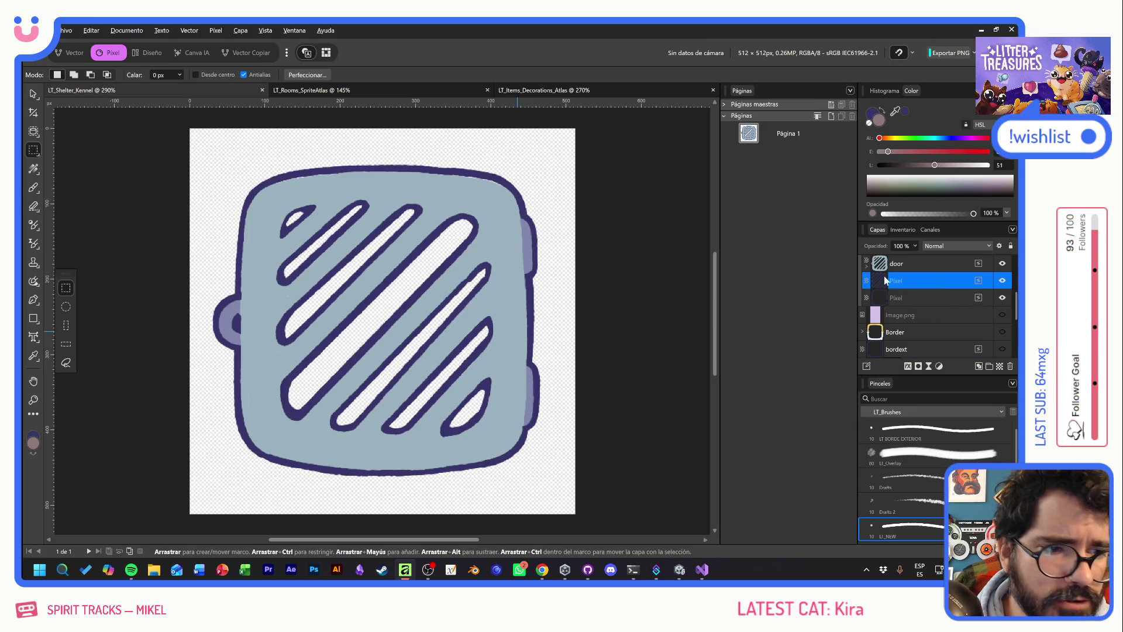
pyautogui.click(866, 266)
pyautogui.click(910, 280)
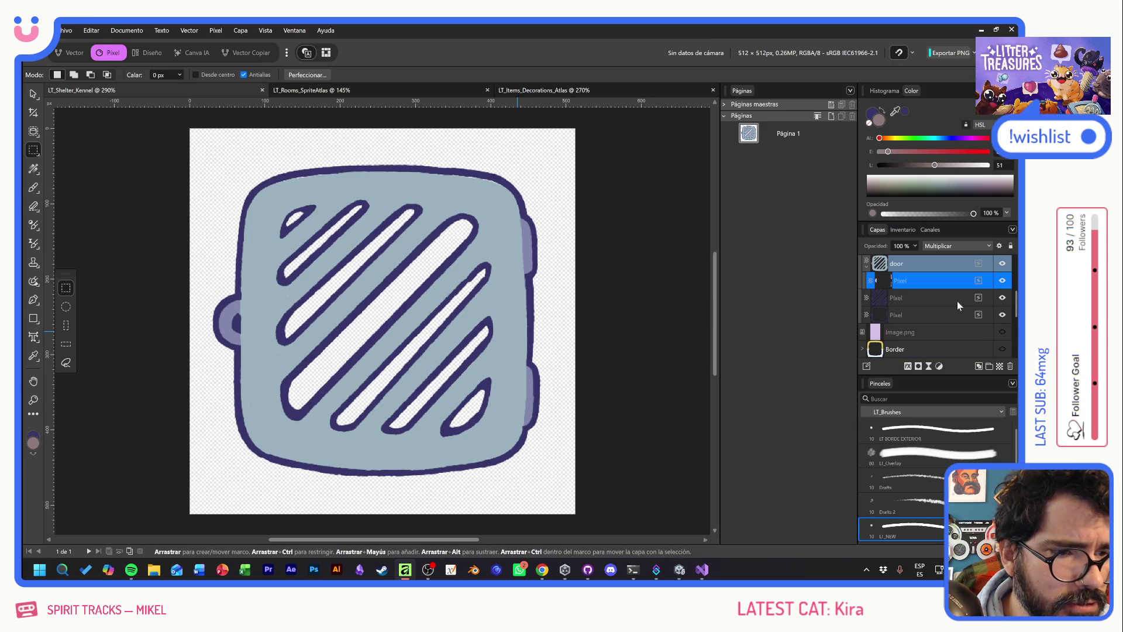
pyautogui.click(1000, 366)
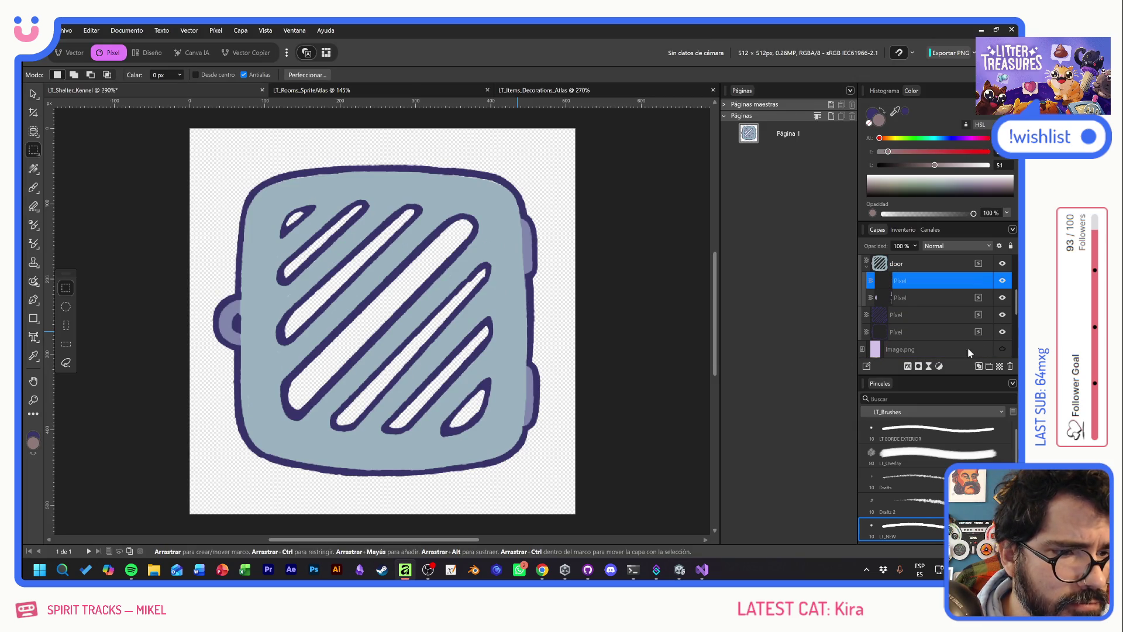
# Take the Paint Brush and sample a light blue-grey from the PALETA swatches
pyautogui.click(33, 188)
pyautogui.scroll(3, 954, 316)
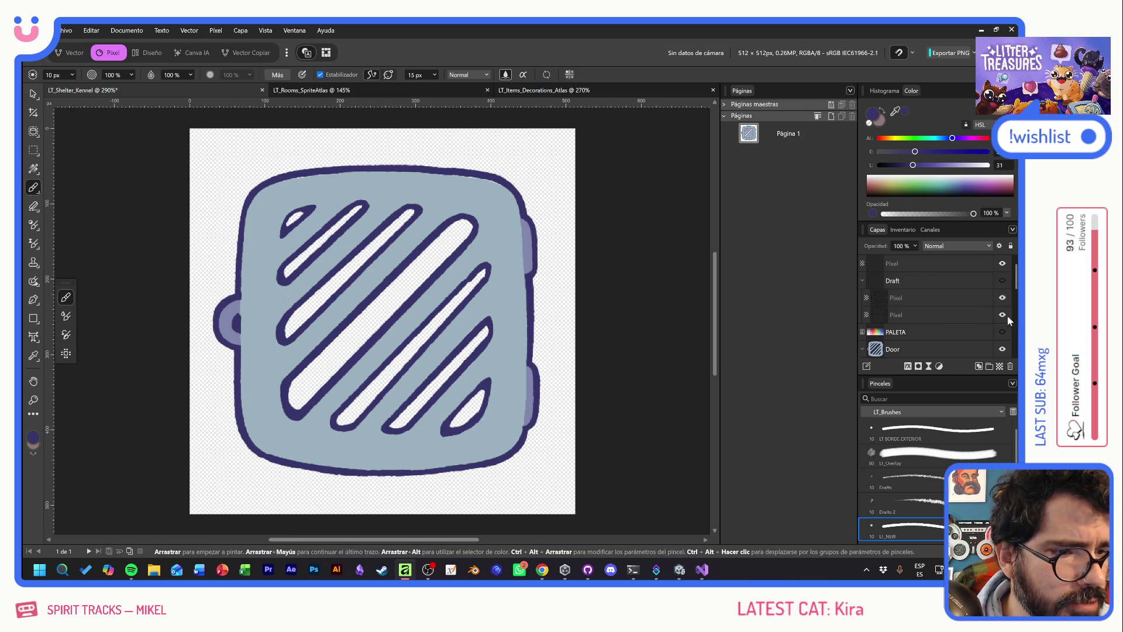
pyautogui.click(1002, 332)
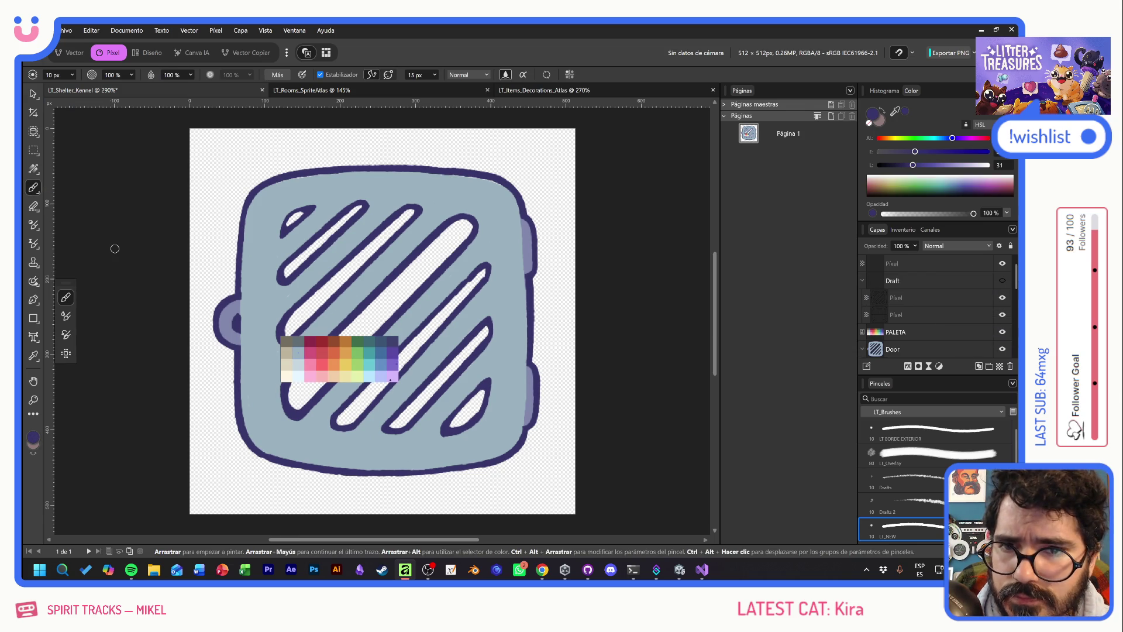
pyautogui.press('alt')
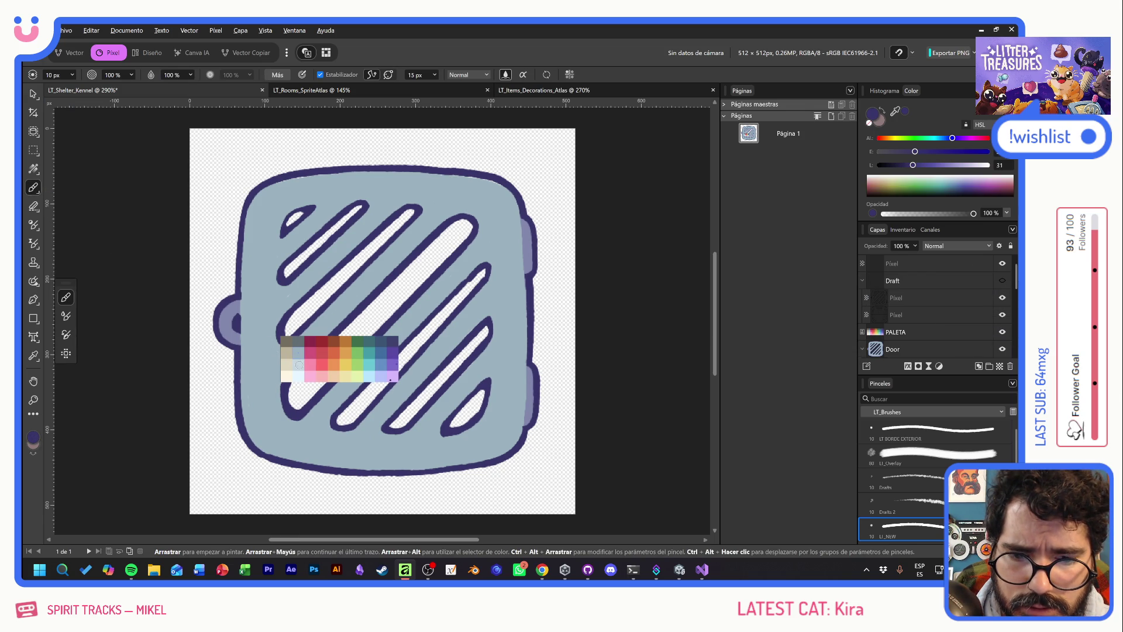
pyautogui.keyDown('alt'); pyautogui.click(299, 365); pyautogui.keyUp('alt')
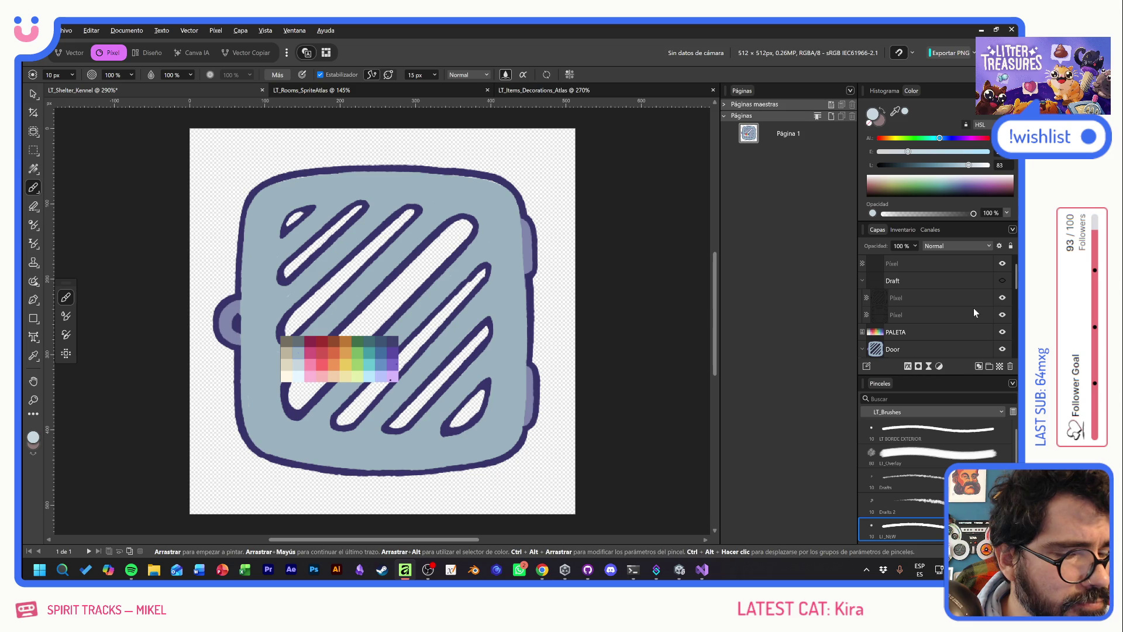
pyautogui.scroll(-1, 917, 334)
pyautogui.click(916, 334)
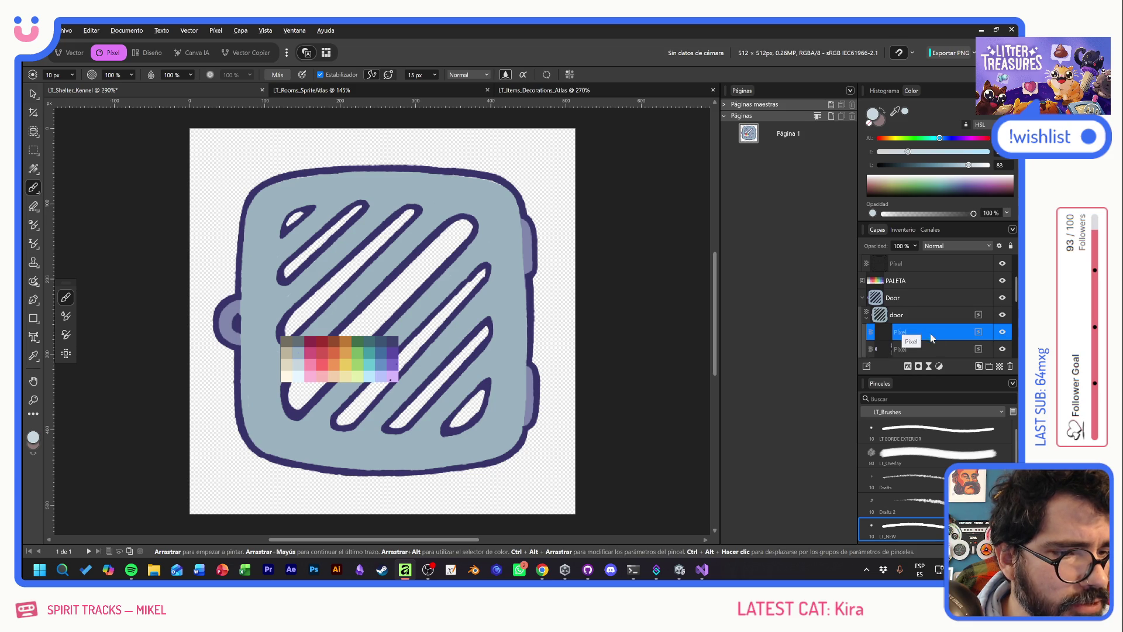
# Hide PALETA and paint pale highlights along the upper diagonal bars
pyautogui.click(1002, 281)
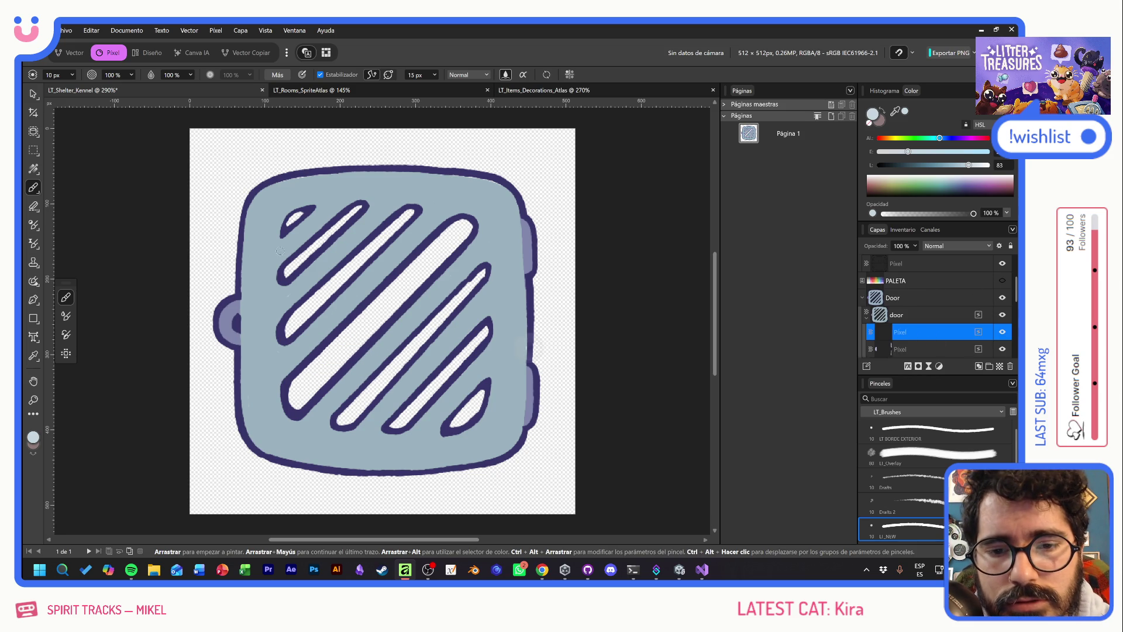
pyautogui.moveTo(335, 207); pyautogui.dragTo(344, 201)
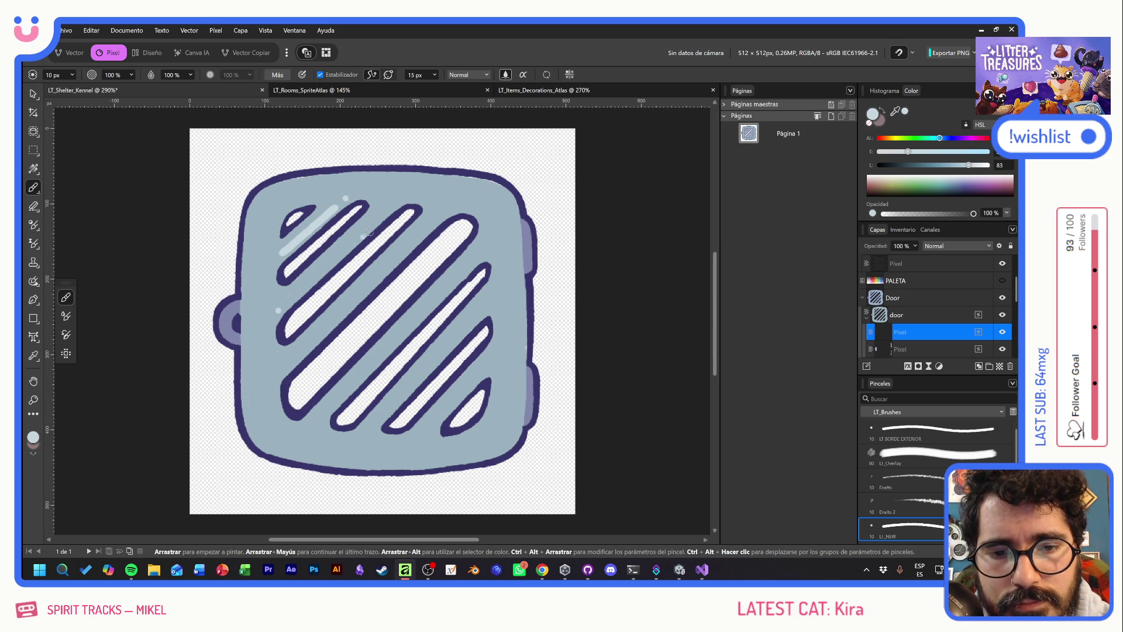
pyautogui.moveTo(278, 313); pyautogui.dragTo(379, 217)
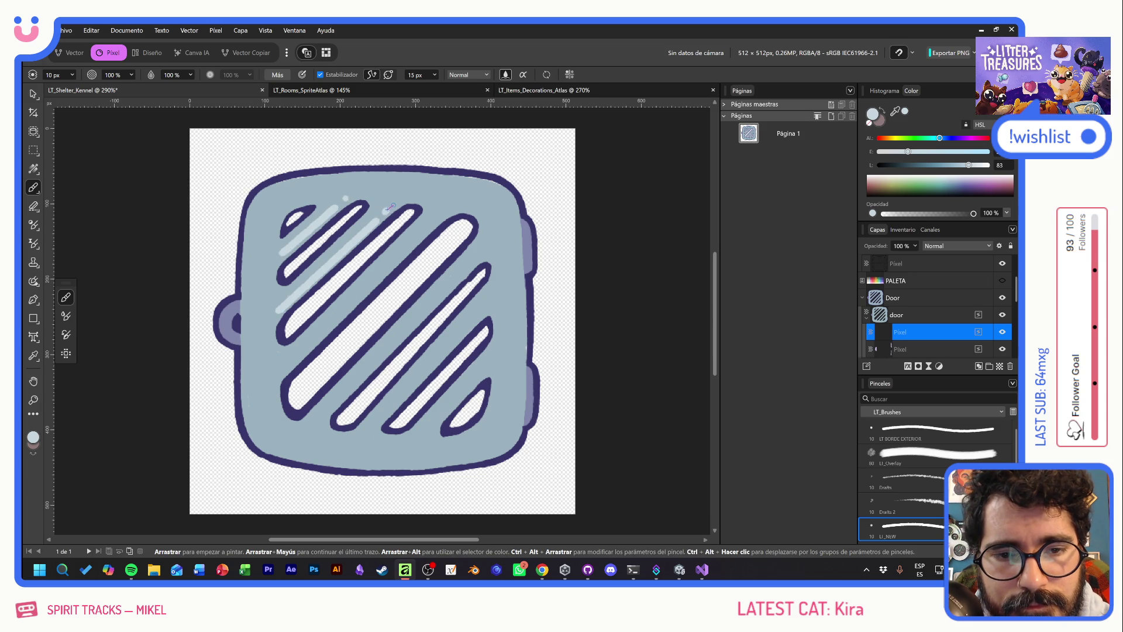
pyautogui.click(399, 202)
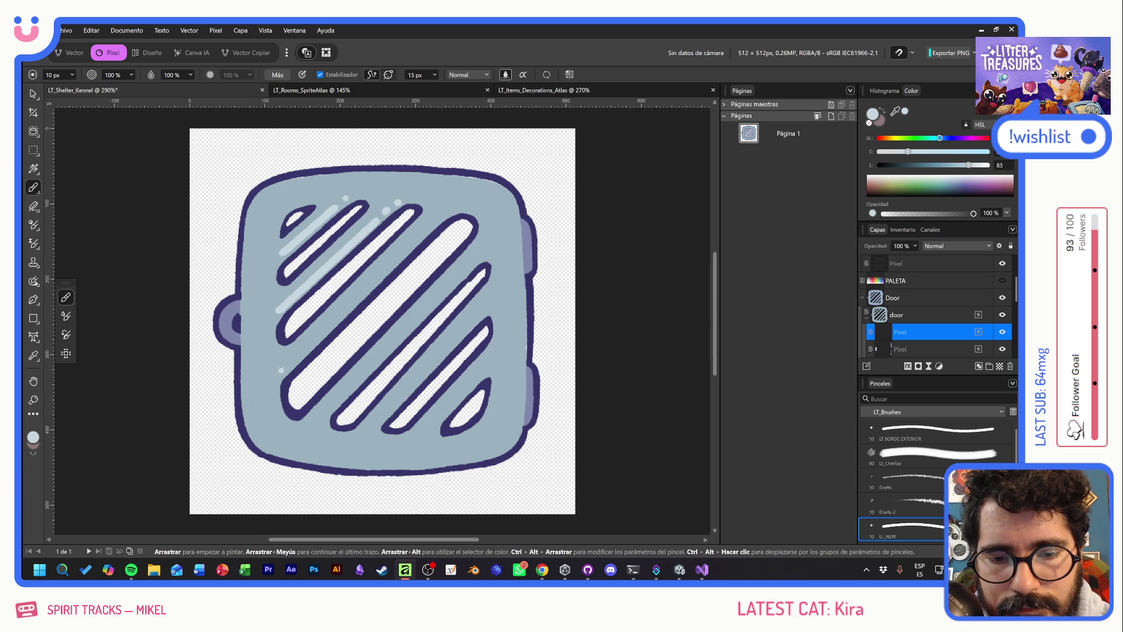
pyautogui.moveTo(281, 372); pyautogui.dragTo(443, 213)
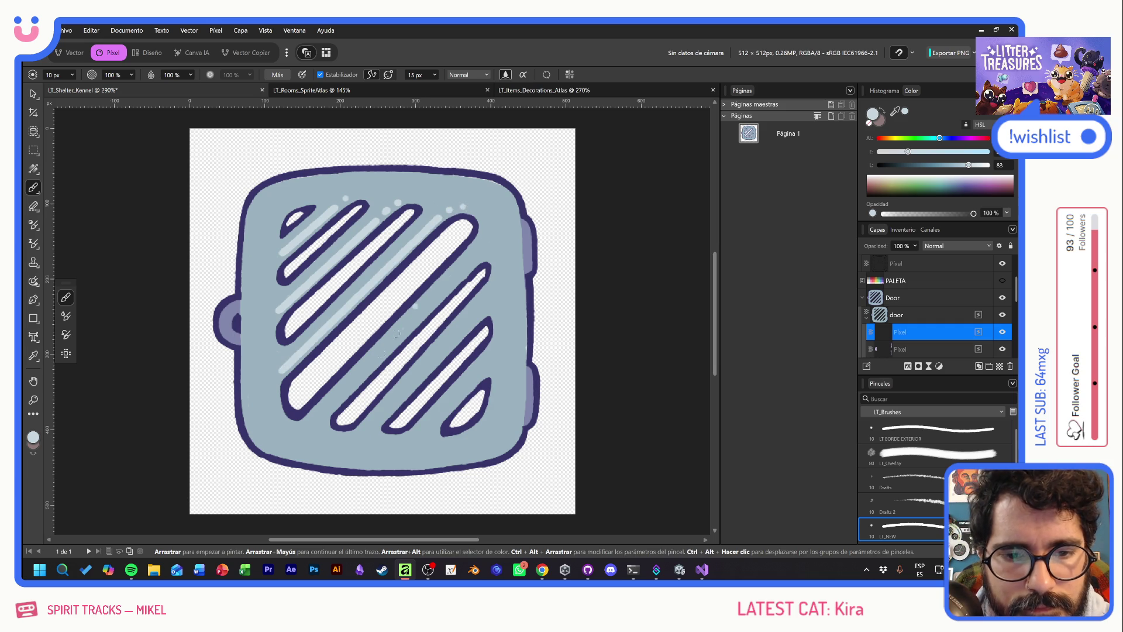
pyautogui.click(319, 421)
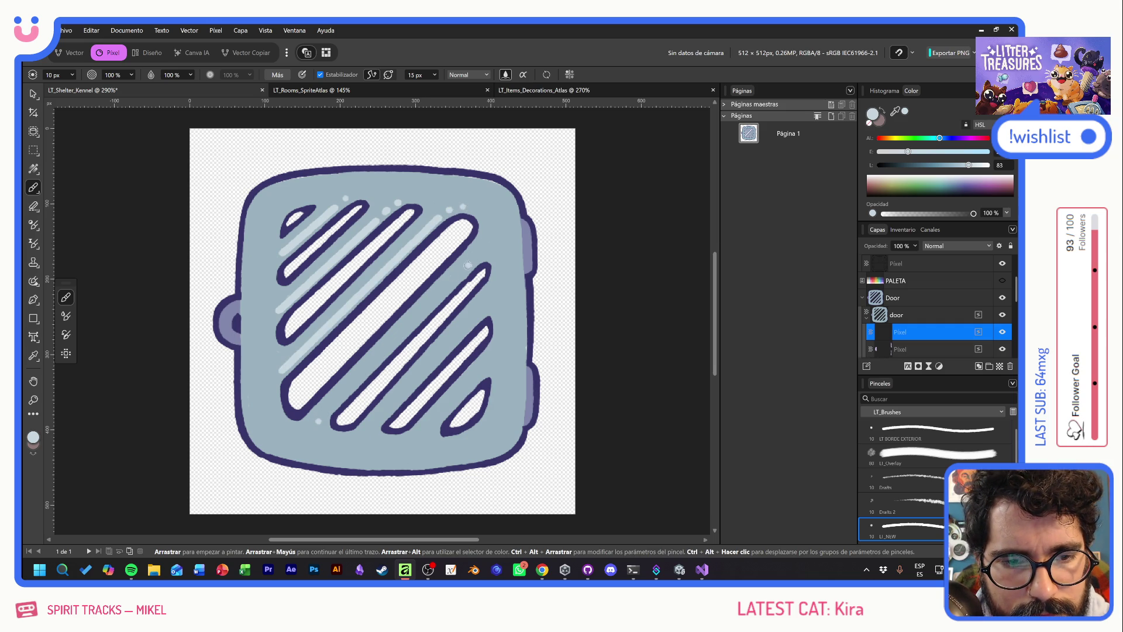
pyautogui.keyDown('shift'); pyautogui.click(462, 276); pyautogui.keyUp('shift')
pyautogui.moveTo(461, 274); pyautogui.dragTo(496, 252)
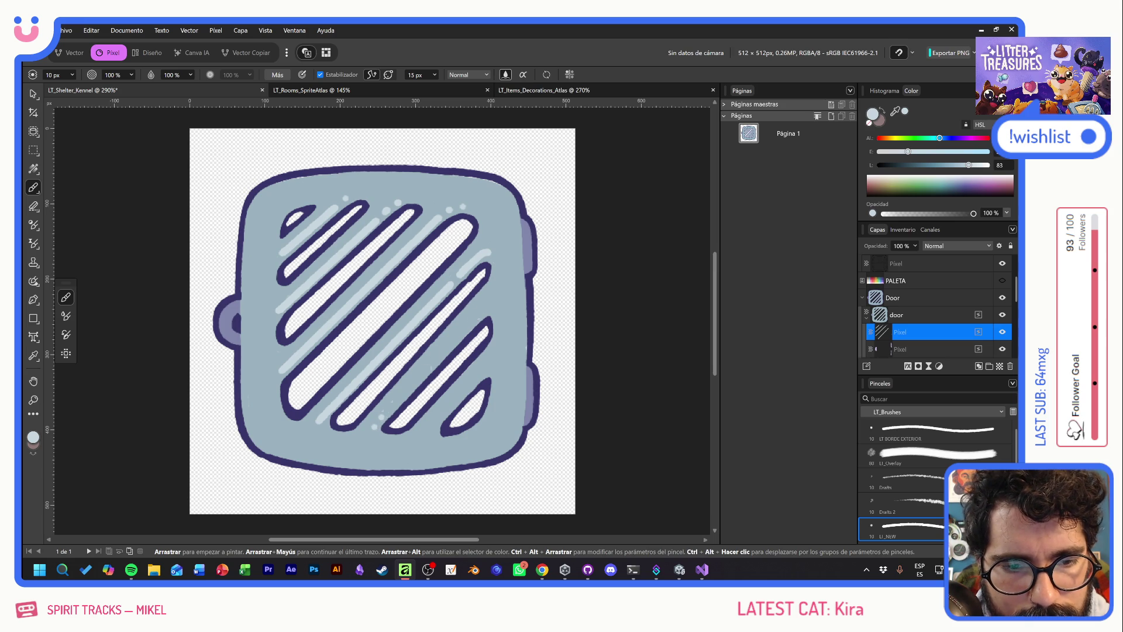
# Highlight the lower stripes and the door's inner left and right edges, redoing one stroke
pyautogui.keyDown('shift'); pyautogui.click(477, 317); pyautogui.keyUp('shift')
pyautogui.moveTo(485, 309); pyautogui.dragTo(496, 315)
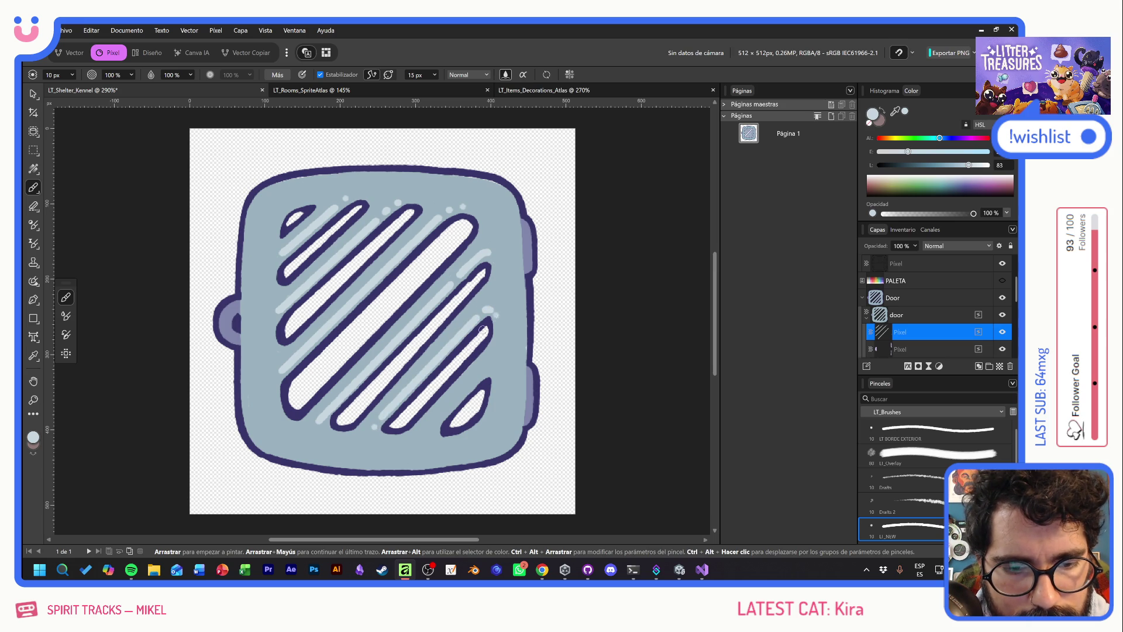
pyautogui.click(431, 431)
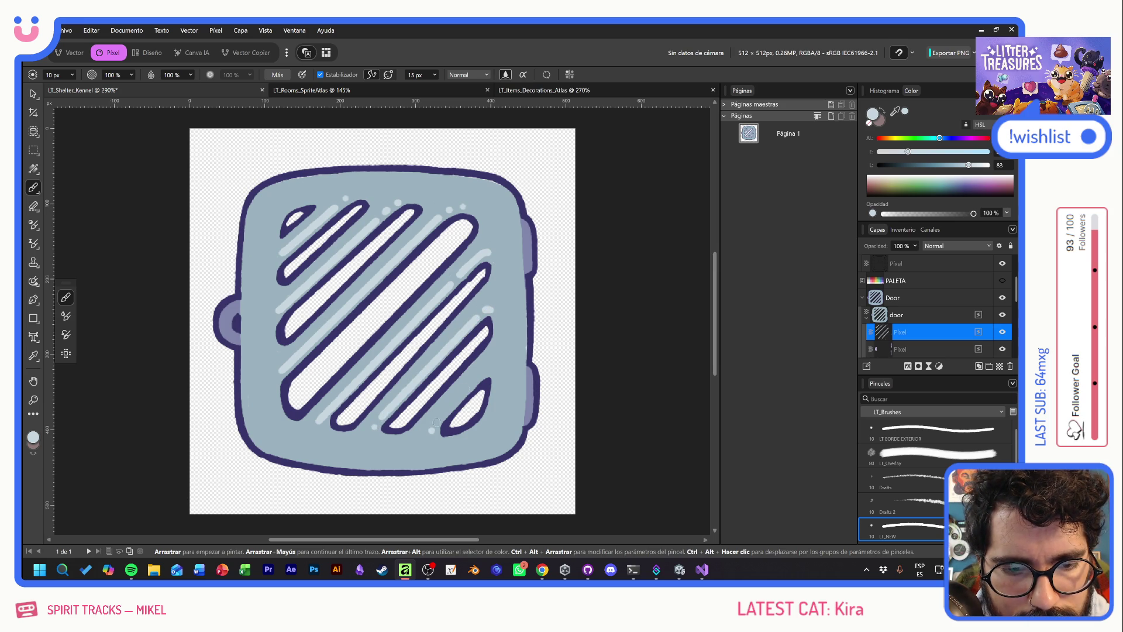
pyautogui.keyDown('shift'); pyautogui.click(480, 375); pyautogui.keyUp('shift')
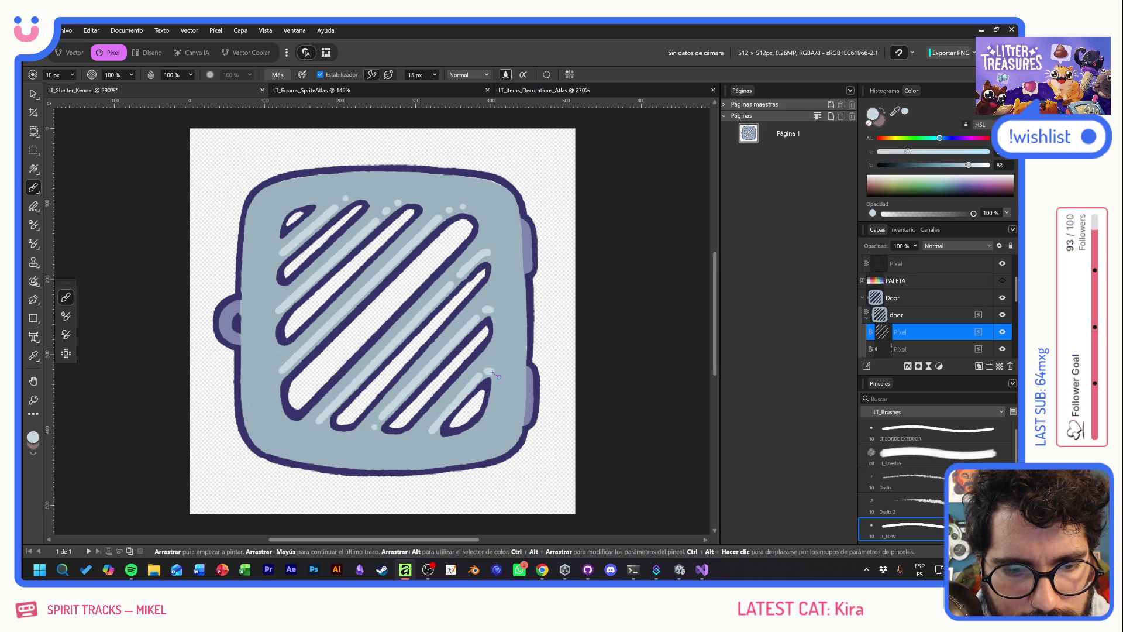
pyautogui.moveTo(277, 219); pyautogui.dragTo(314, 198)
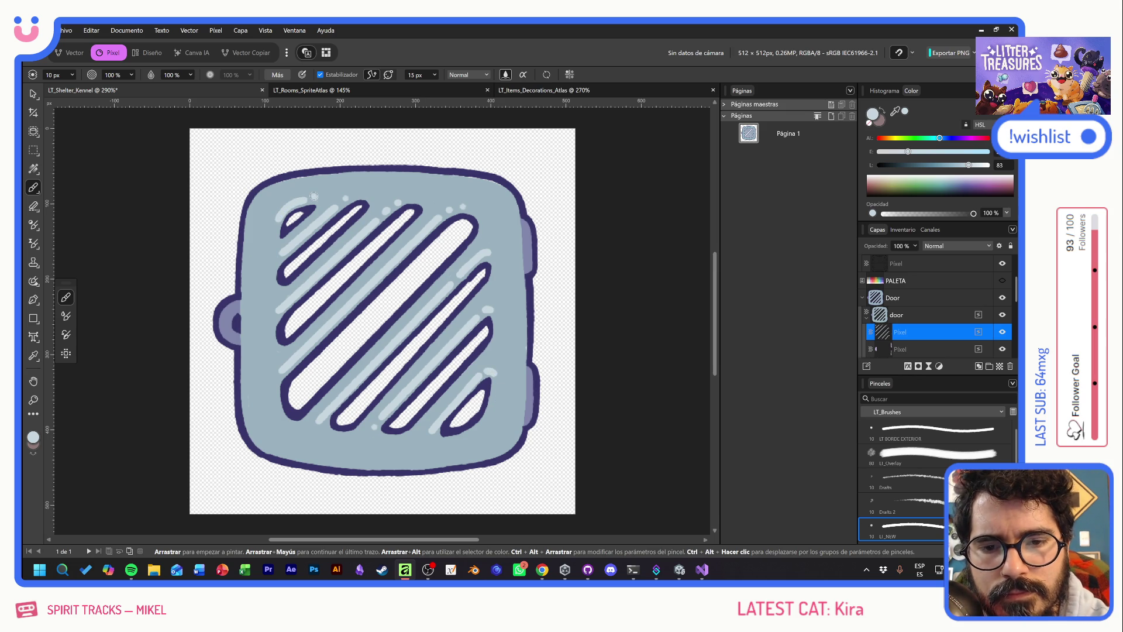
pyautogui.moveTo(256, 430)
pyautogui.mouseDown()
pyautogui.moveTo(251, 223)
pyautogui.moveTo(264, 195)
pyautogui.moveTo(292, 188)
pyautogui.mouseUp()
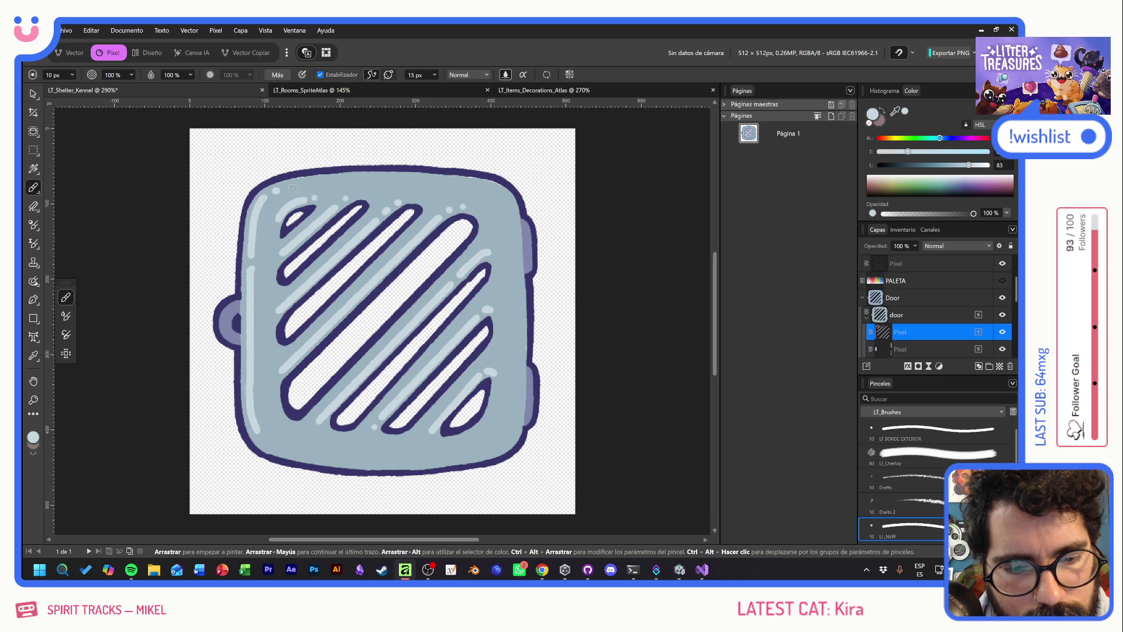
pyautogui.moveTo(456, 443)
pyautogui.mouseDown()
pyautogui.moveTo(484, 432)
pyautogui.moveTo(499, 392)
pyautogui.moveTo(499, 257)
pyautogui.mouseUp()
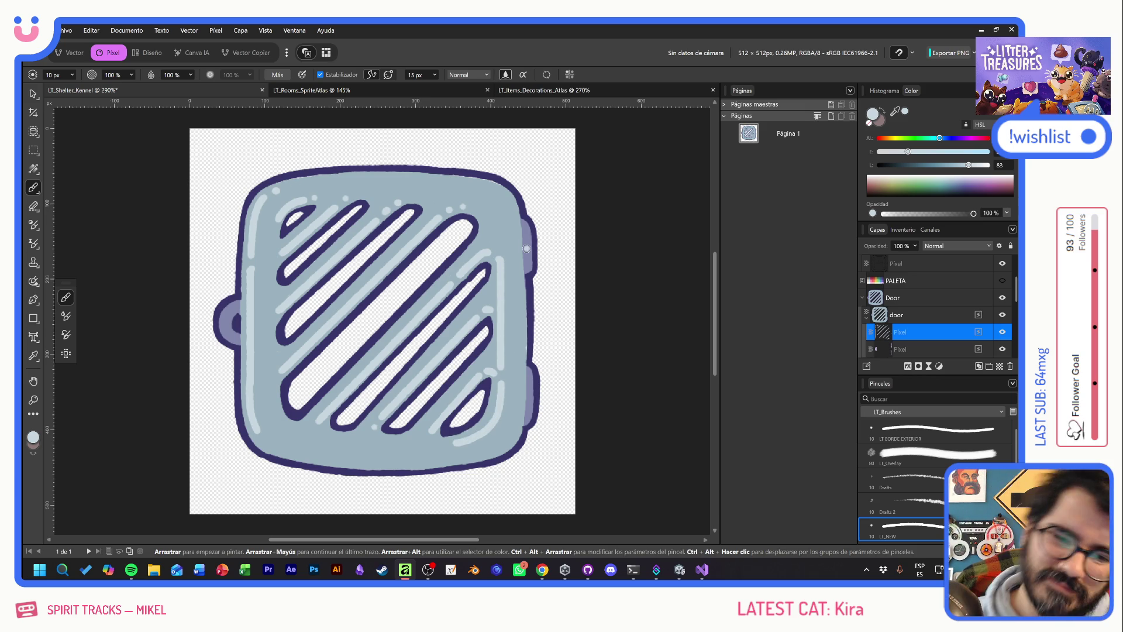
pyautogui.hotkey('ctrl', 'z')
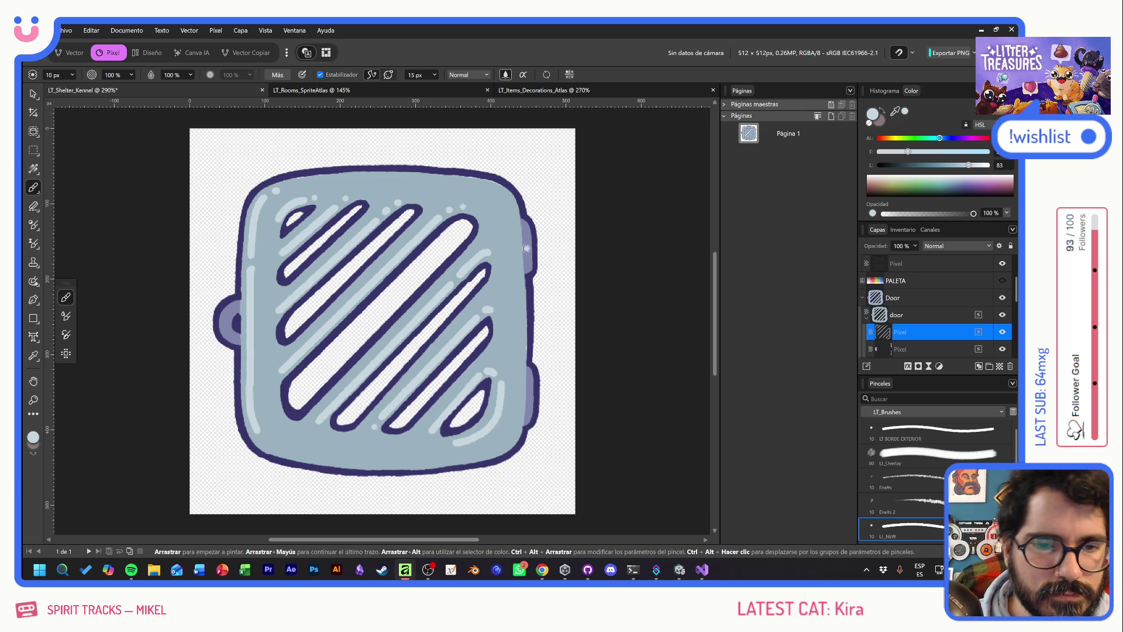
pyautogui.moveTo(485, 199)
pyautogui.mouseDown()
pyautogui.moveTo(501, 231)
pyautogui.moveTo(499, 370)
pyautogui.mouseUp()
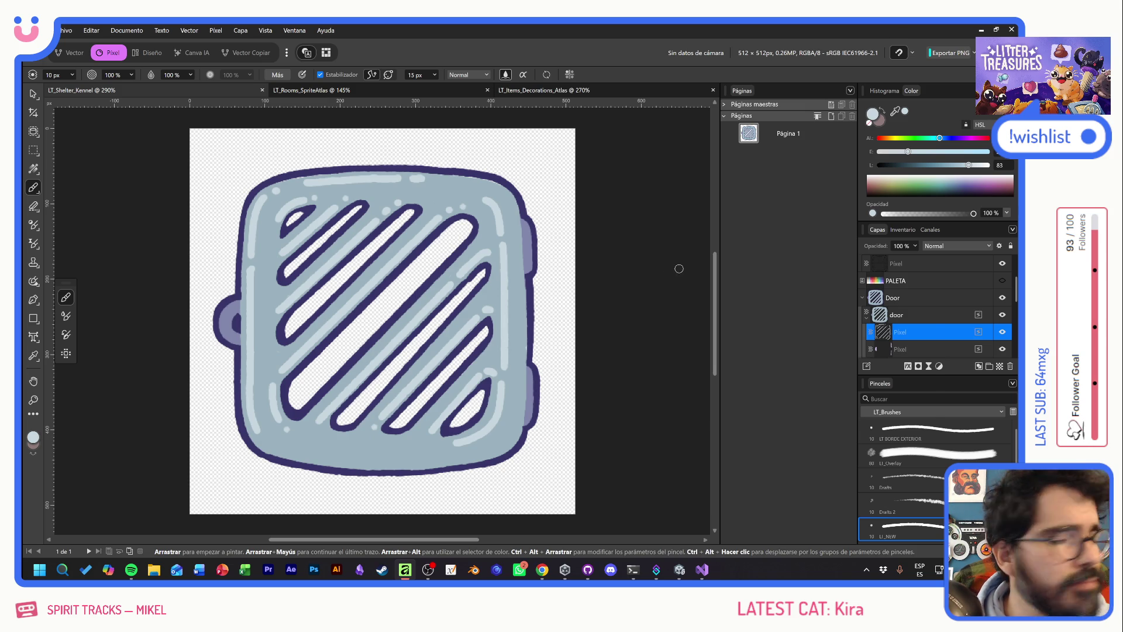
# Switch back to the Unity project
pyautogui.hotkey('alt', 'Tab')
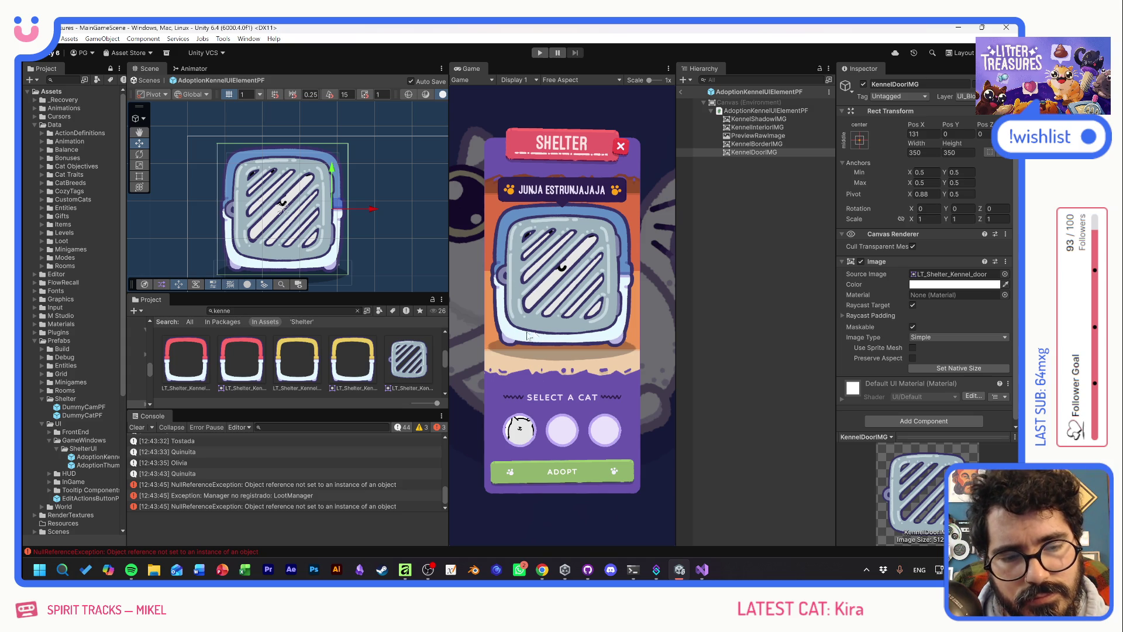
# Enter Play mode and show Tostada, Olivia, Legolas, Benito, Quinuita and Muymuy in the kennel
pyautogui.click(539, 53)
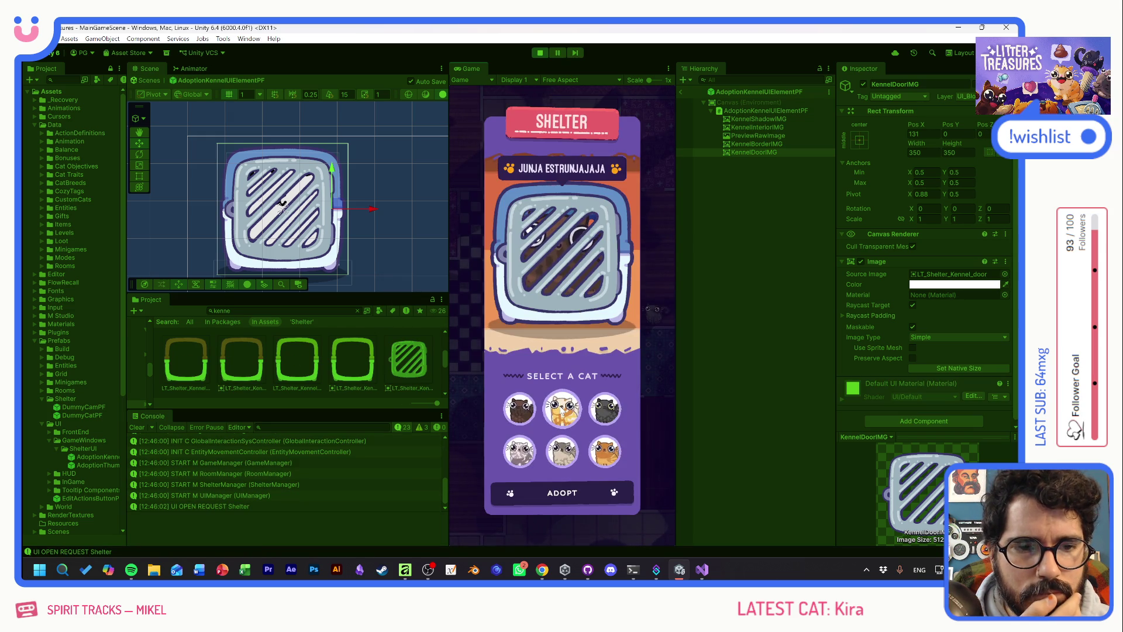
pyautogui.click(565, 419)
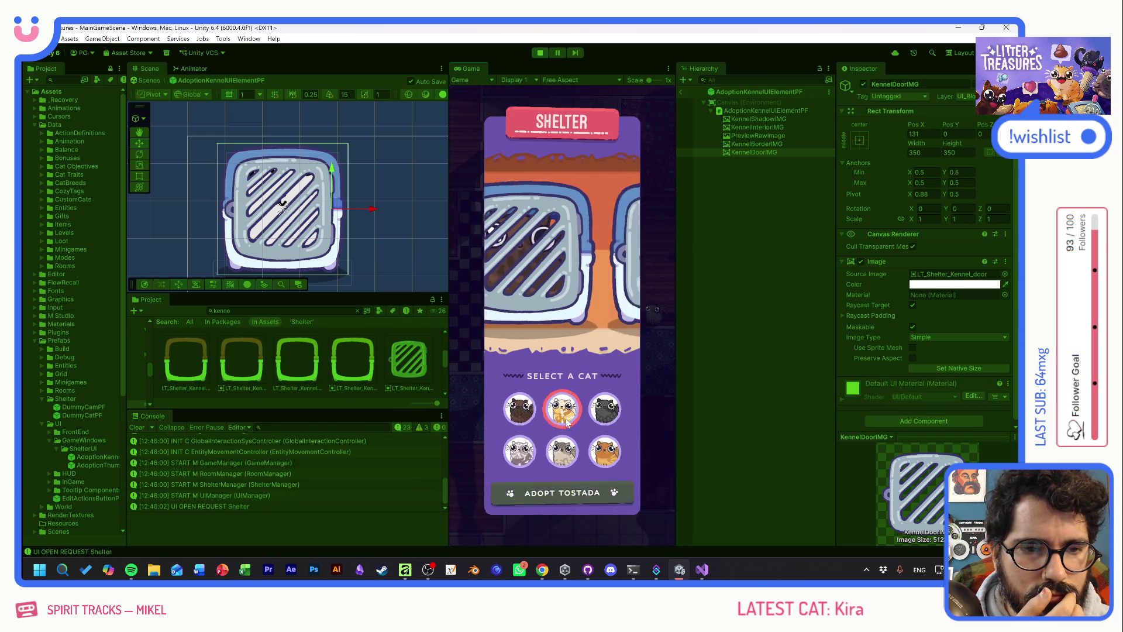
pyautogui.click(610, 415)
pyautogui.click(520, 451)
pyautogui.click(560, 448)
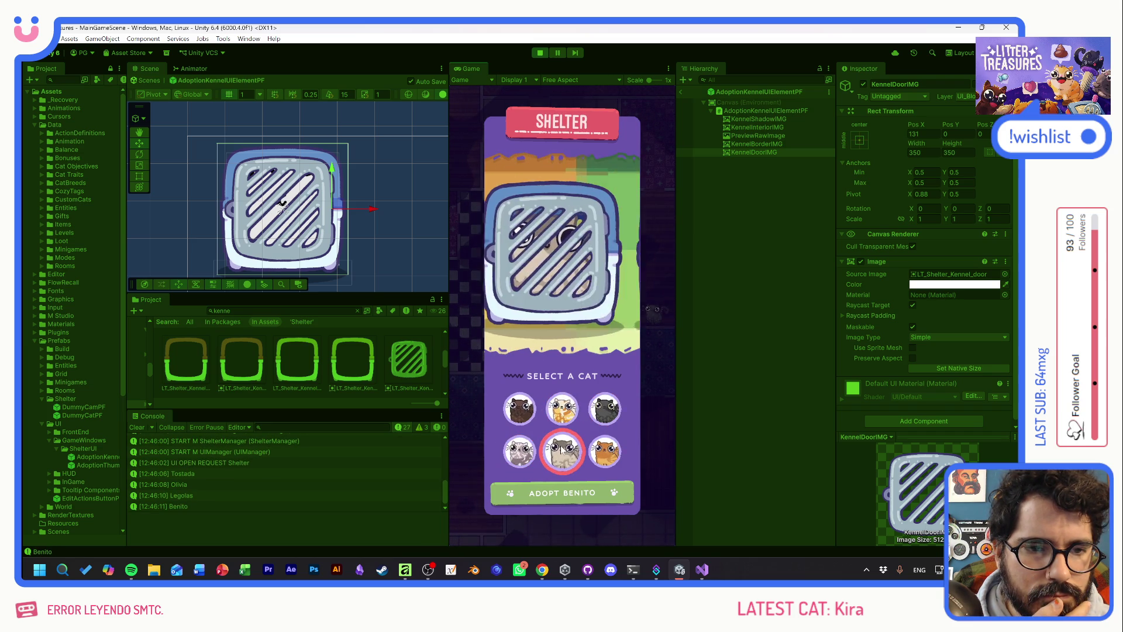
pyautogui.click(529, 411)
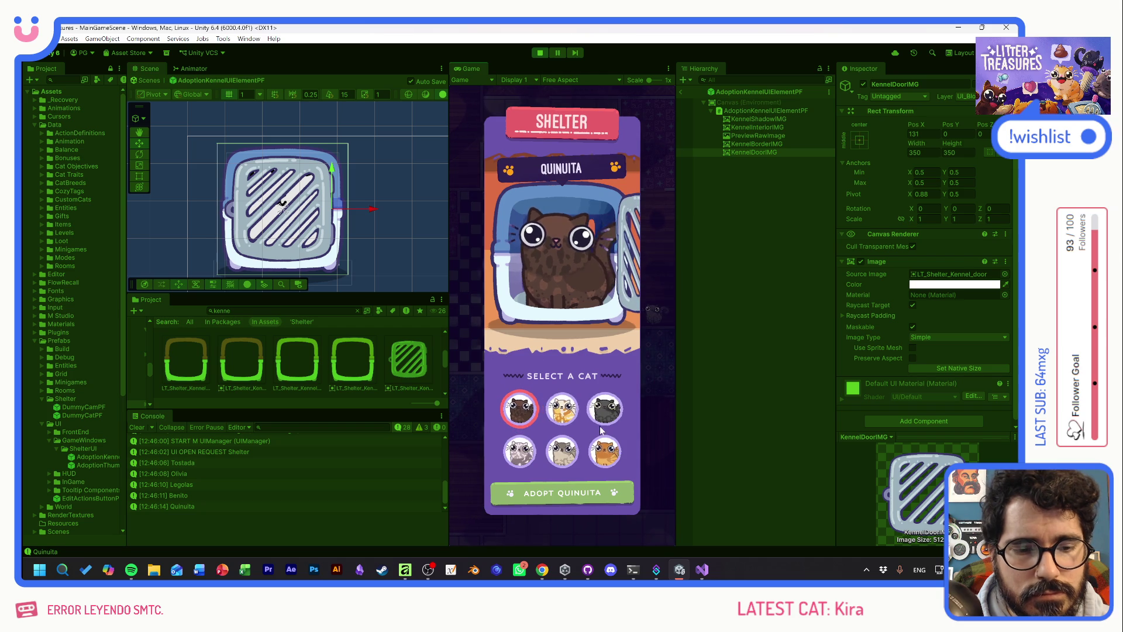
pyautogui.click(602, 449)
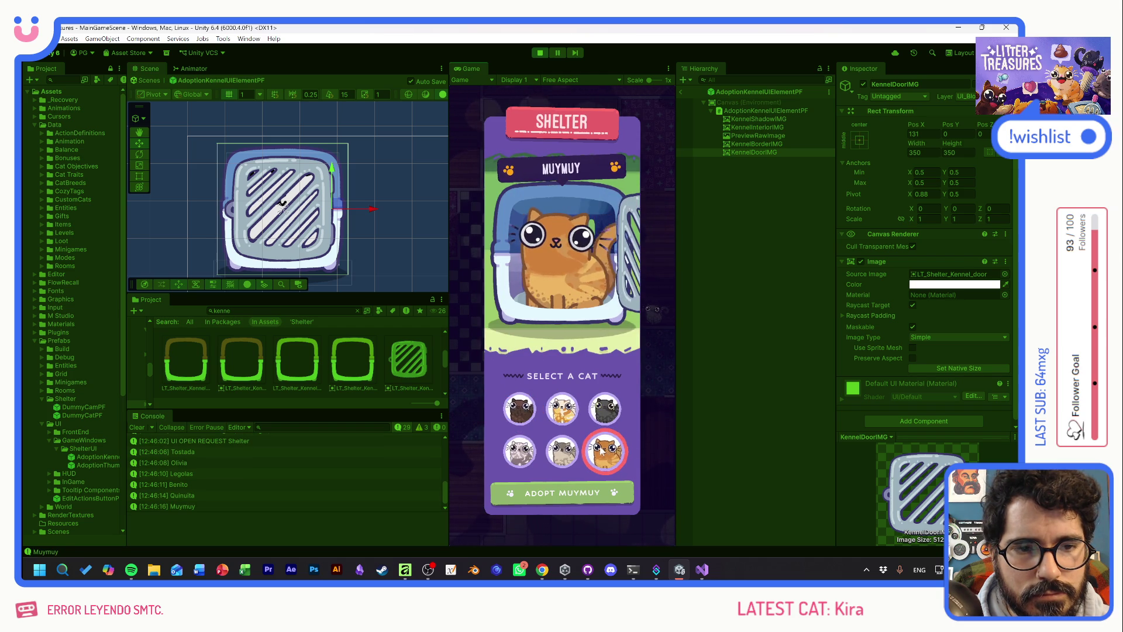
pyautogui.click(577, 409)
pyautogui.click(566, 454)
pyautogui.click(530, 409)
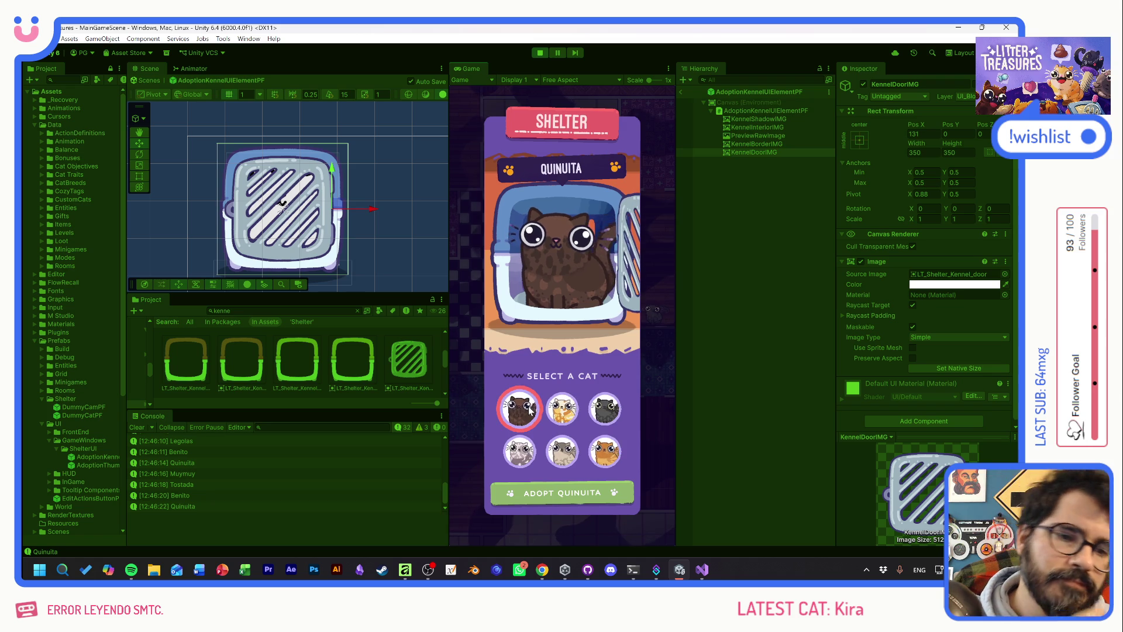
# Keep switching cats to test the door closing and reopening, finishing on Legolas
pyautogui.click(608, 408)
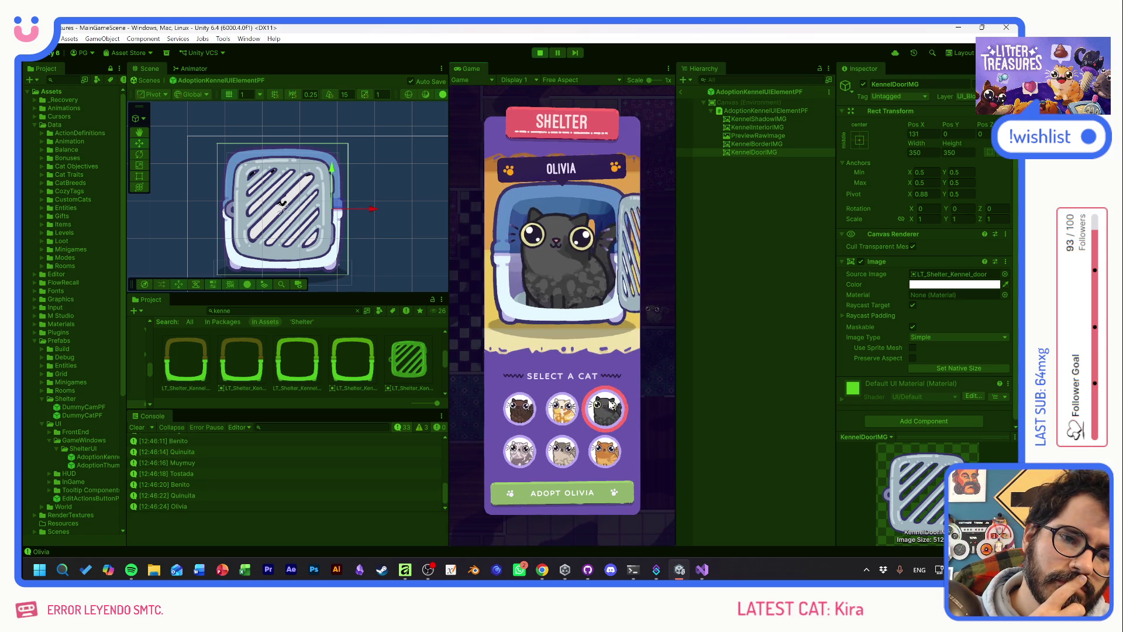
pyautogui.click(561, 407)
pyautogui.click(562, 451)
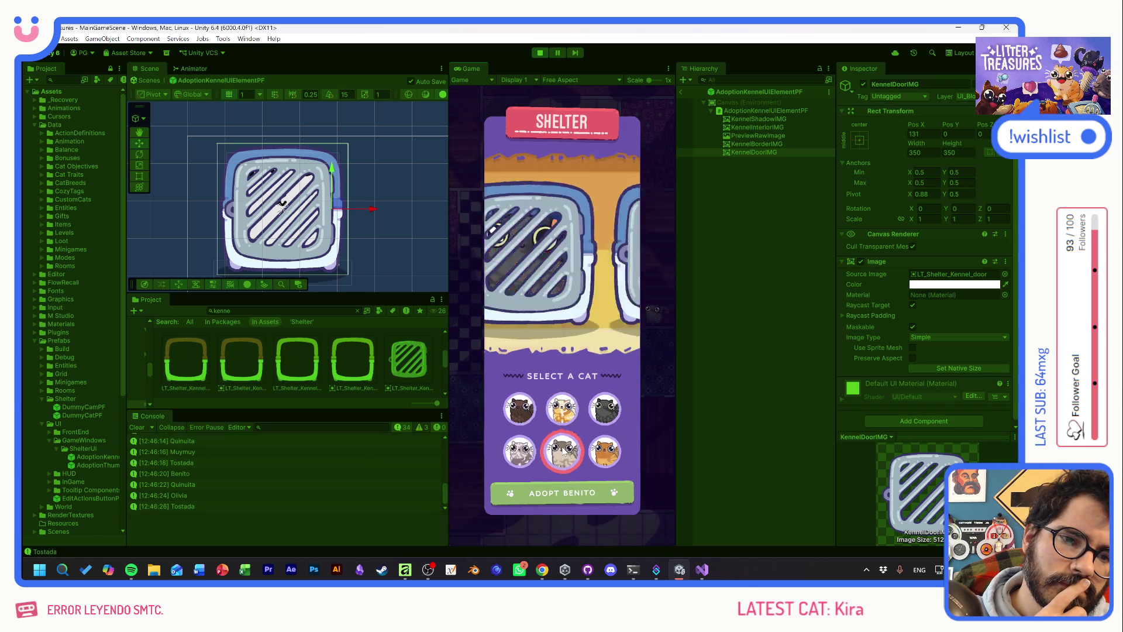
pyautogui.click(532, 451)
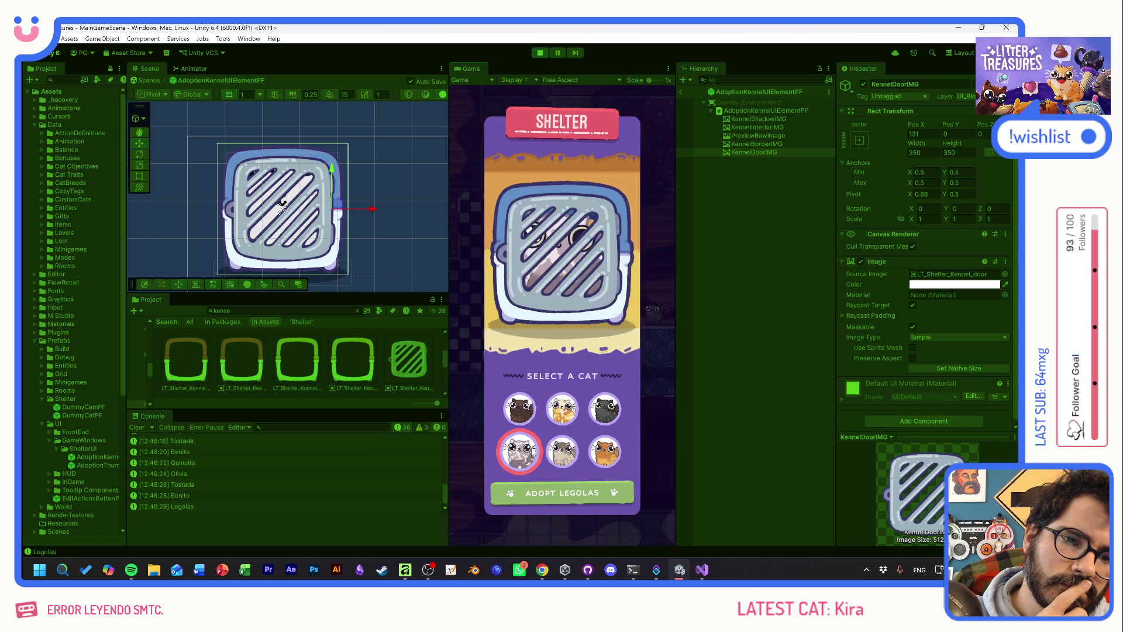
pyautogui.click(605, 408)
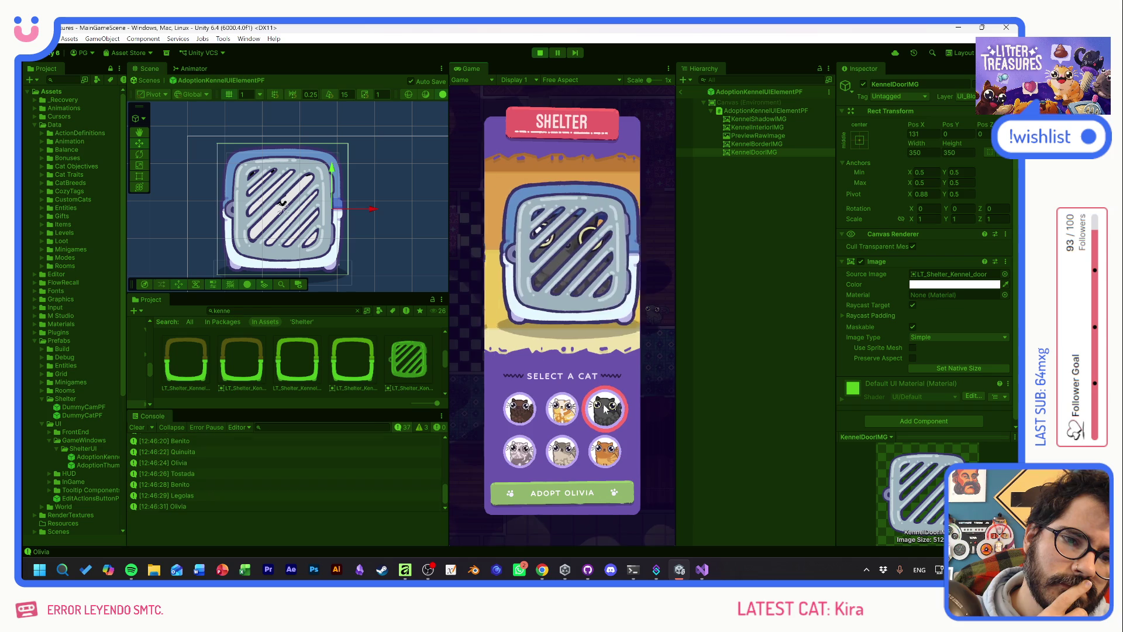
pyautogui.click(600, 450)
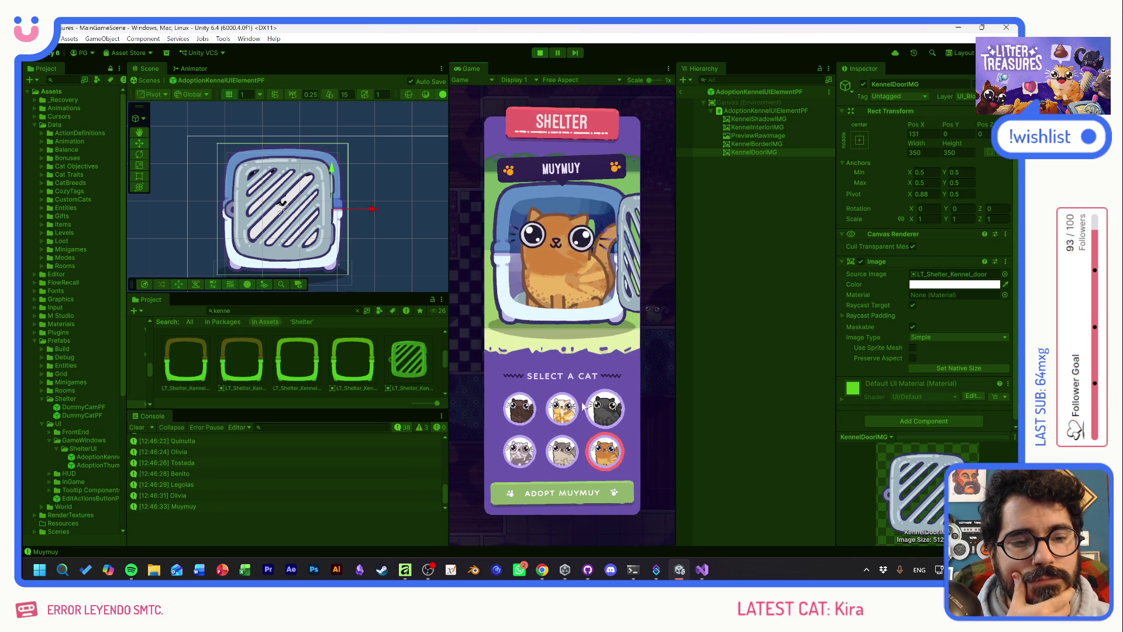
pyautogui.click(562, 408)
pyautogui.click(531, 410)
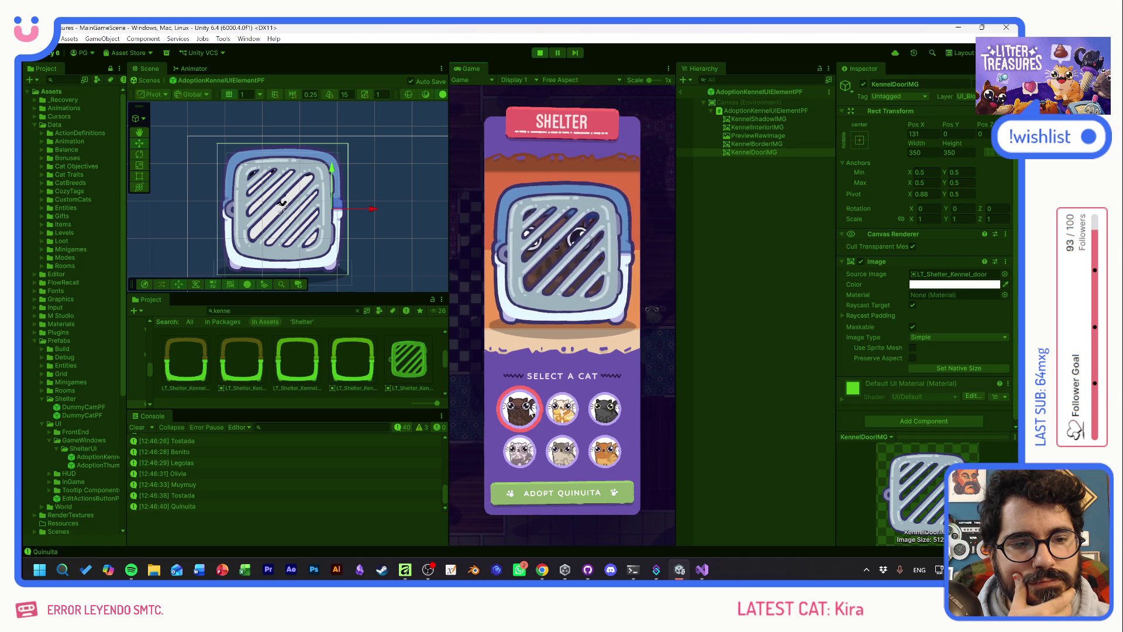
pyautogui.click(611, 410)
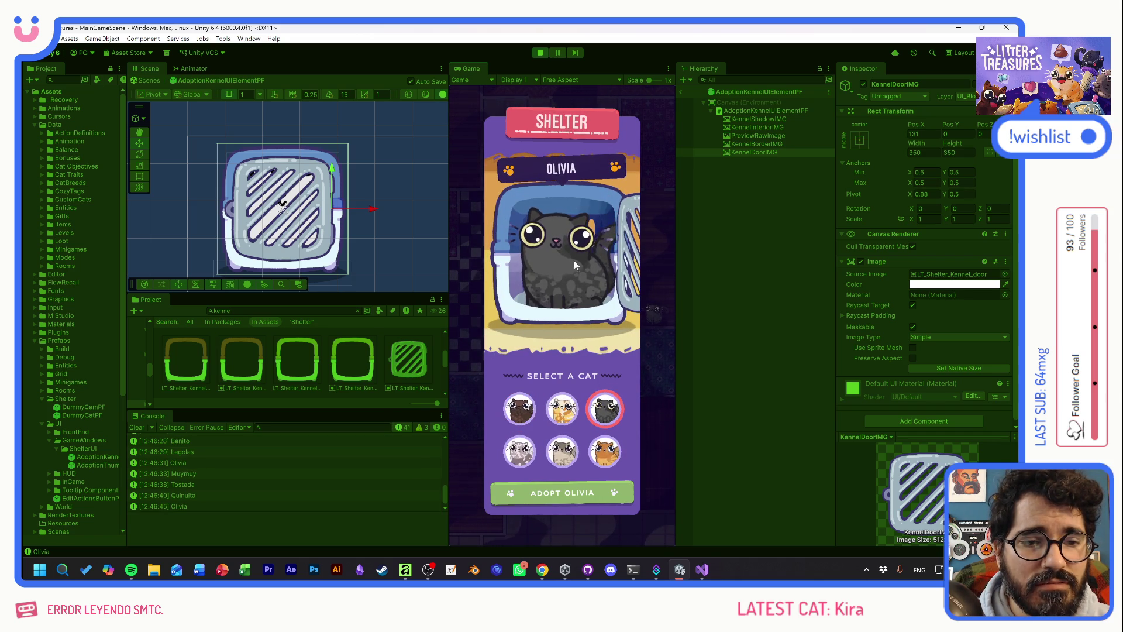
pyautogui.click(520, 451)
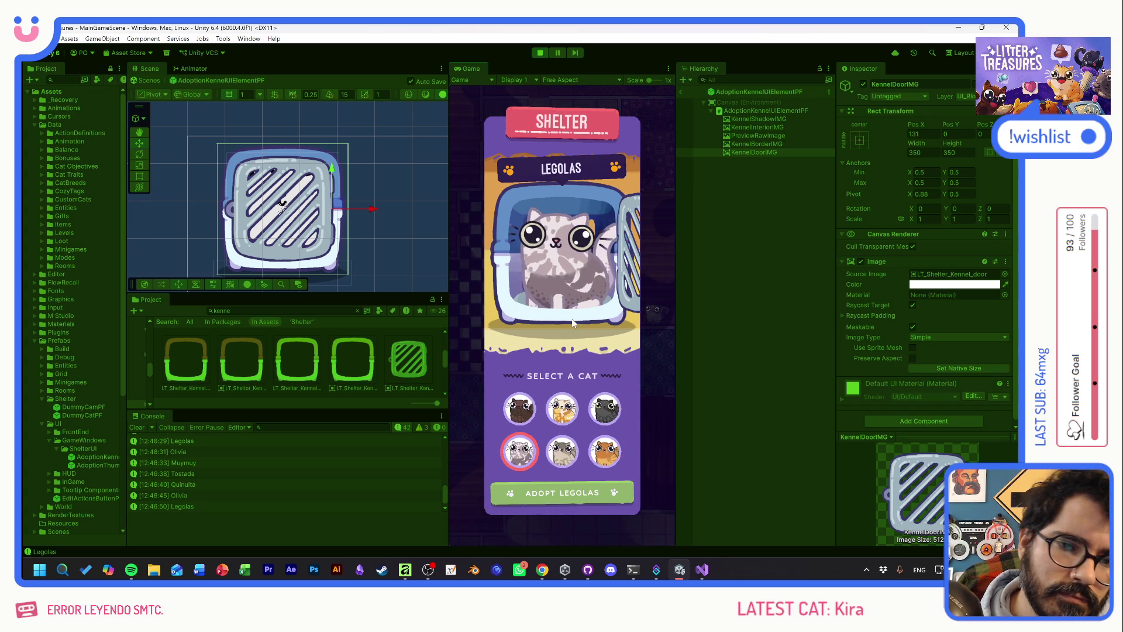
# Replay the kennel door by switching between Olivia, Tostada, Quinuita, Tostada and Benito
pyautogui.click(603, 421)
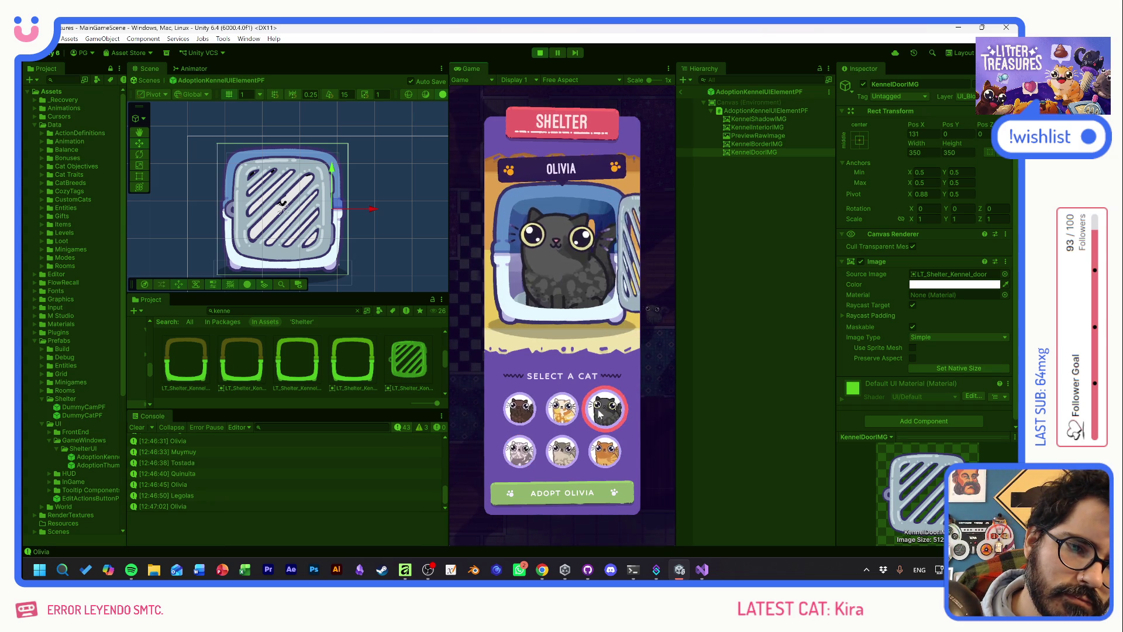
pyautogui.click(562, 421)
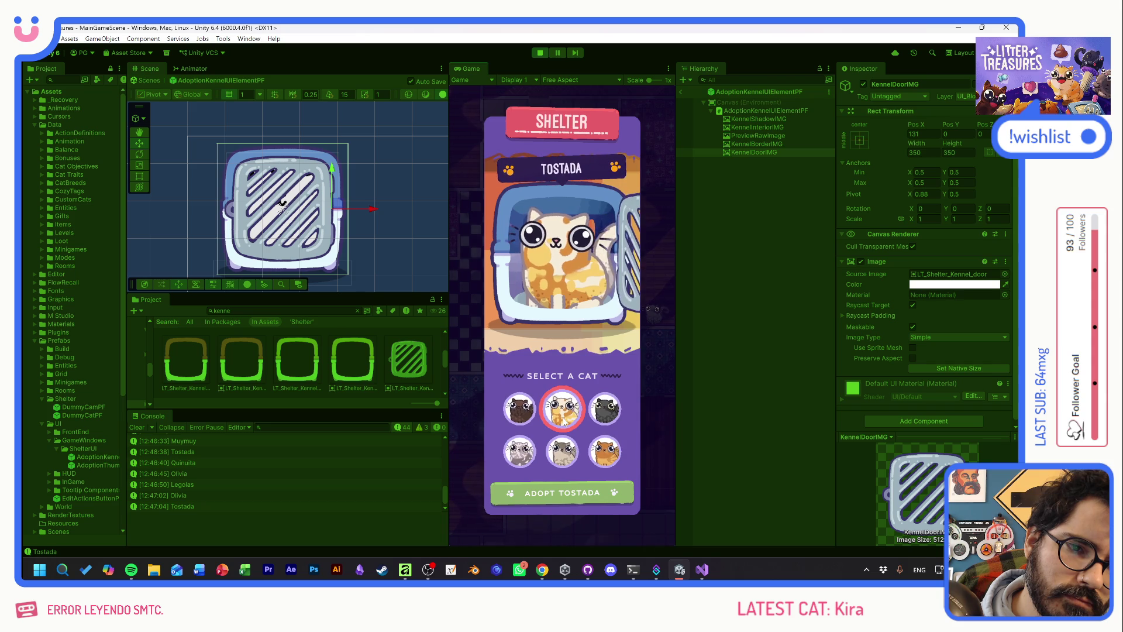
pyautogui.click(531, 412)
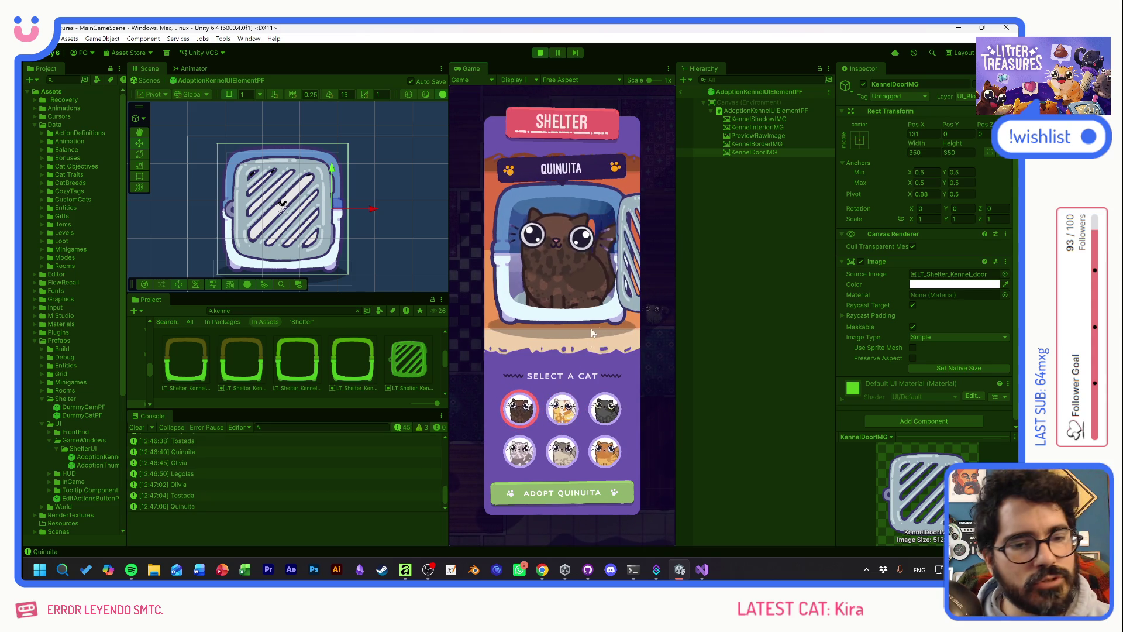
pyautogui.click(562, 409)
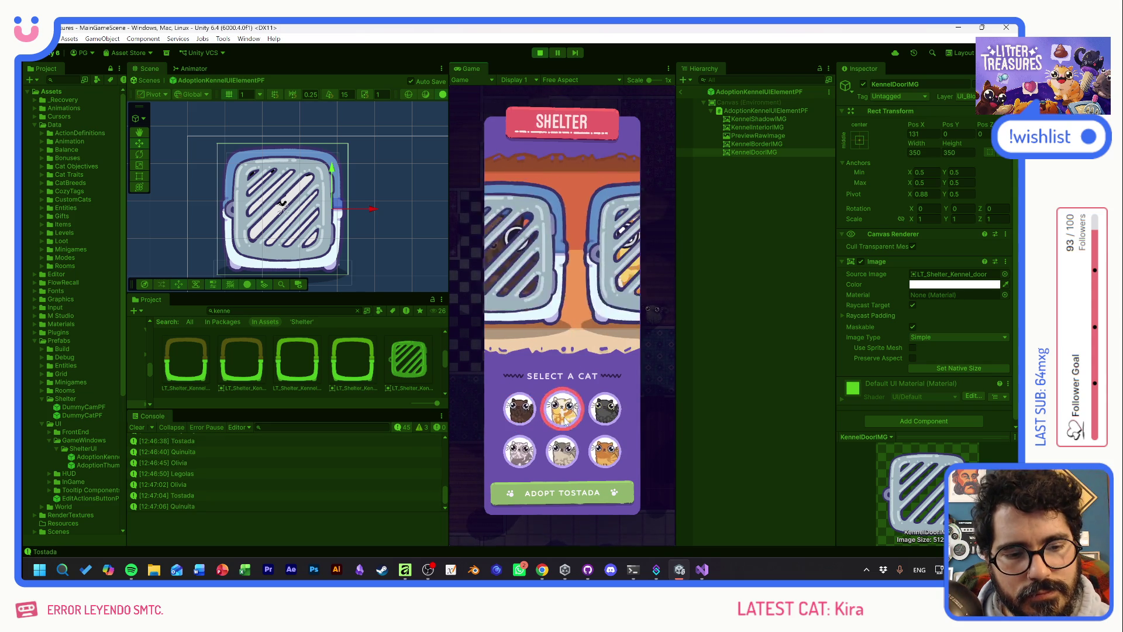
pyautogui.click(561, 450)
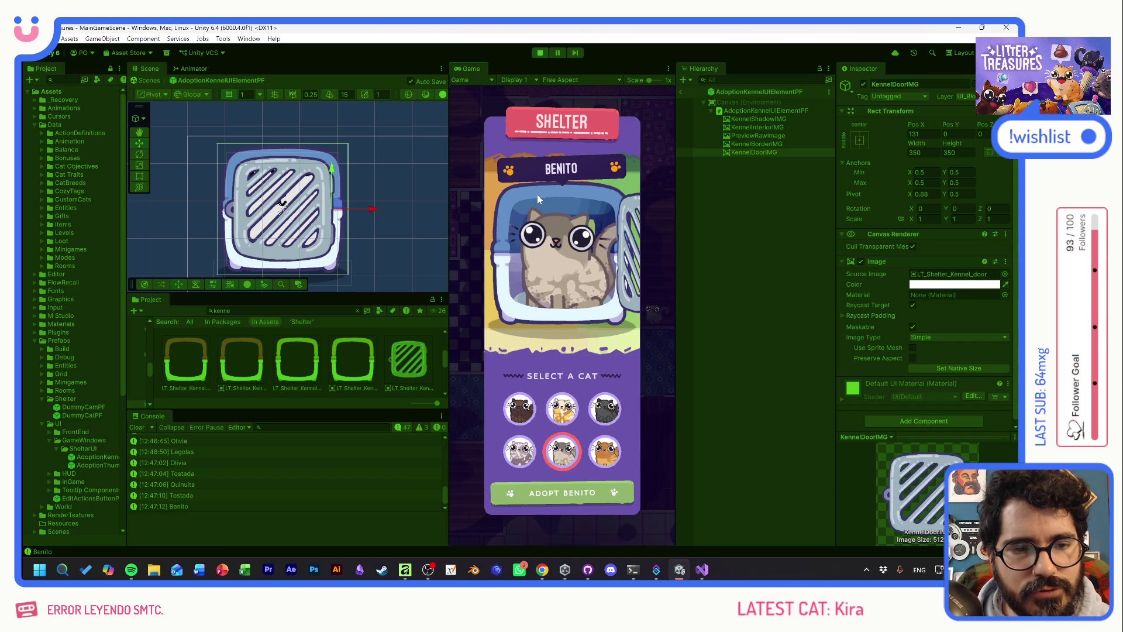
# Cycle Olivia, Muymuy, Tostada and Quinuita, end on Legolas, then return to MainGameScene
pyautogui.click(605, 411)
pyautogui.click(605, 450)
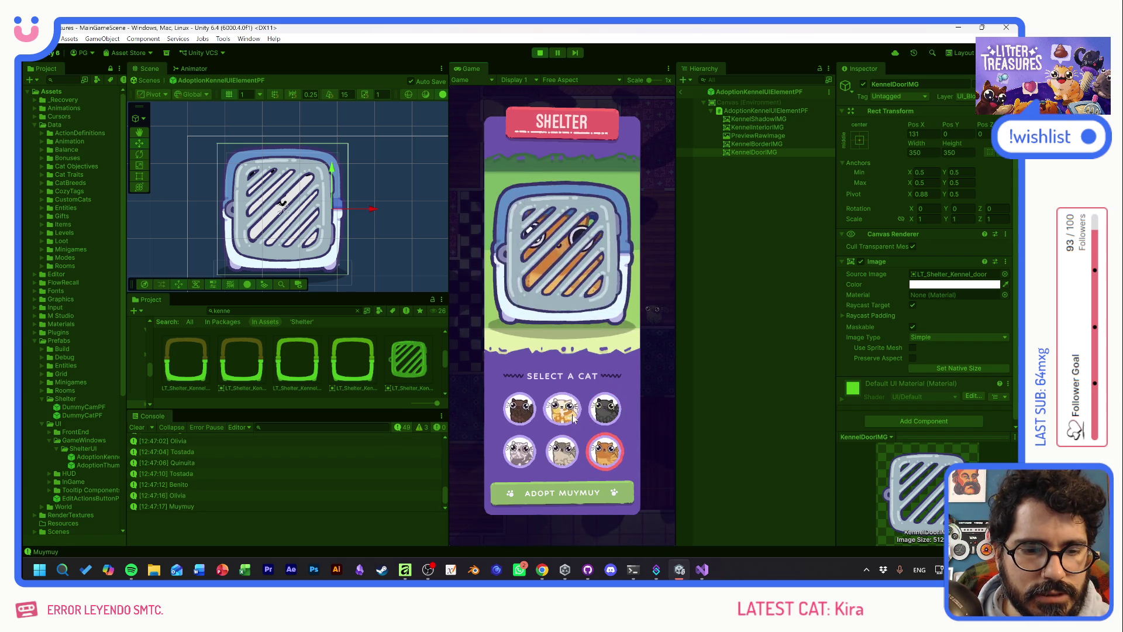
pyautogui.click(562, 410)
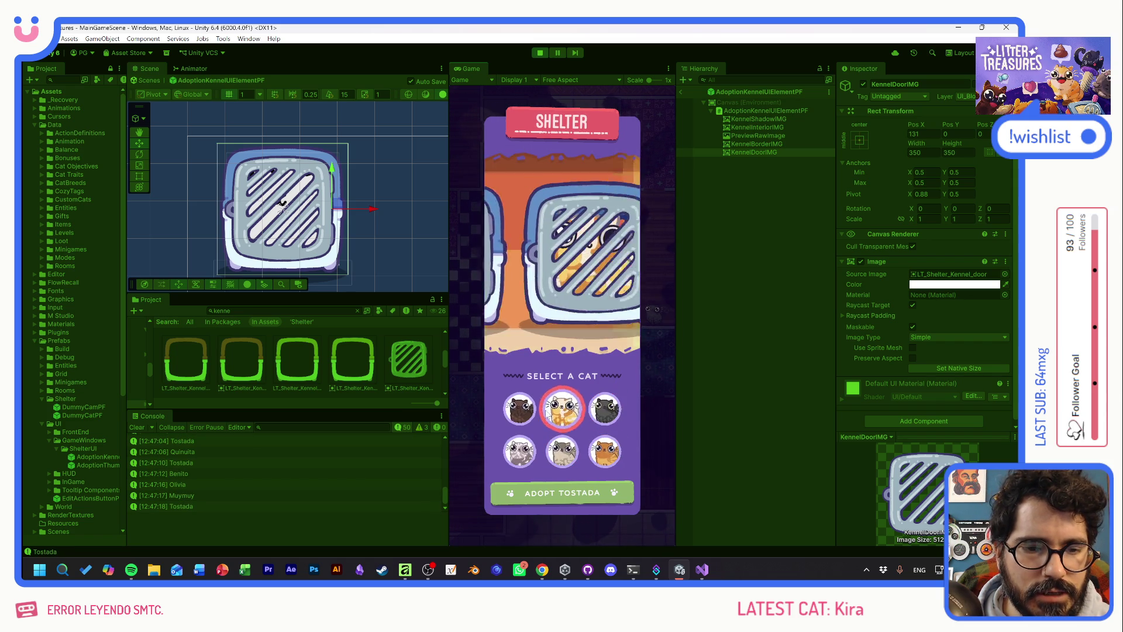
pyautogui.click(521, 410)
pyautogui.click(519, 451)
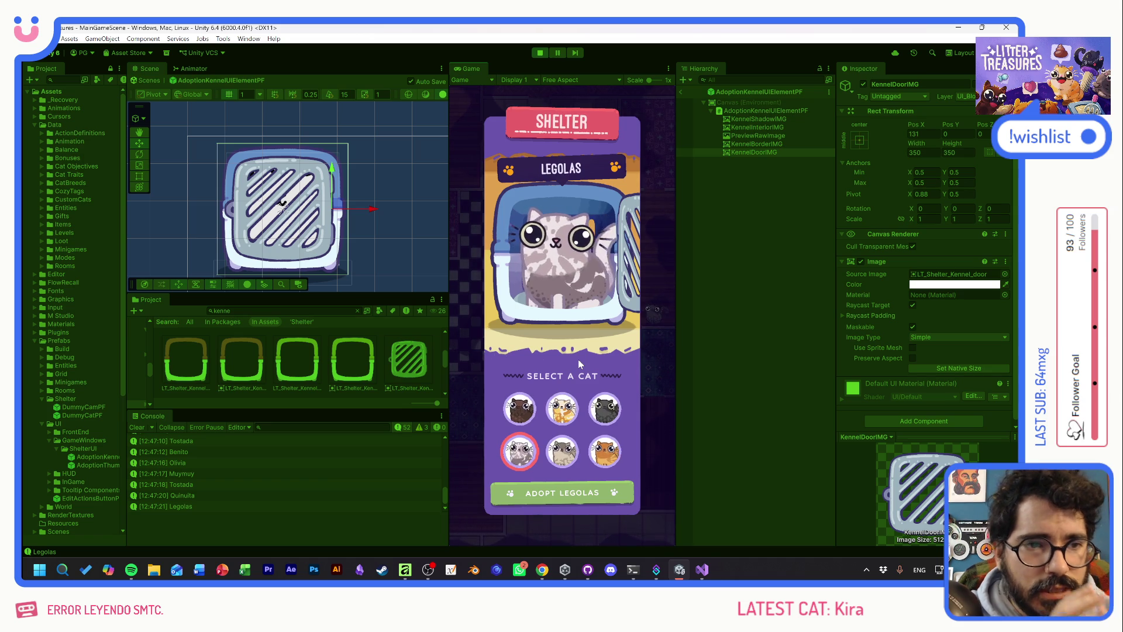
pyautogui.click(578, 359)
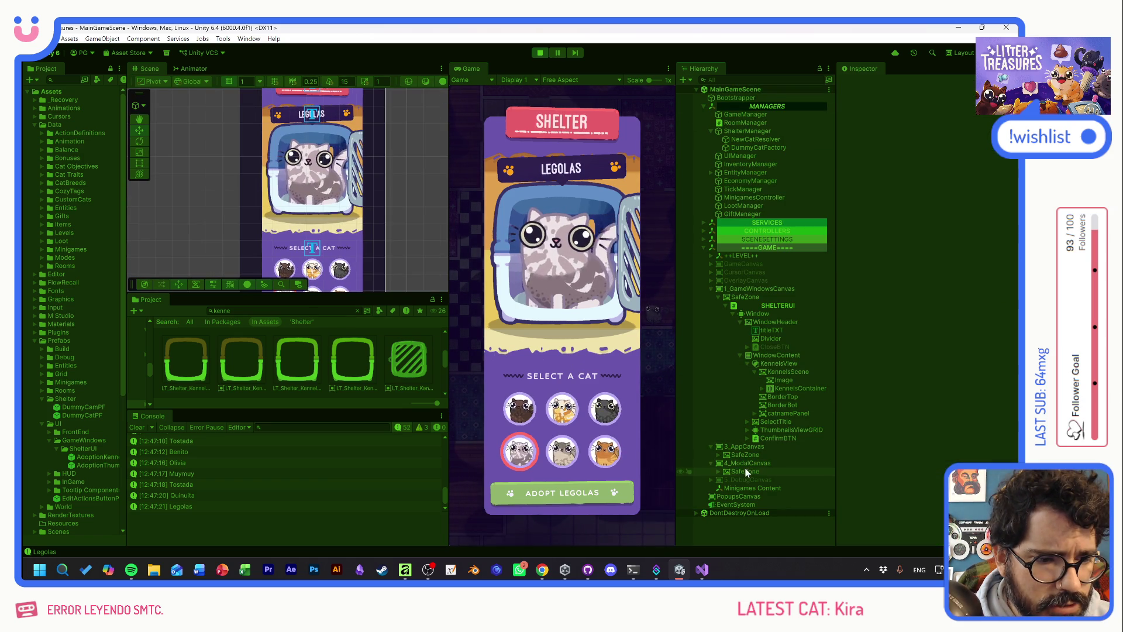
# Toggle SettingsModal in 4_ModalCanvas > SafeZone on and off, then select Olivia and Tostada
pyautogui.click(724, 472)
pyautogui.click(756, 478)
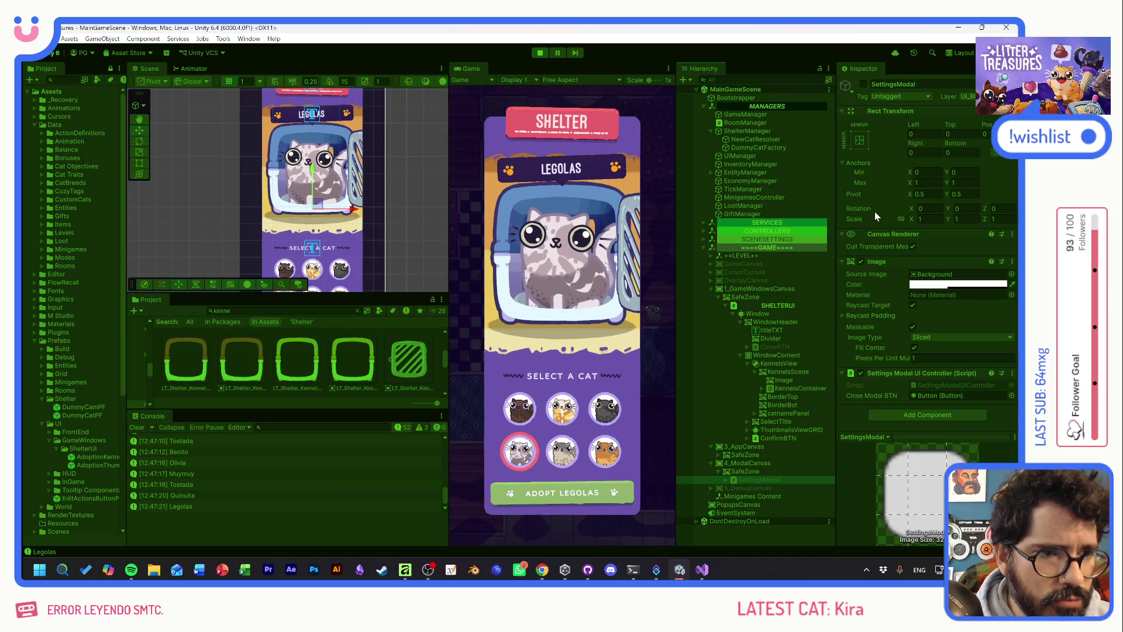
pyautogui.click(864, 84)
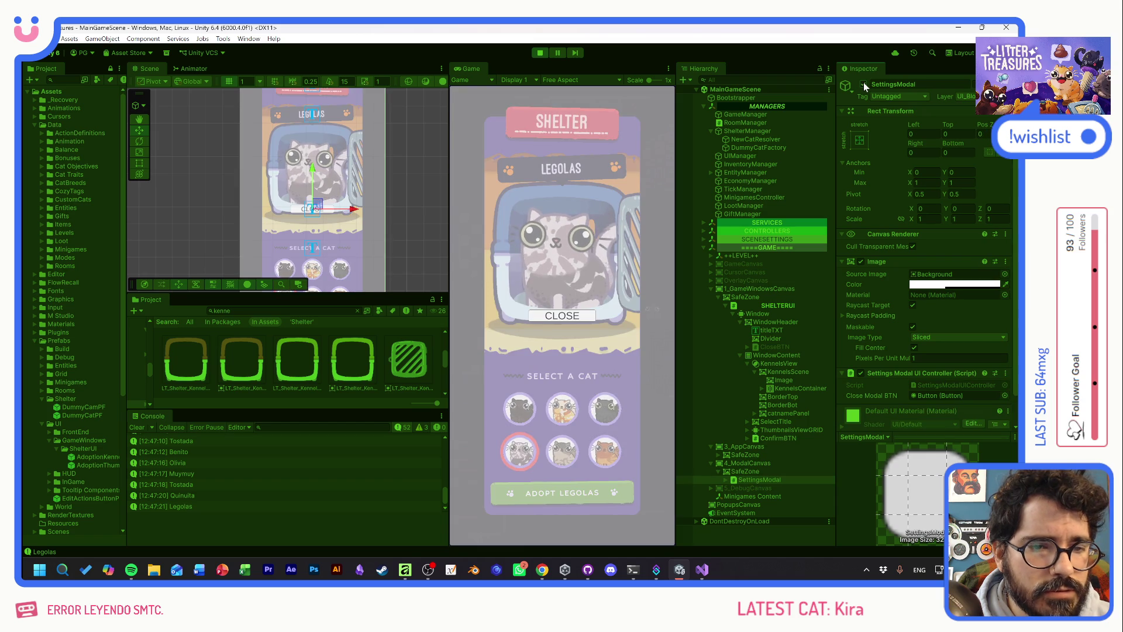
pyautogui.click(864, 84)
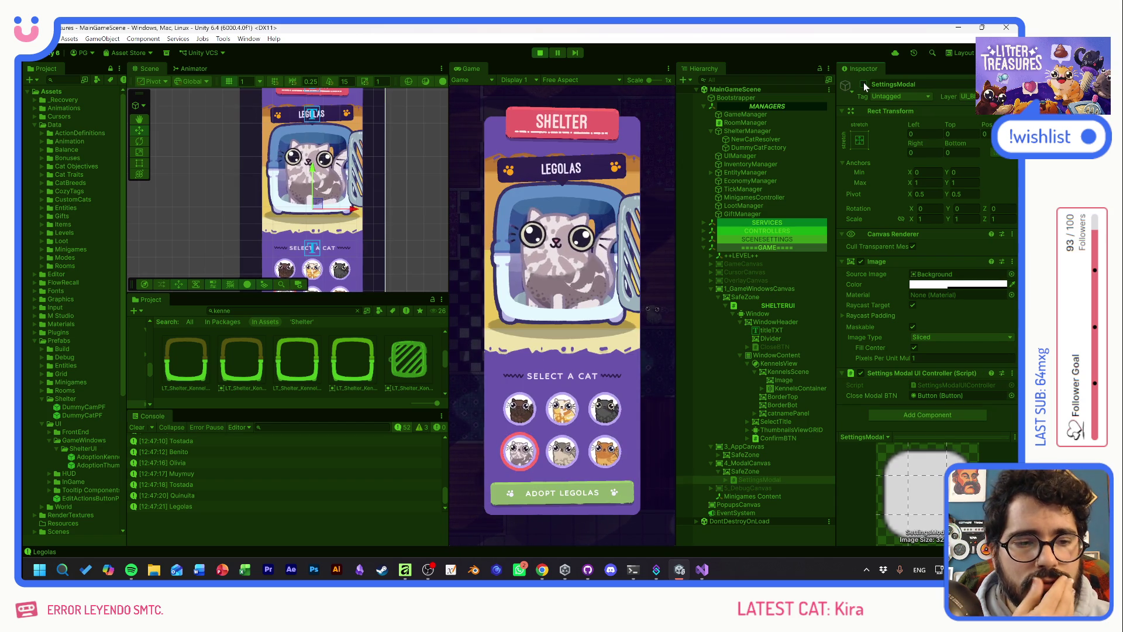
pyautogui.click(605, 408)
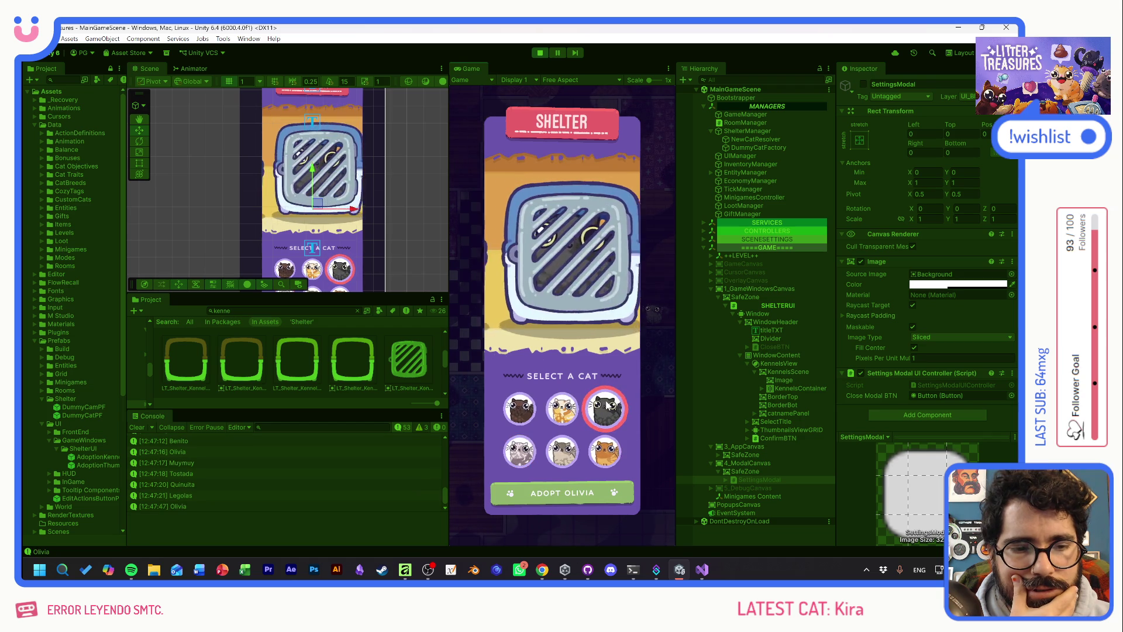
pyautogui.click(562, 408)
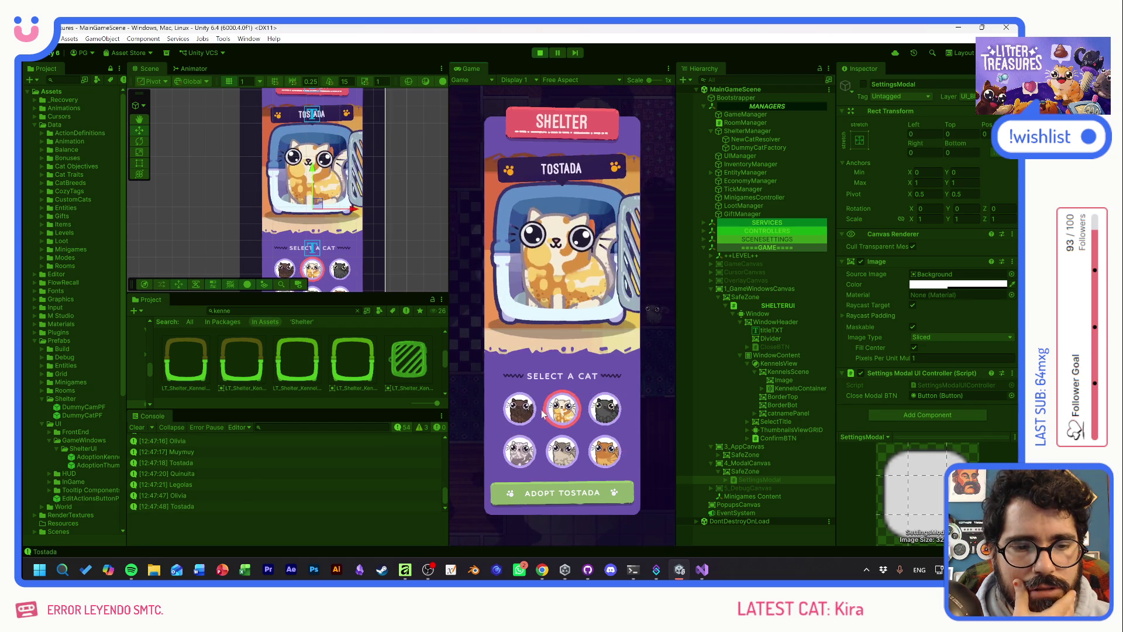